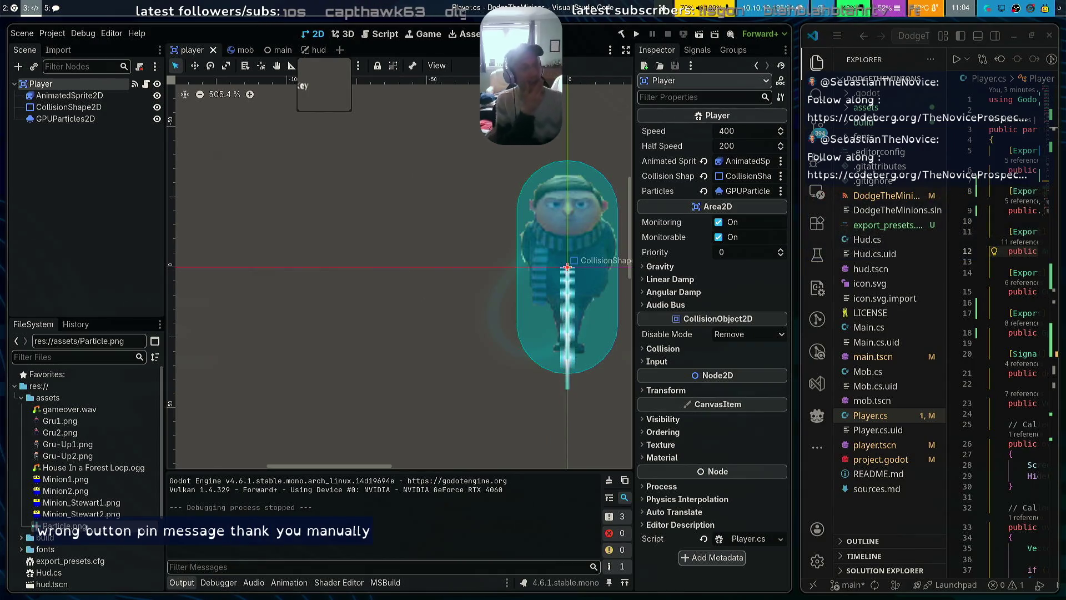
Step: Bring the Codeberg DodgeTheMinions repository browser window over the editor and reposition it
{"action": "key", "text": "alt+Tab"}
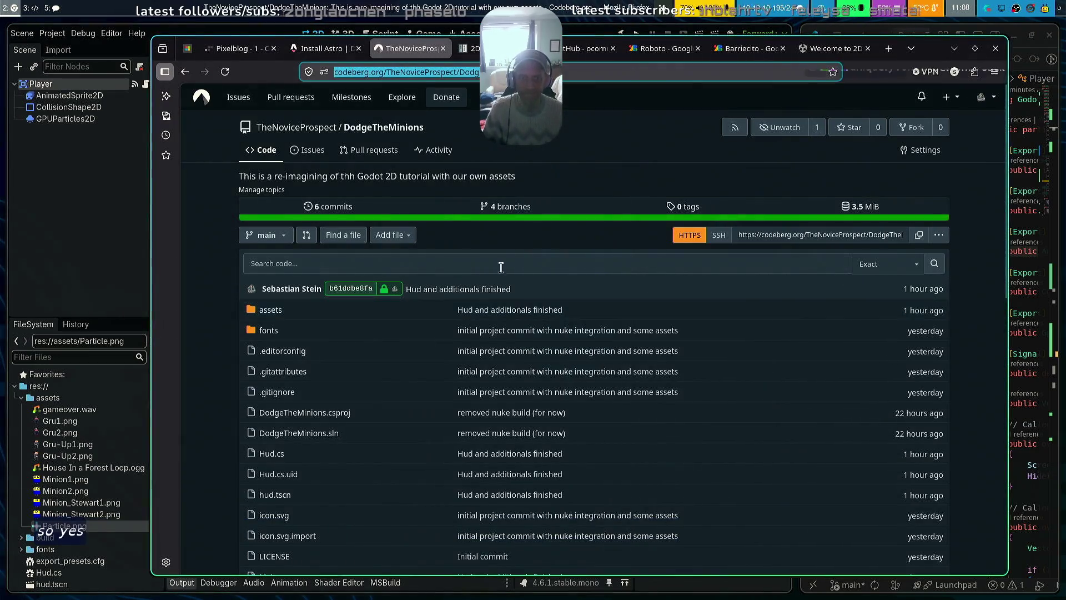
{"action": "mouse_move", "coordinate": [614, 161]}
{"action": "left_mouse_down"}
{"action": "mouse_move", "coordinate": [627, 148]}
{"action": "mouse_move", "coordinate": [0, 155]}
{"action": "left_mouse_up"}
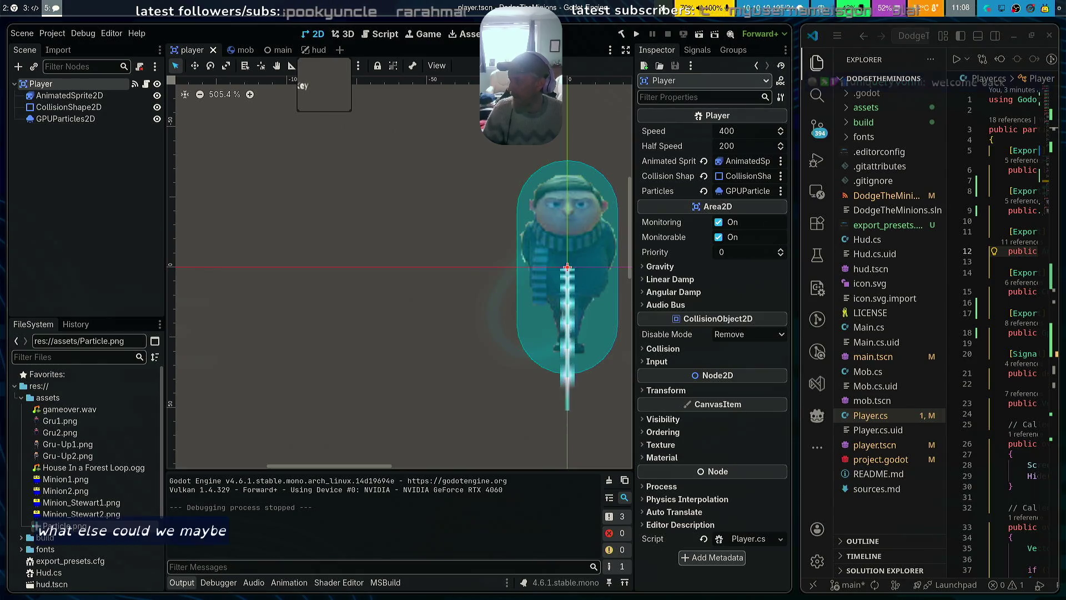
Step: Open the Rendering > Using Viewports docs page, then shift the docs window aside to show the main scene
{"action": "key", "text": "alt+Tab"}
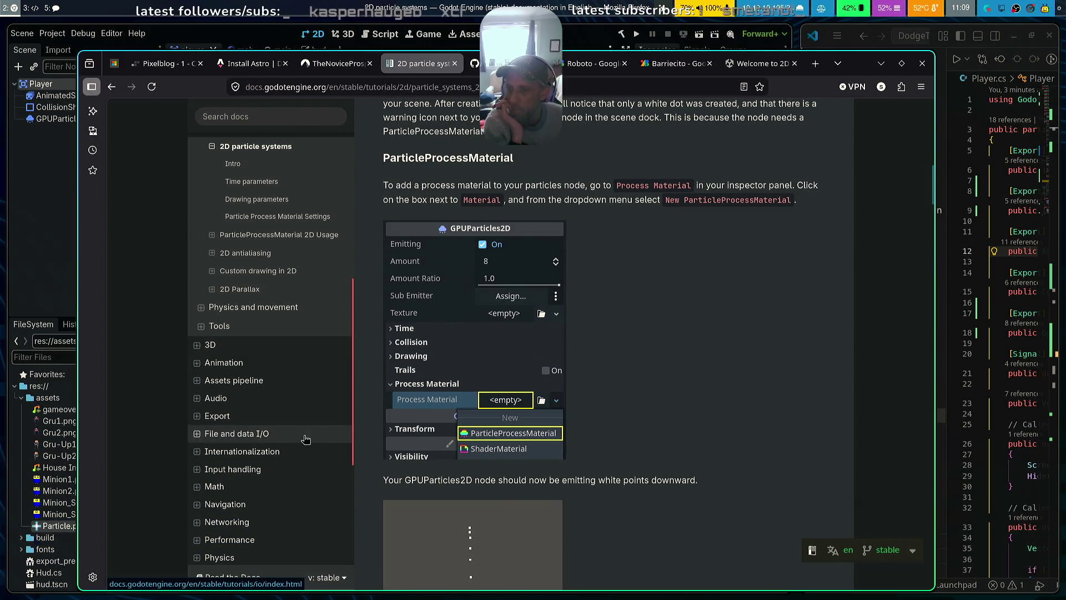
{"action": "scroll", "coordinate": [298, 443], "scroll_direction": "down", "scroll_amount": 5}
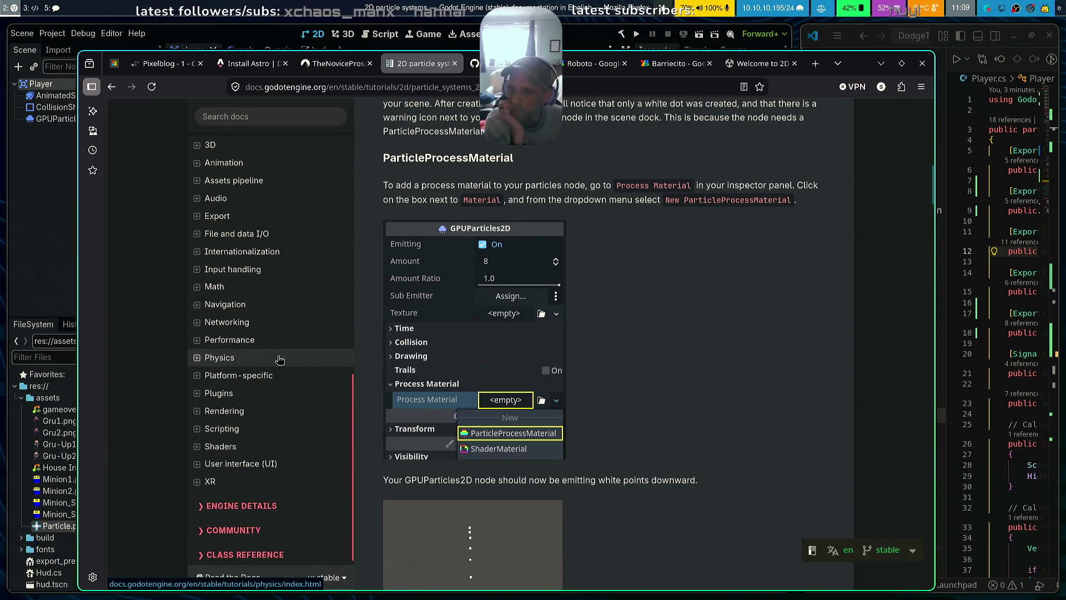
{"action": "left_click", "coordinate": [275, 411]}
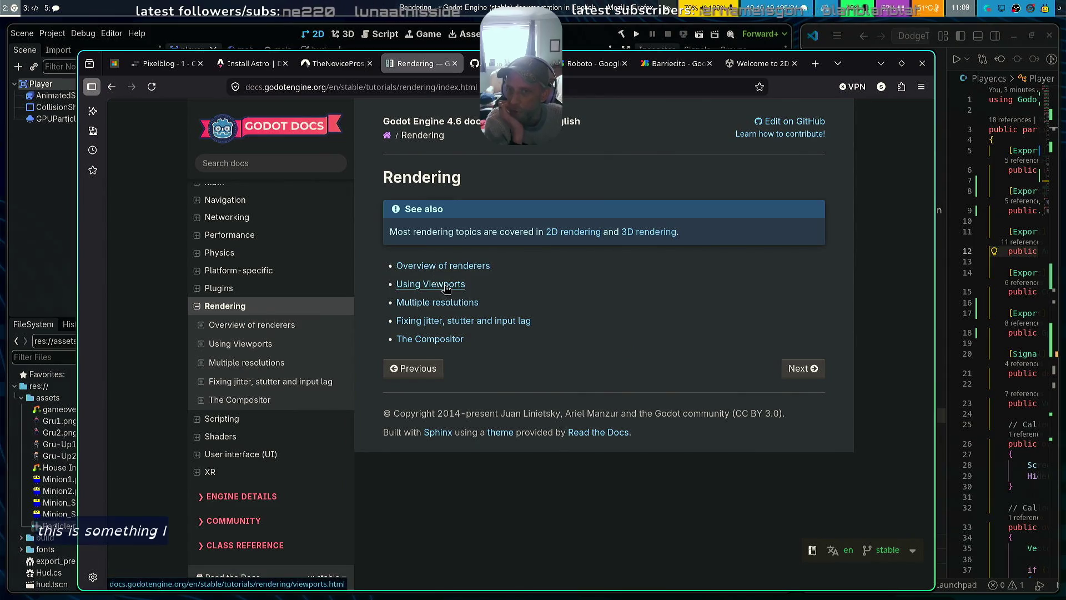
{"action": "left_click", "coordinate": [446, 287]}
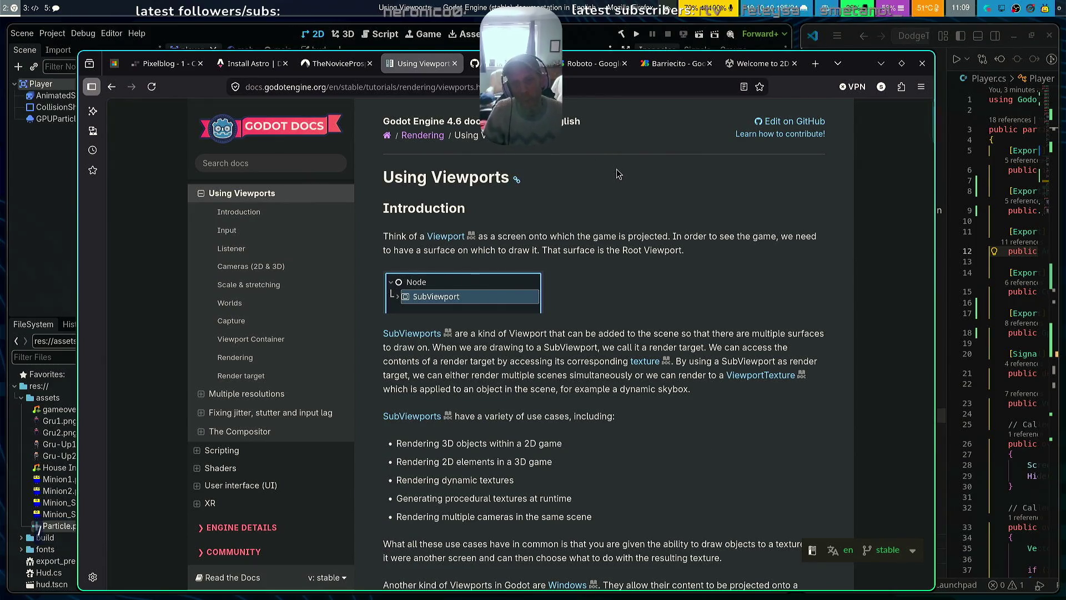
{"action": "mouse_move", "coordinate": [649, 204]}
{"action": "left_mouse_down"}
{"action": "mouse_move", "coordinate": [519, 212]}
{"action": "mouse_move", "coordinate": [3, 89]}
{"action": "mouse_move", "coordinate": [4, 79]}
{"action": "left_mouse_up"}
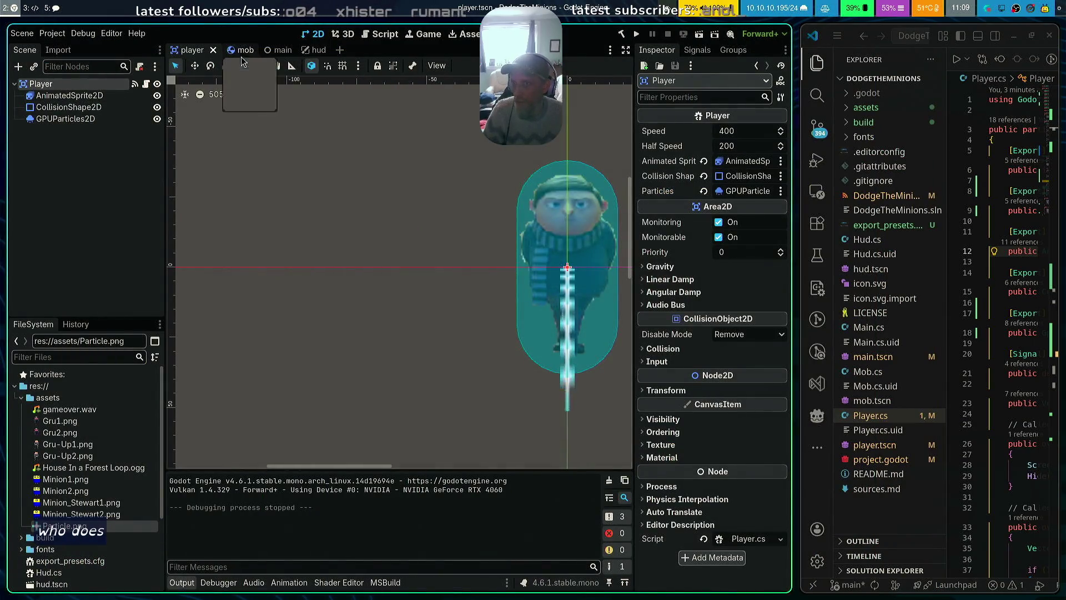
{"action": "left_click", "coordinate": [270, 50]}
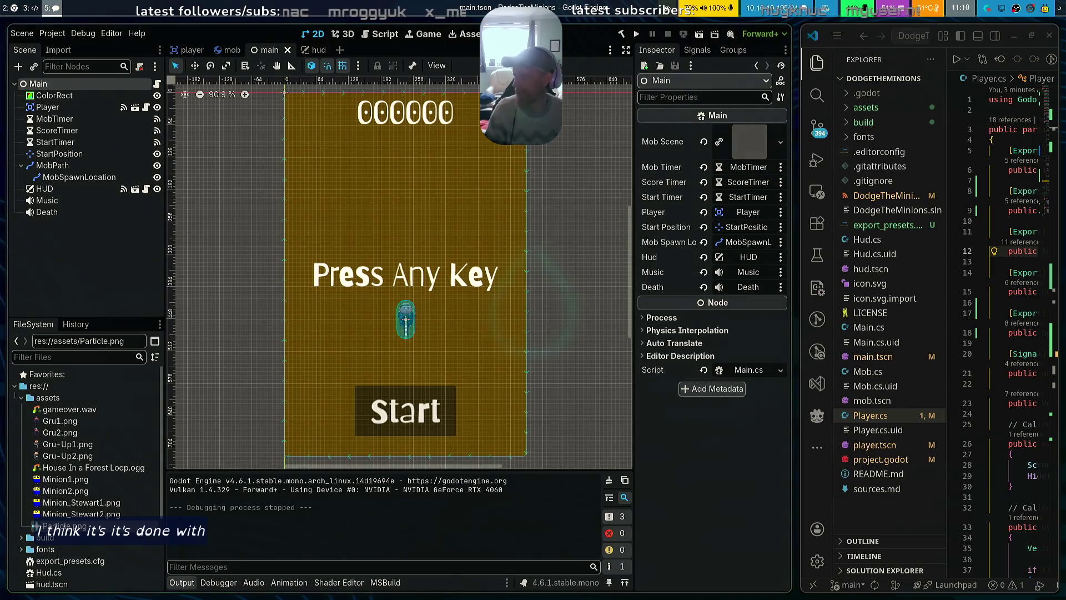
Step: Bring the Using Viewports docs page back in front of the Godot editor
{"action": "key", "text": "alt+Tab"}
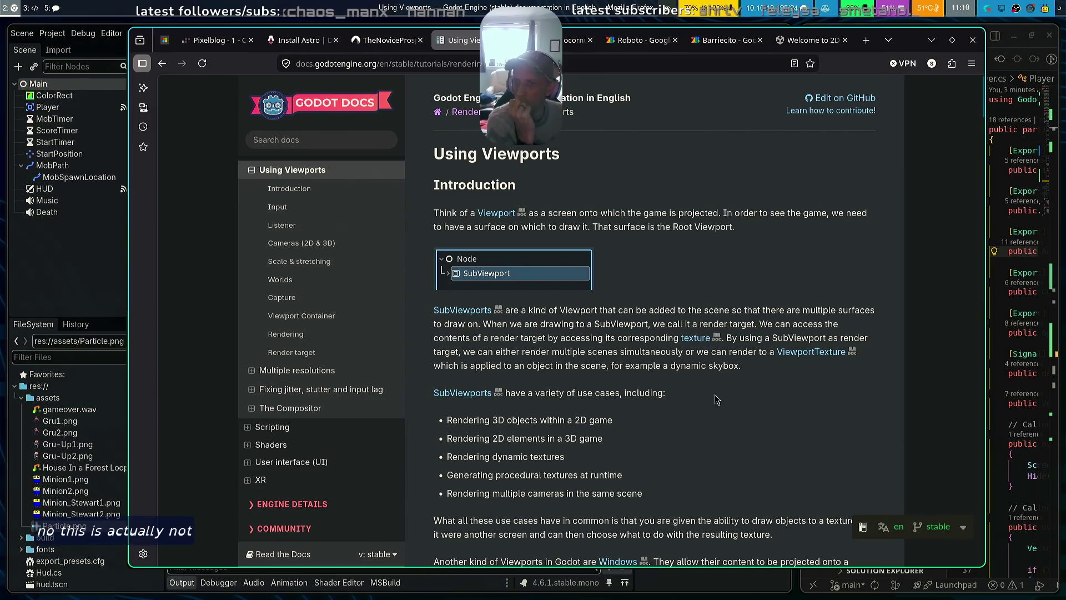
Step: Read the Using Viewports page from Cameras through Capture and Viewport Container, then back up to Input
{"action": "left_click", "coordinate": [351, 249]}
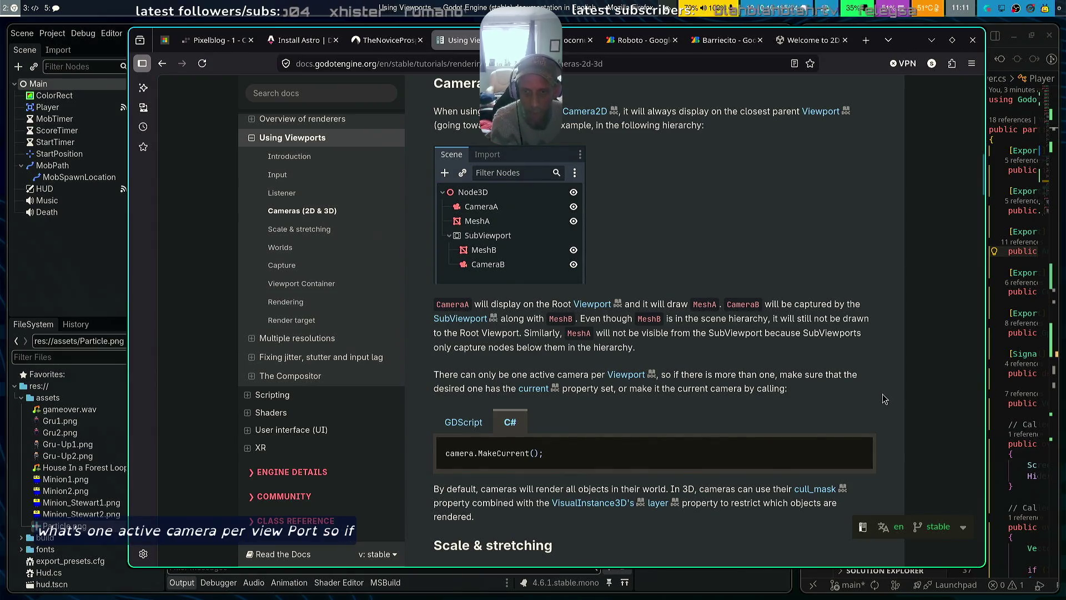
{"action": "scroll", "coordinate": [883, 399], "scroll_direction": "down", "scroll_amount": 2}
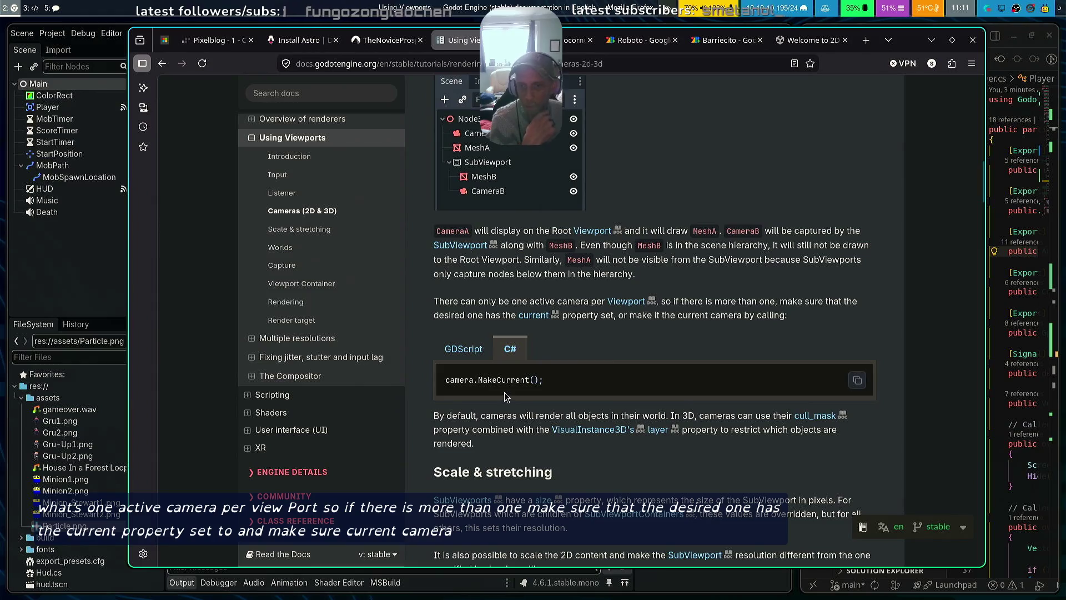
{"action": "scroll", "coordinate": [806, 377], "scroll_direction": "down", "scroll_amount": 1}
{"action": "scroll", "coordinate": [807, 377], "scroll_direction": "down", "scroll_amount": 1}
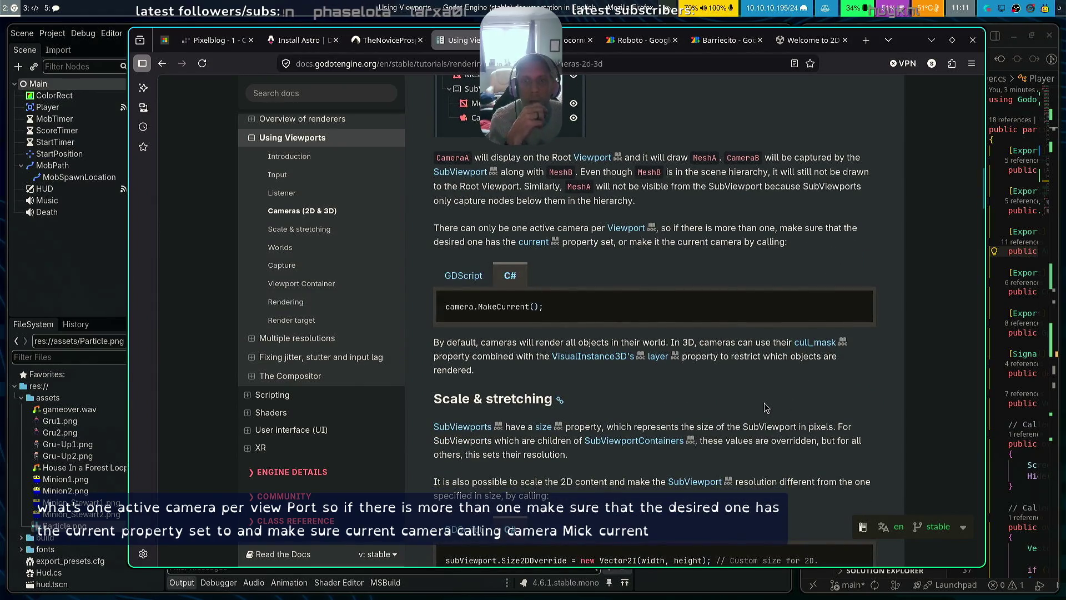
{"action": "scroll", "coordinate": [764, 408], "scroll_direction": "down", "scroll_amount": 4}
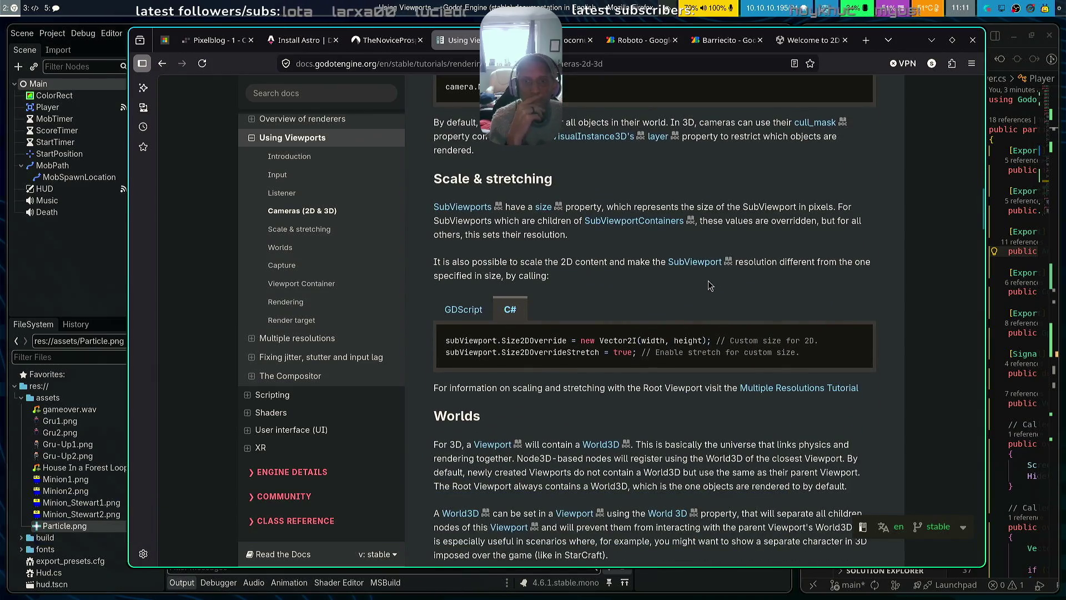
{"action": "scroll", "coordinate": [748, 306], "scroll_direction": "down", "scroll_amount": 4}
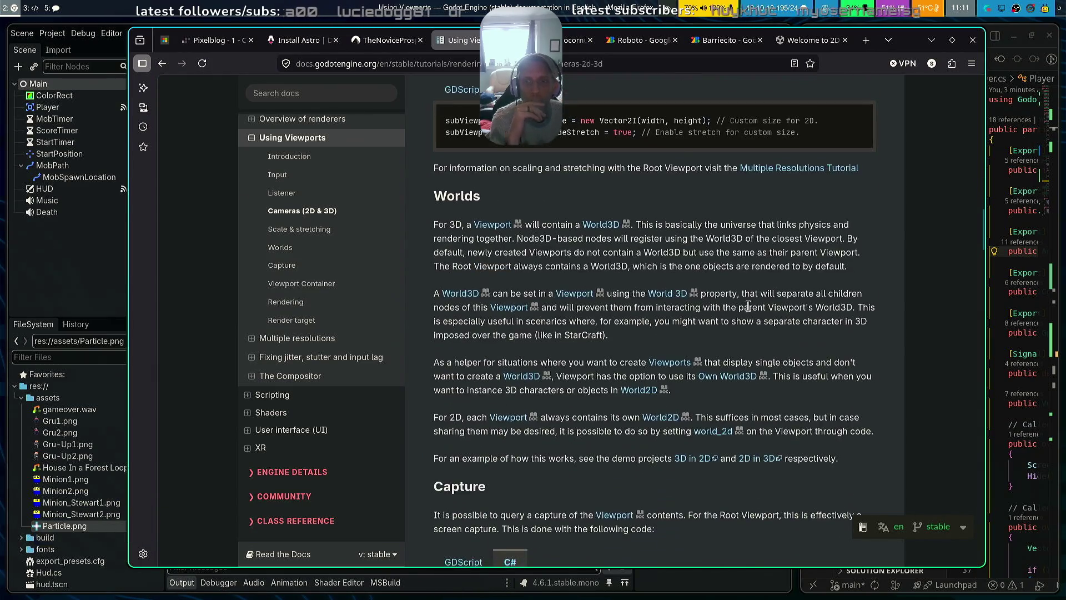
{"action": "scroll", "coordinate": [739, 308], "scroll_direction": "down", "scroll_amount": 4}
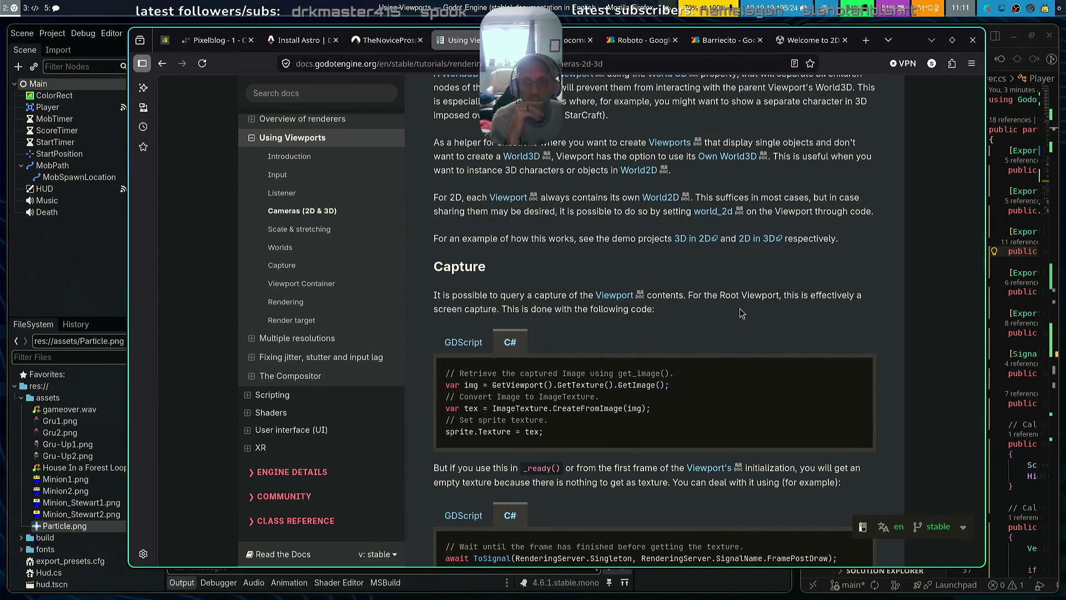
{"action": "scroll", "coordinate": [742, 313], "scroll_direction": "down", "scroll_amount": 4}
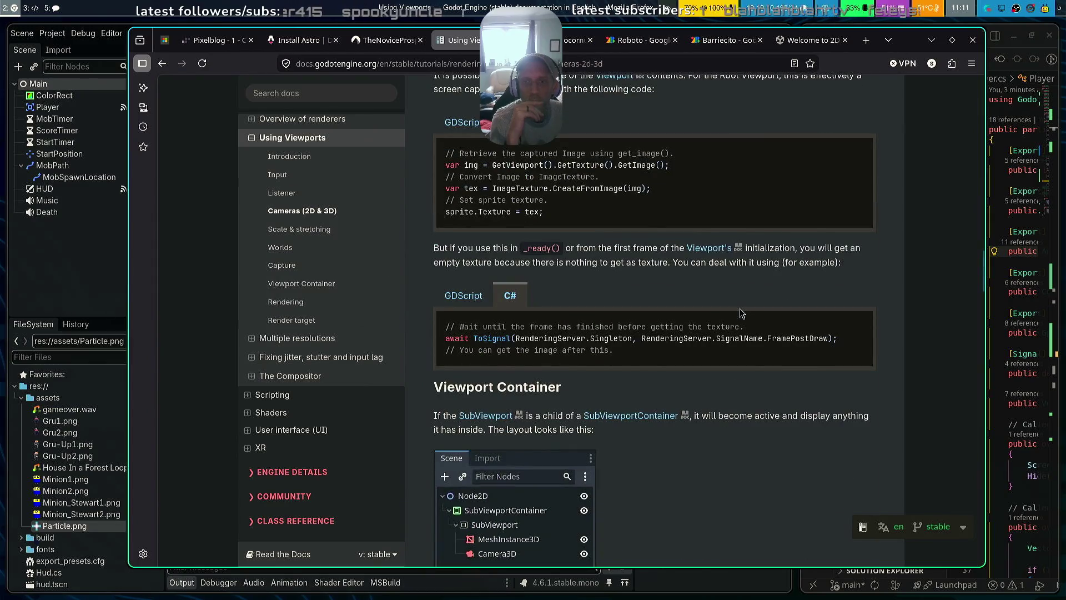
{"action": "scroll", "coordinate": [750, 311], "scroll_direction": "down", "scroll_amount": 4}
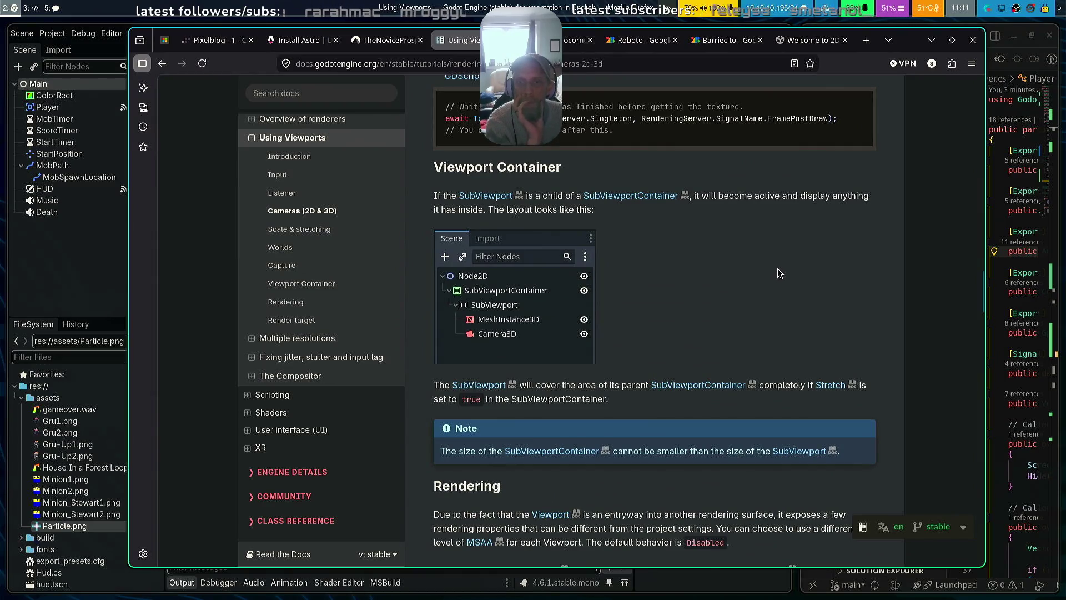
{"action": "scroll", "coordinate": [776, 274], "scroll_direction": "down", "scroll_amount": 1}
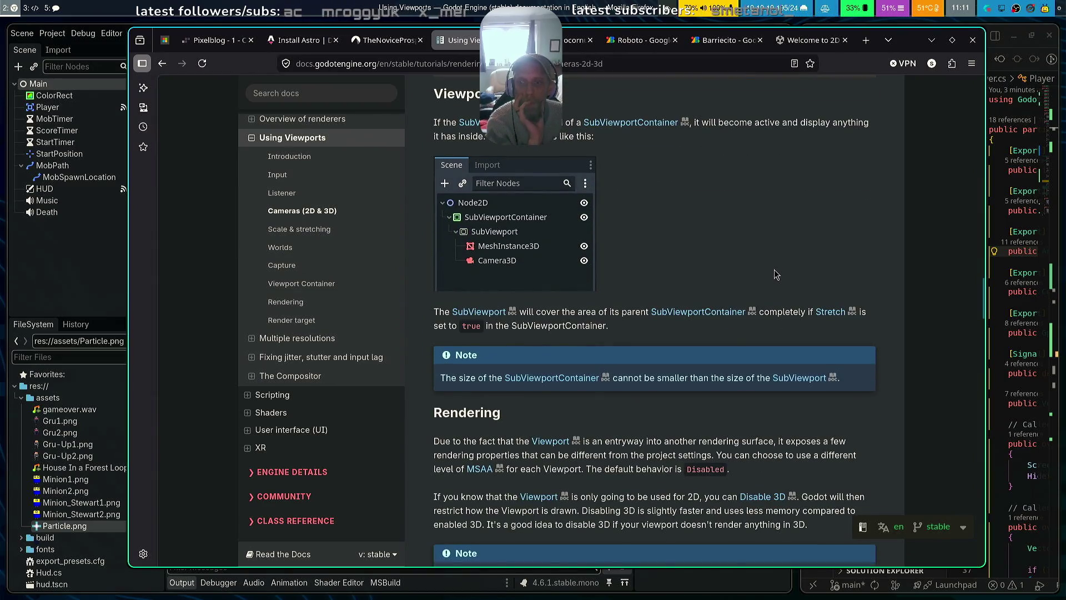
{"action": "scroll", "coordinate": [776, 274], "scroll_direction": "up", "scroll_amount": 5}
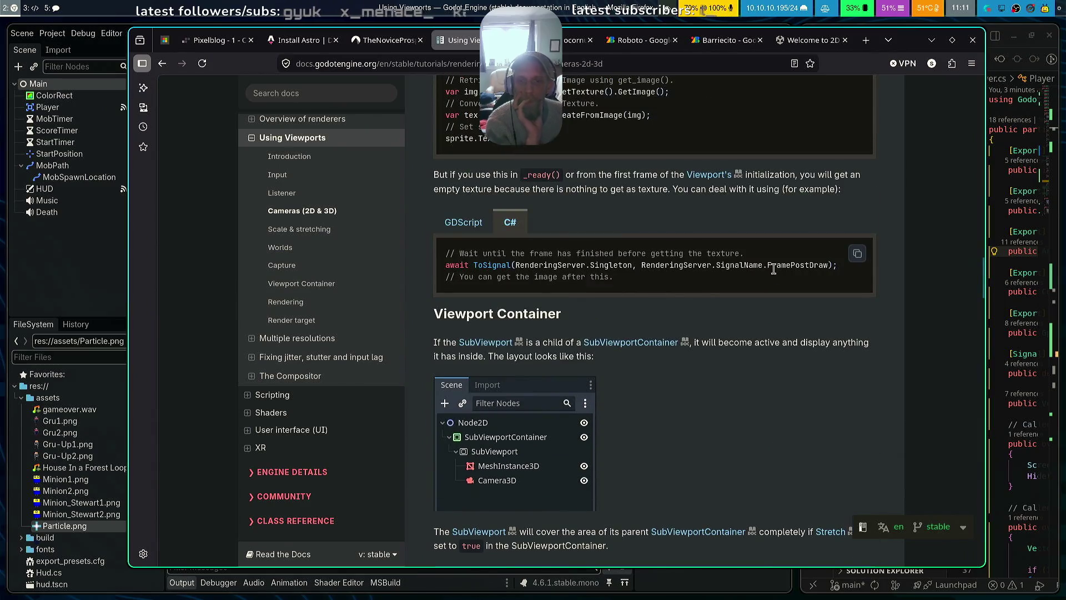
{"action": "scroll", "coordinate": [780, 266], "scroll_direction": "up", "scroll_amount": 8}
{"action": "scroll", "coordinate": [781, 263], "scroll_direction": "up", "scroll_amount": 6}
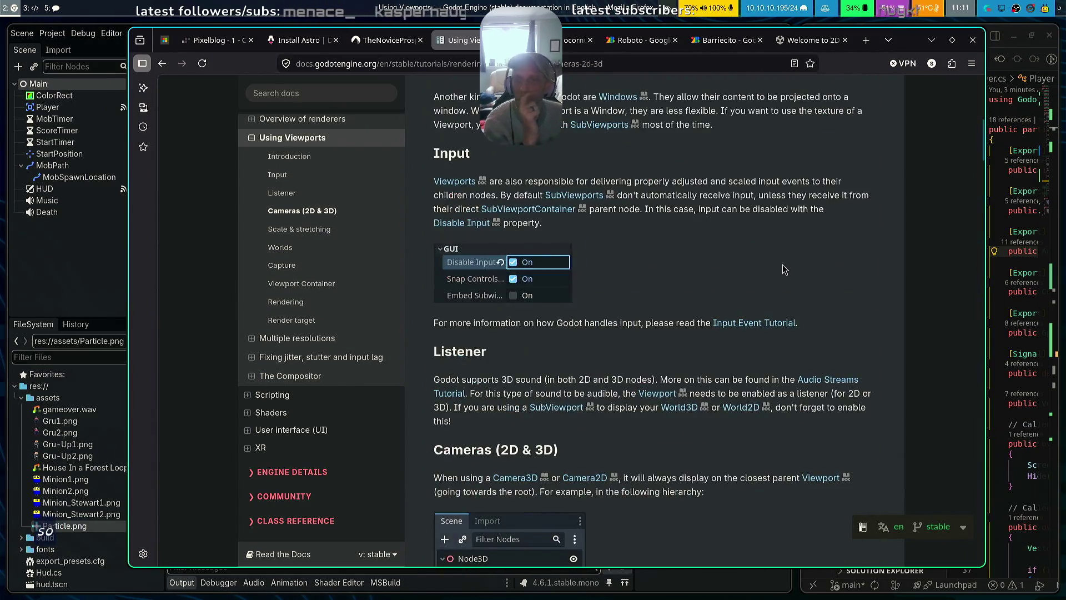
{"action": "key", "text": "super+s"}
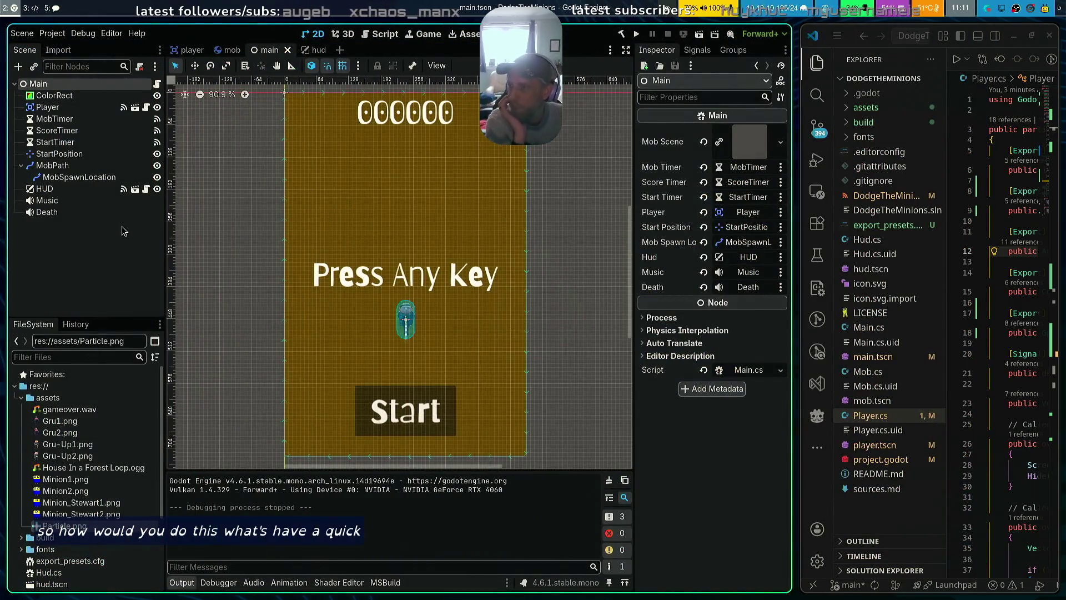
Step: Select the Main node as parent and start adding a new child node
{"action": "left_click", "coordinate": [61, 254]}
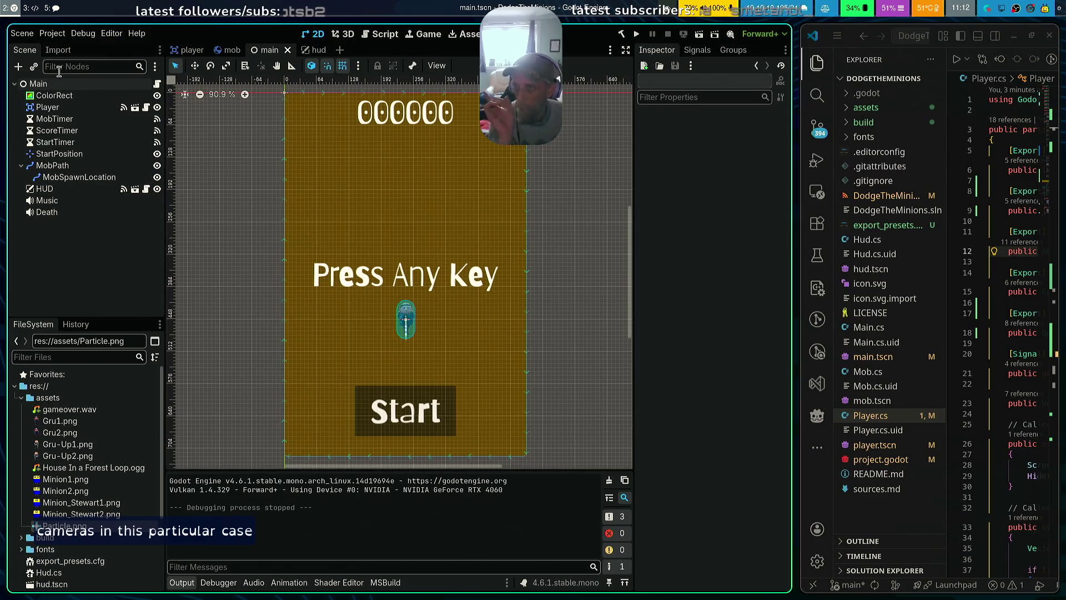
{"action": "left_click", "coordinate": [71, 85]}
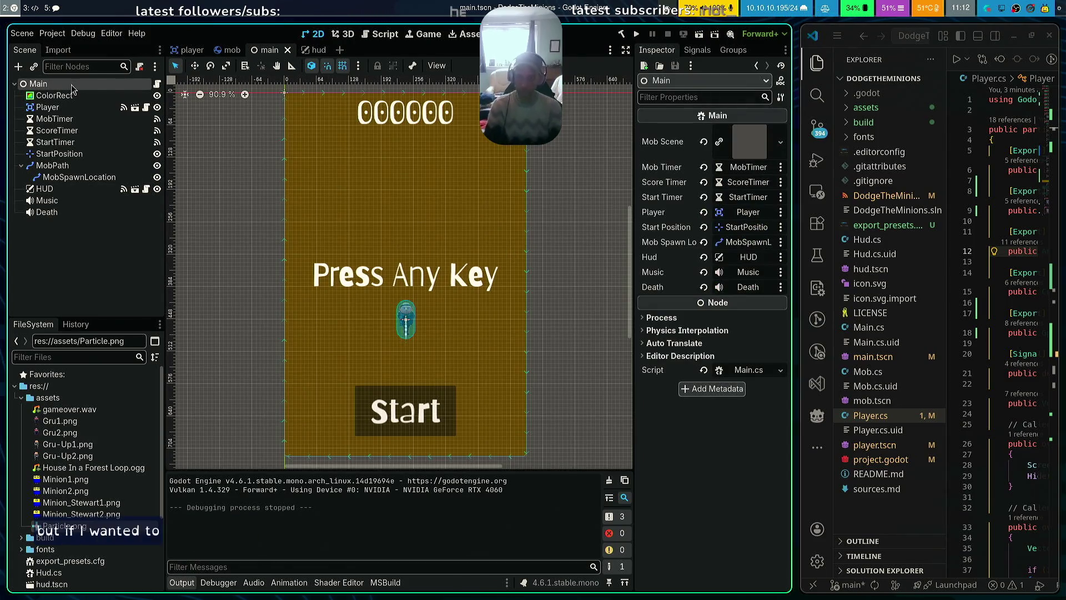
{"action": "key", "text": "ctrl+a"}
Step: Add a 512×512 SubViewport under Main via the 'view' filter, then bring up the scene instancing list
{"action": "type", "text": "view"}
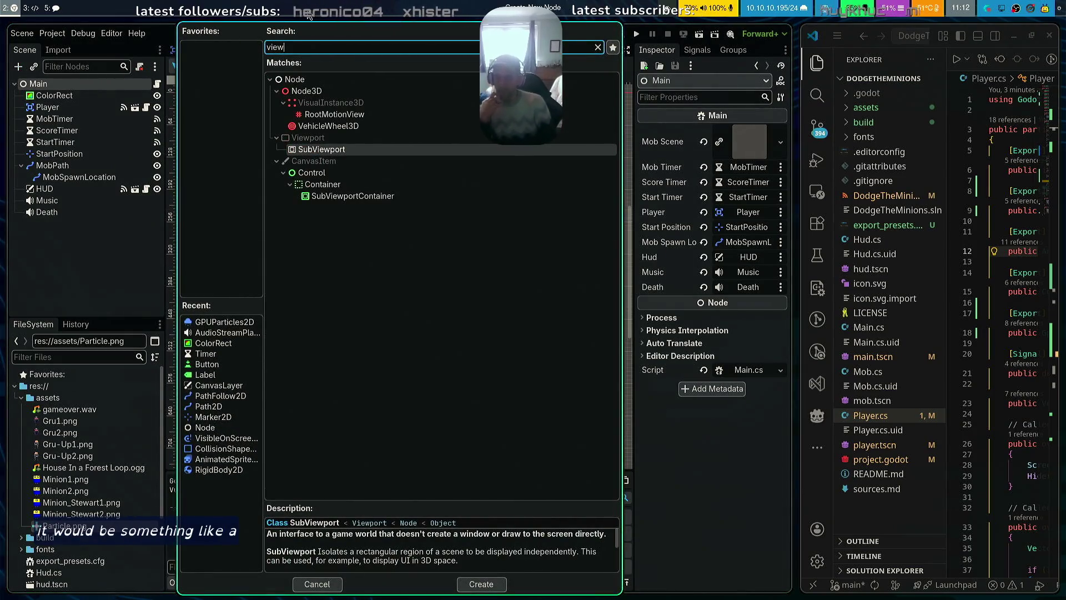
{"action": "double_click", "coordinate": [365, 150]}
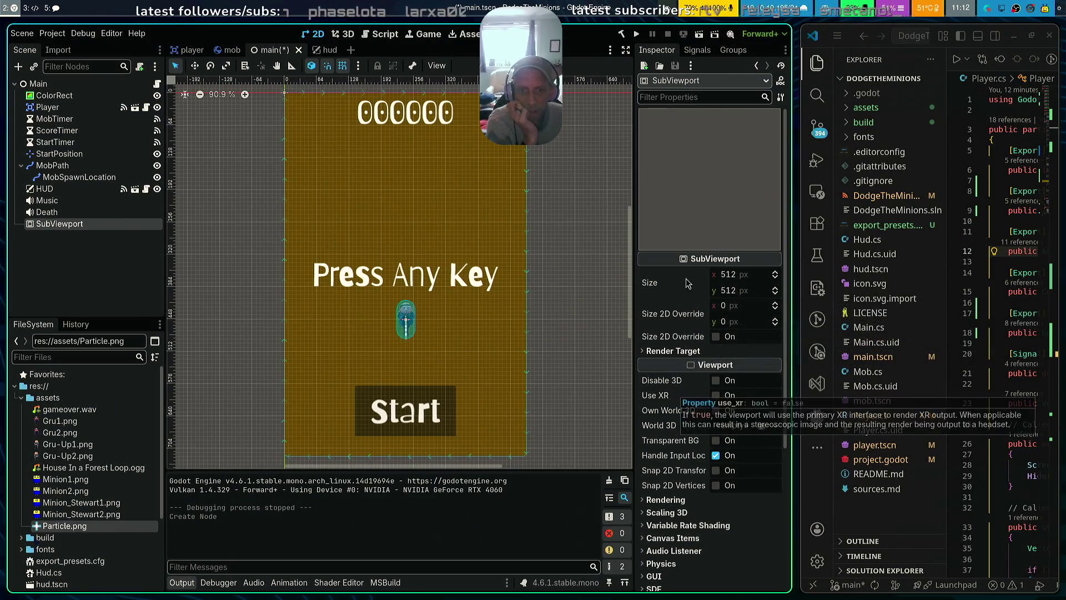
{"action": "left_click", "coordinate": [647, 354]}
{"action": "left_click", "coordinate": [644, 356]}
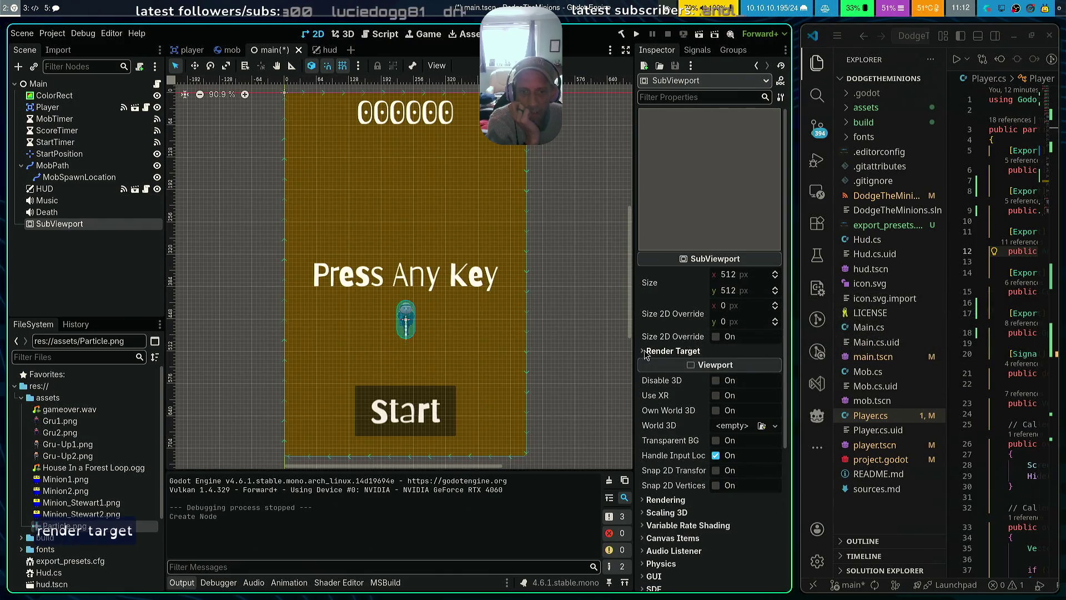
{"action": "mouse_move", "coordinate": [671, 366]}
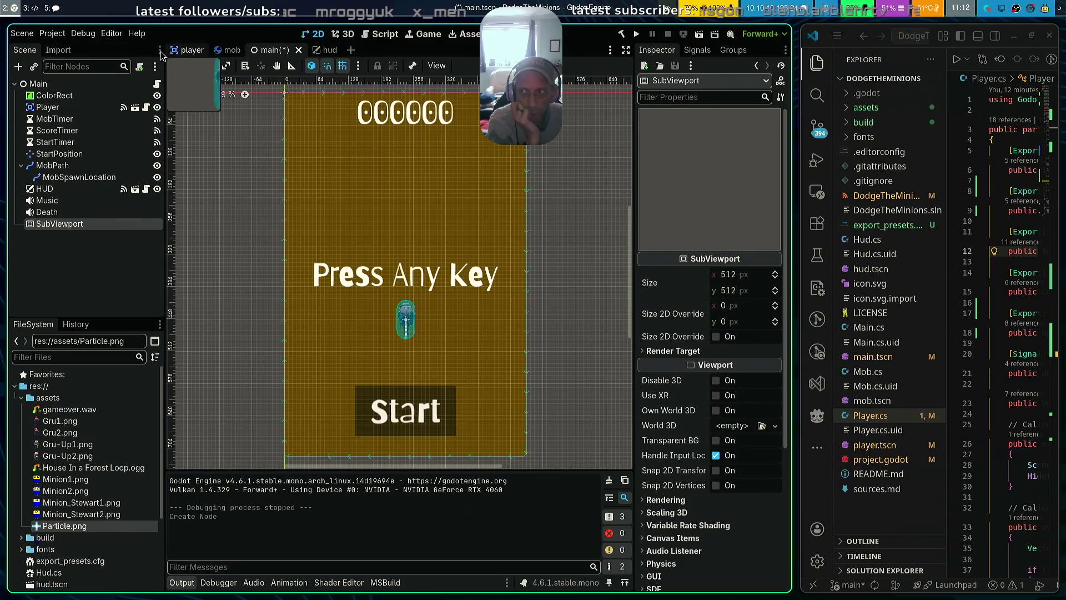
{"action": "left_click", "coordinate": [33, 67]}
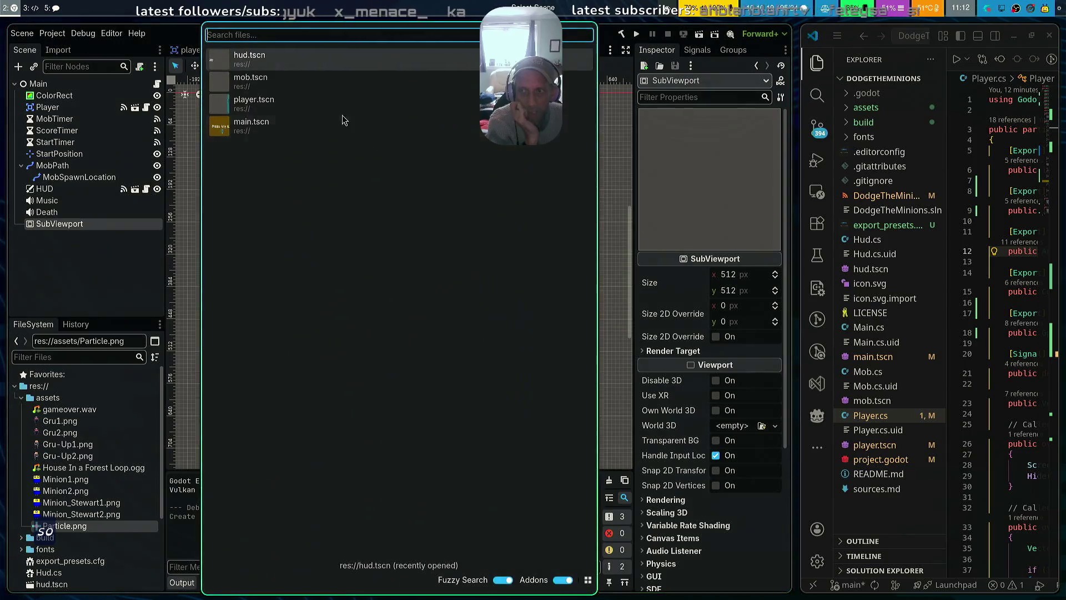
Step: Instance player.tscn under SubViewport, then compare SubViewport and the original Player in the Inspector
{"action": "double_click", "coordinate": [258, 102]}
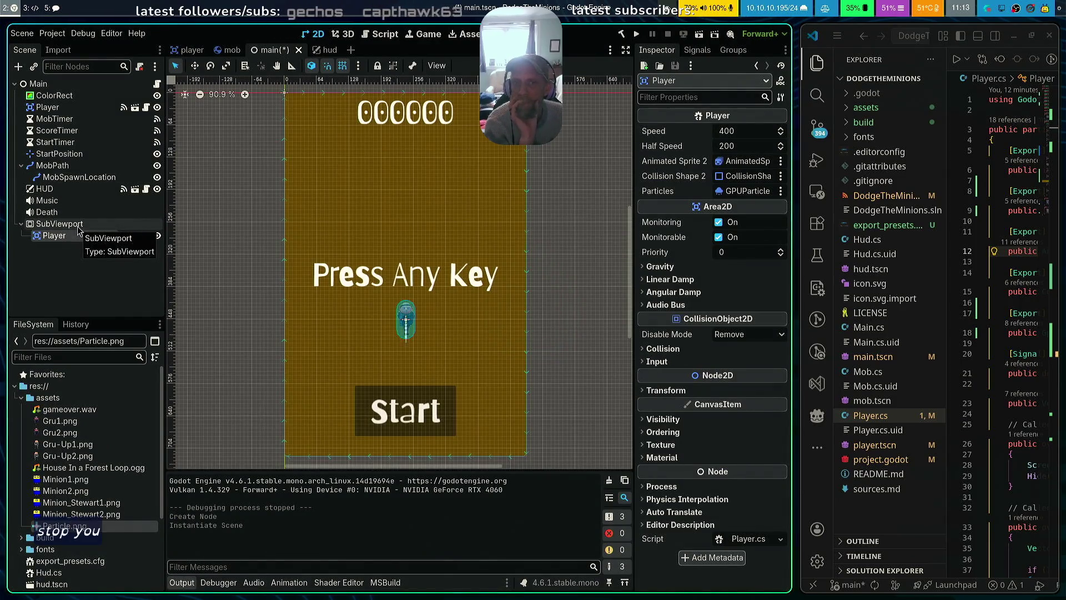
{"action": "left_click", "coordinate": [60, 224]}
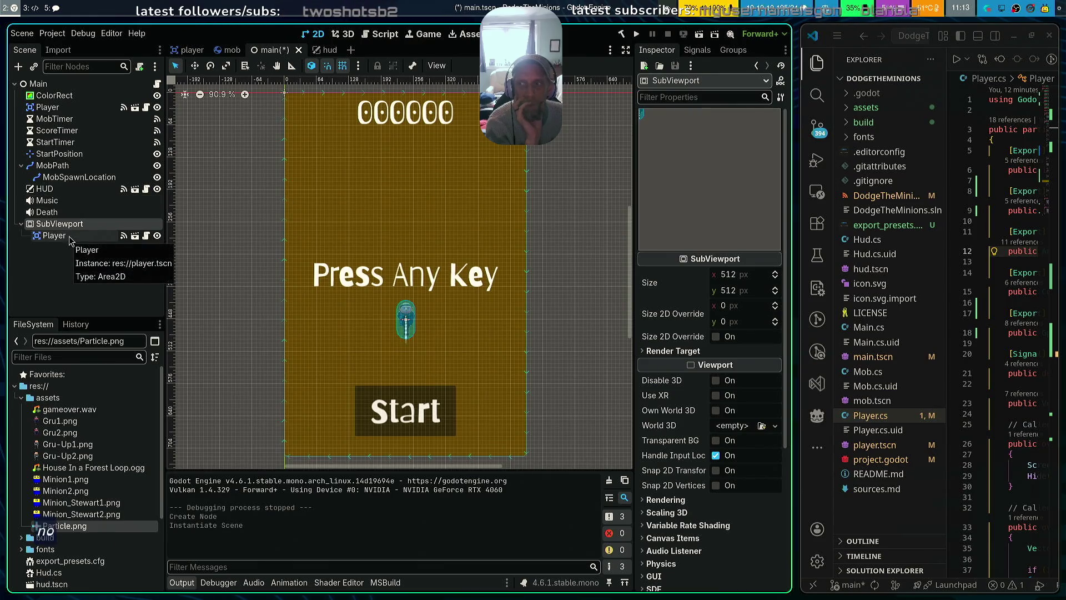
{"action": "left_click", "coordinate": [48, 107]}
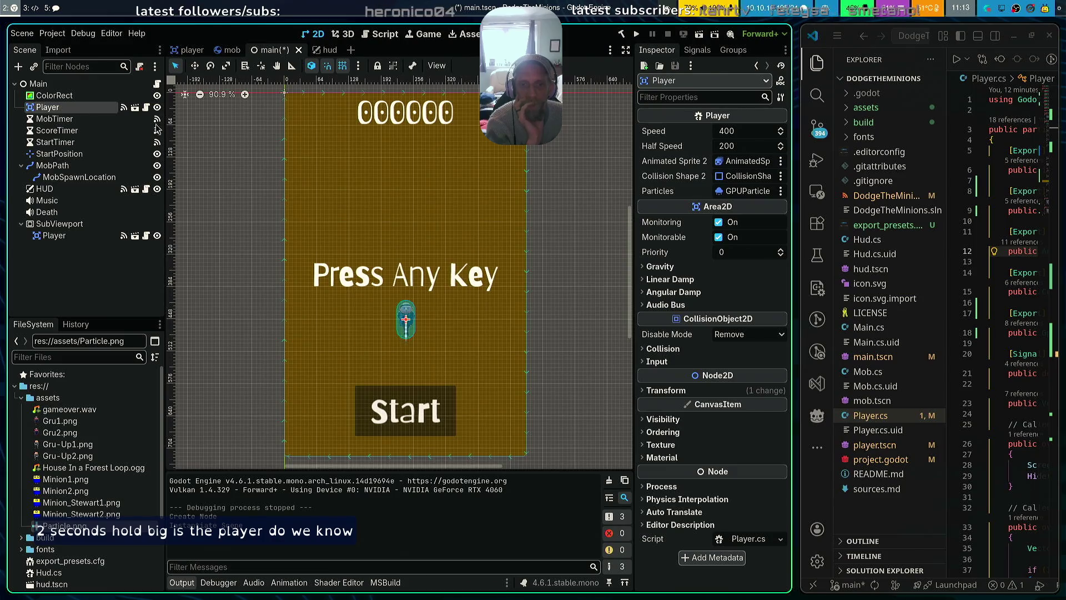
Step: Review the Player's Transform values in Main and in the player scene, then right-click Gru1.png
{"action": "left_click", "coordinate": [661, 390]}
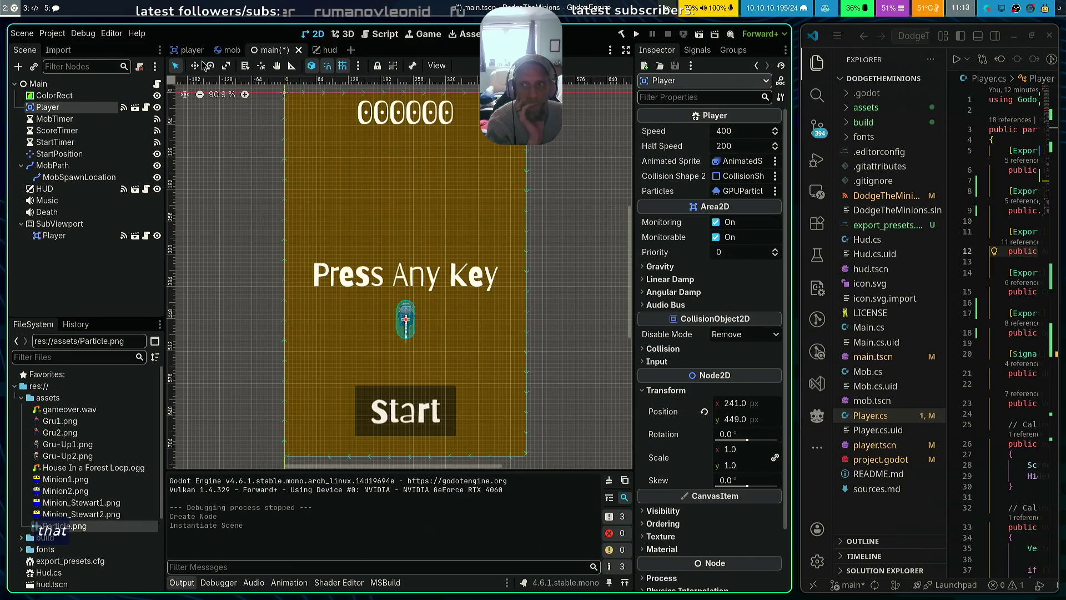
{"action": "left_click", "coordinate": [190, 51]}
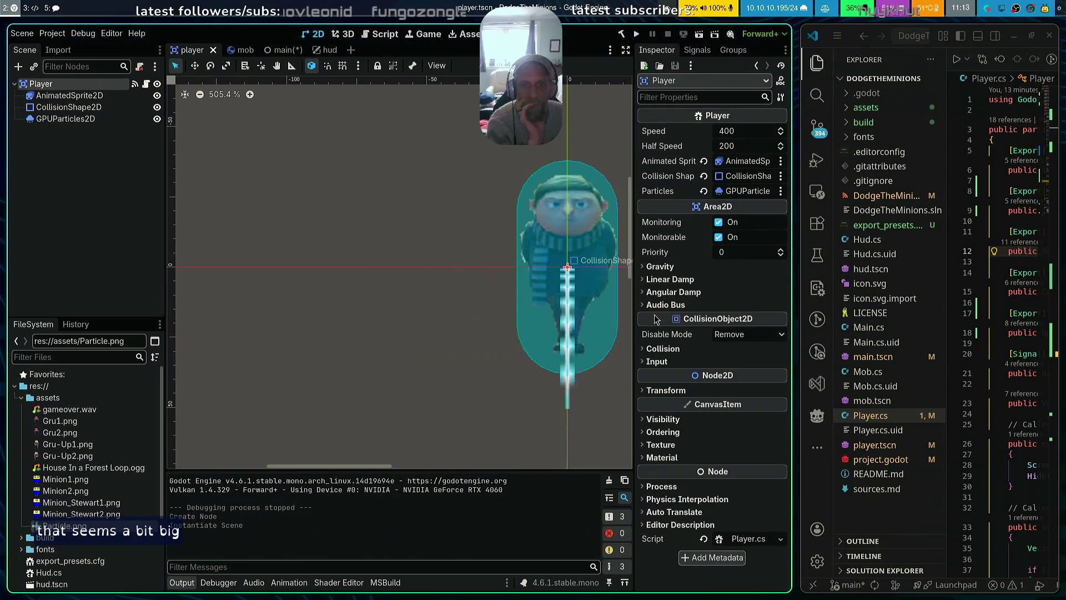
{"action": "left_click", "coordinate": [676, 392]}
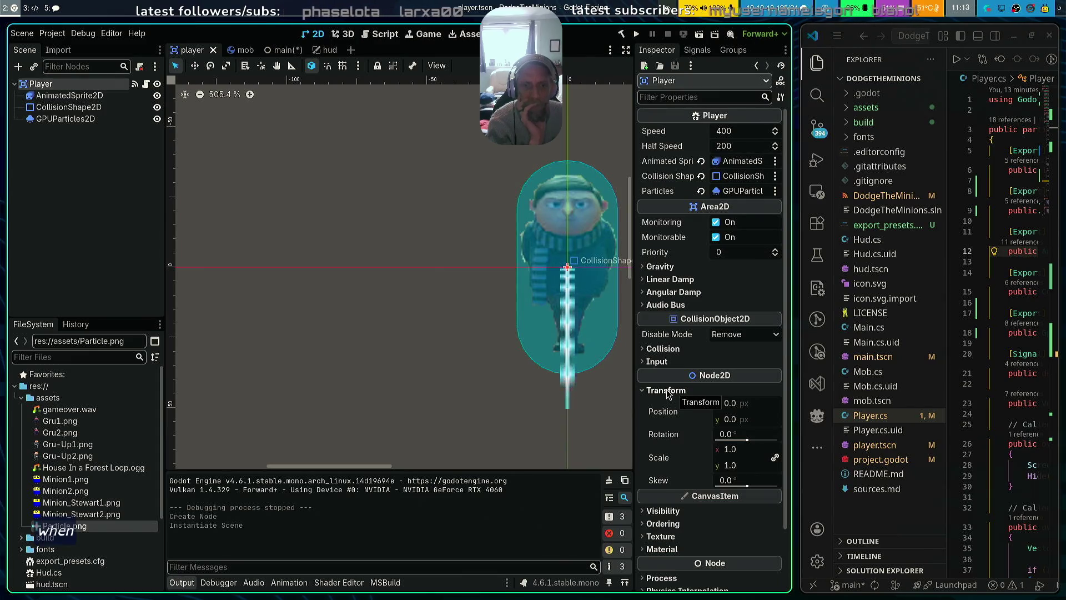
{"action": "left_click", "coordinate": [667, 391]}
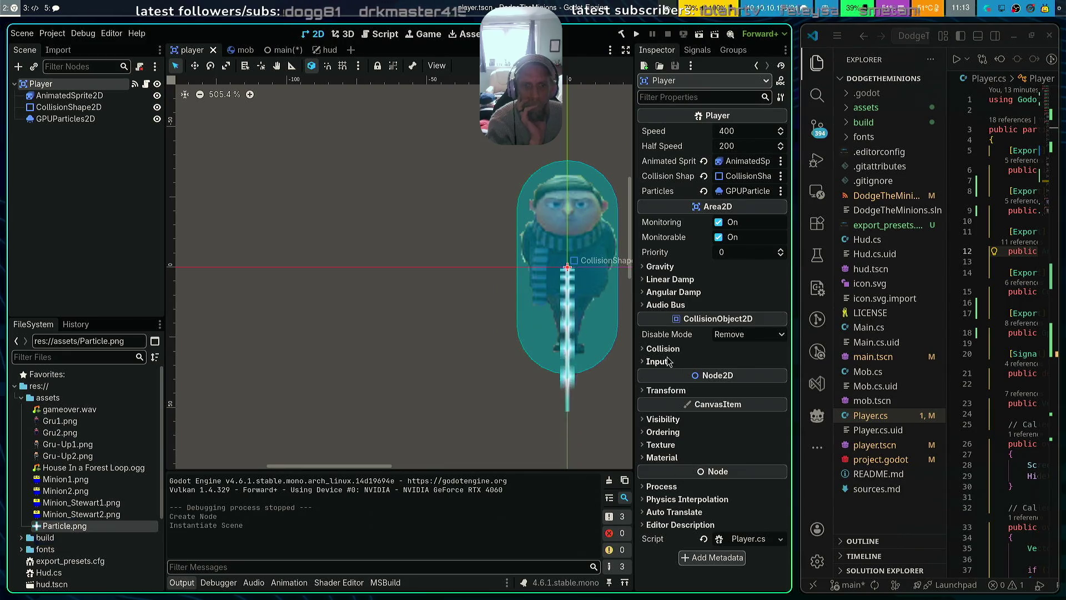
{"action": "left_click", "coordinate": [667, 391]}
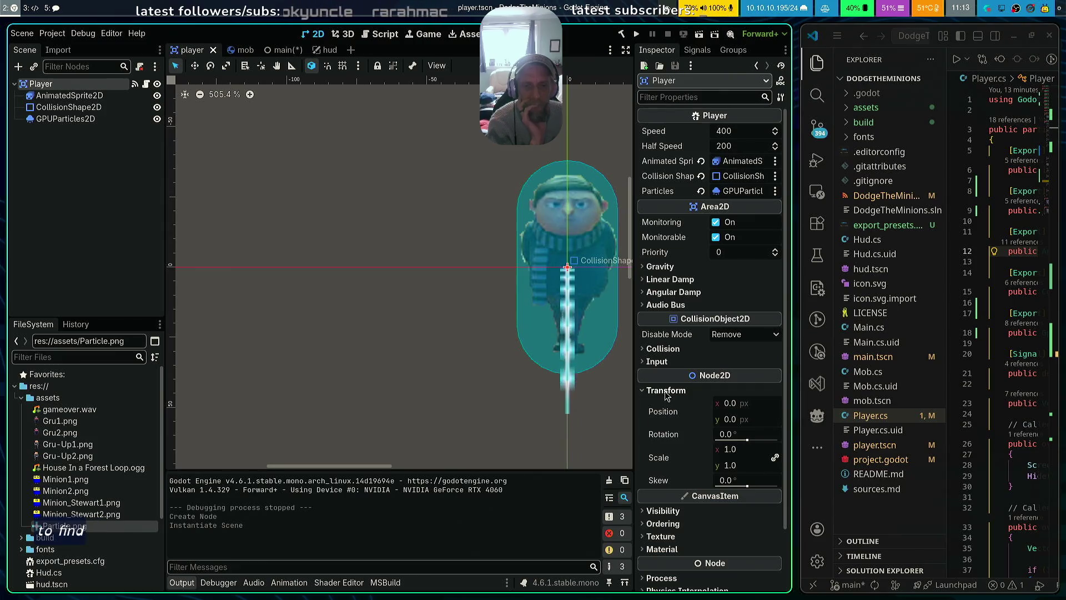
{"action": "left_click", "coordinate": [666, 392]}
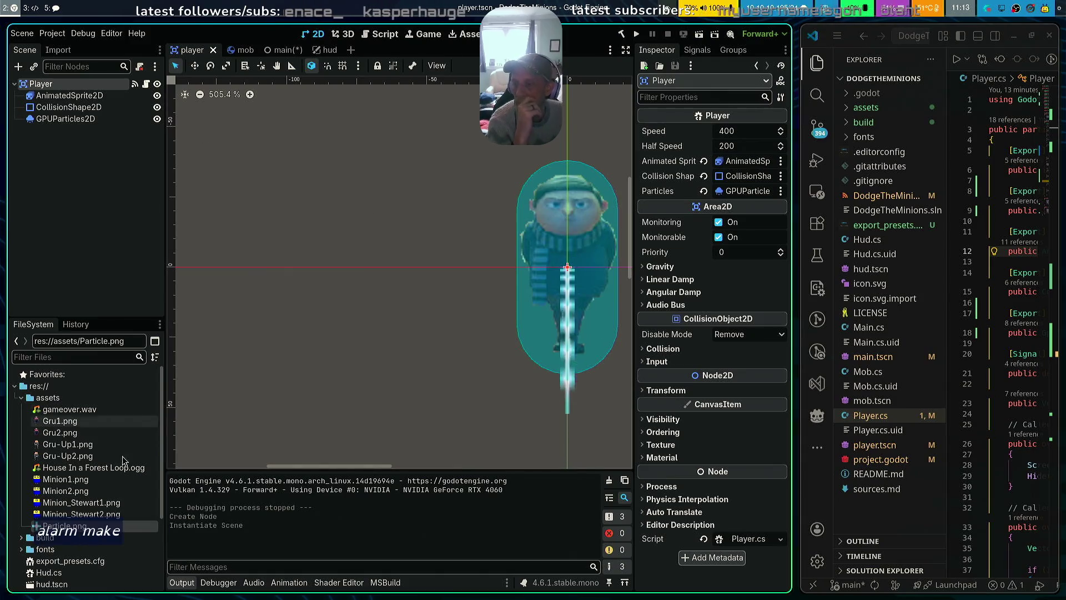
{"action": "right_click", "coordinate": [67, 420]}
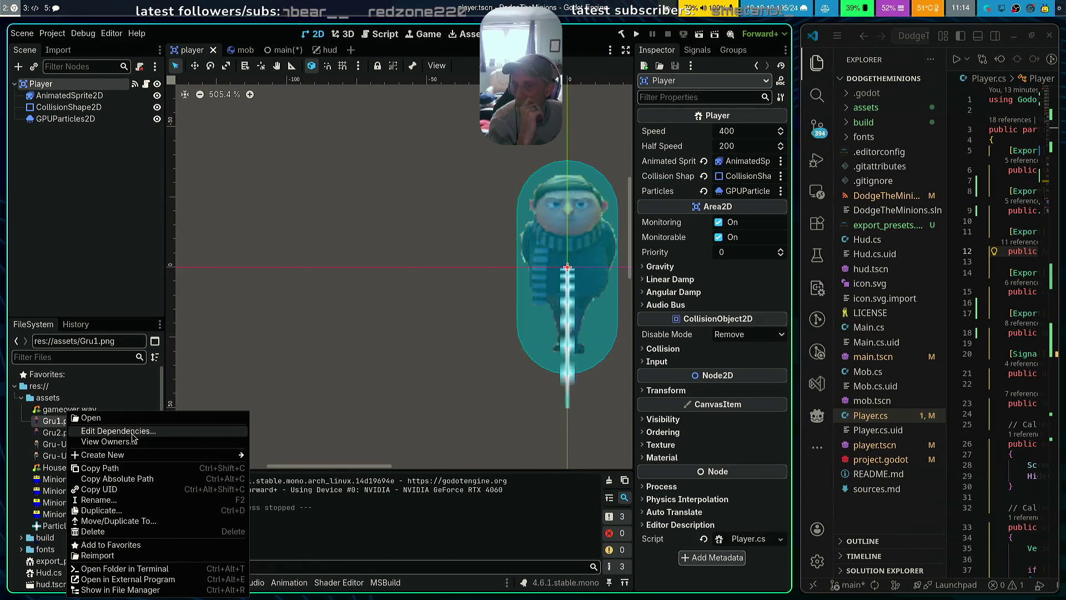
Step: Dismiss the Gru1.png menu and launch a Dolphin file manager
{"action": "left_click", "coordinate": [294, 355]}
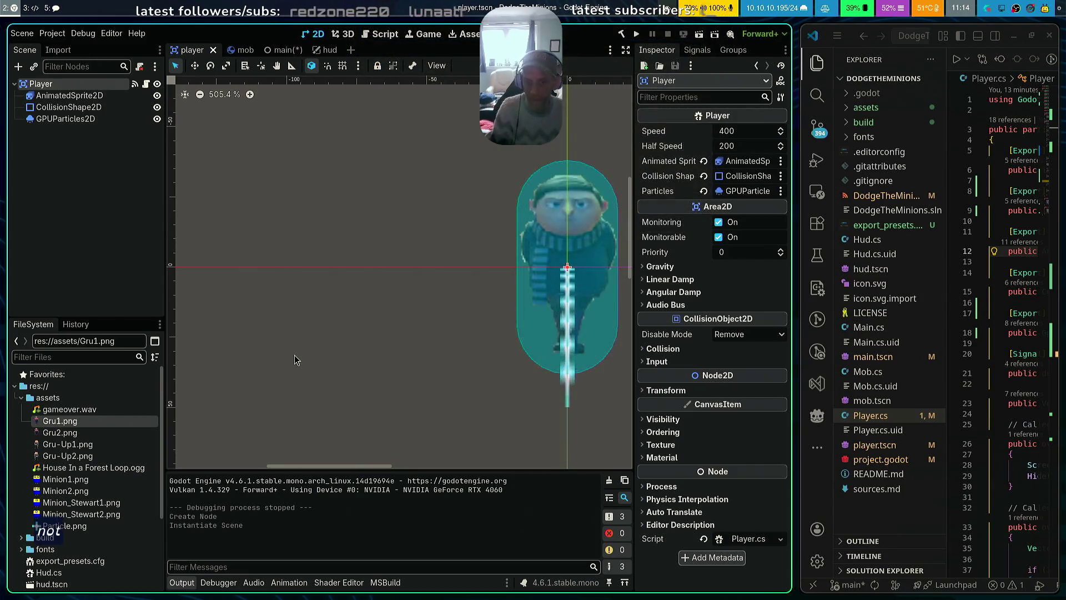
{"action": "key", "text": "super+e"}
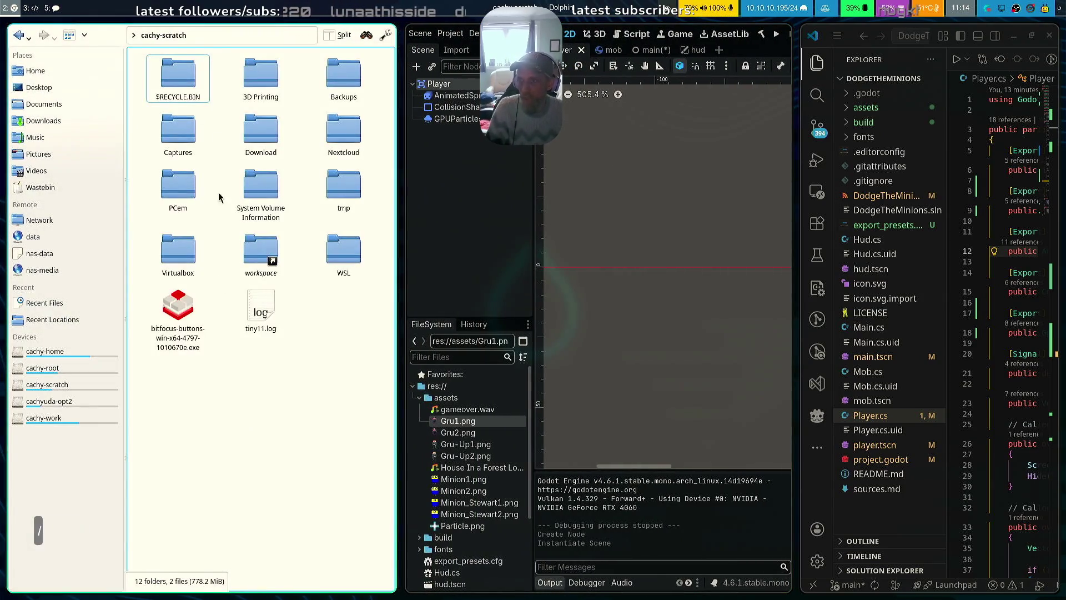
Step: In ~/workspace/repos/DodgeTheMinions/assets, confirm Gru-Up1.png measures 110 × 135 pixels, then close Dolphin
{"action": "left_click", "coordinate": [194, 35]}
{"action": "key", "text": "ctrl+a"}
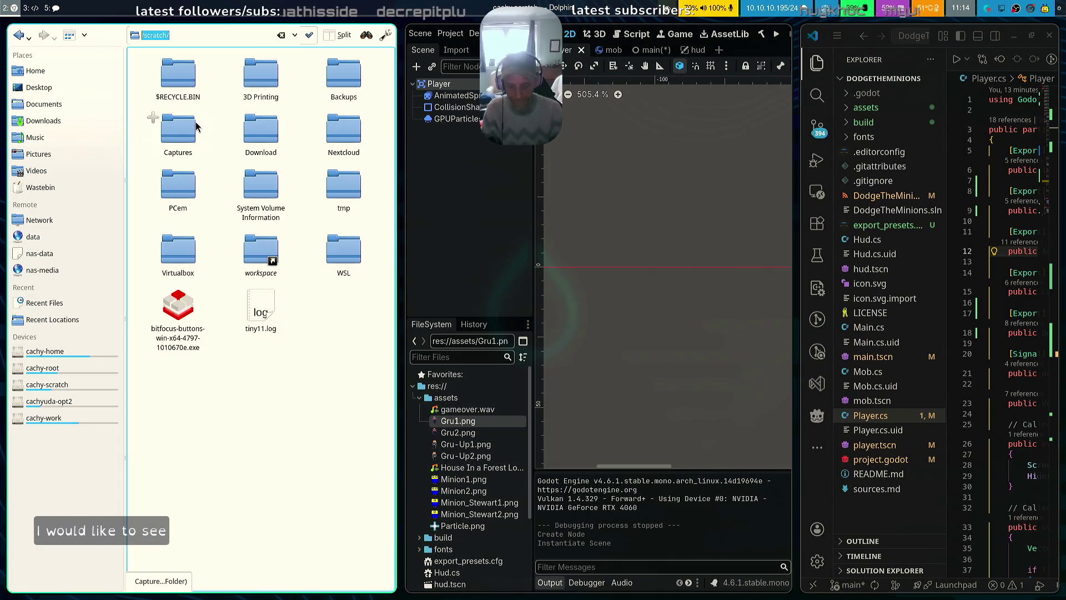
{"action": "type", "text": "~/work"}
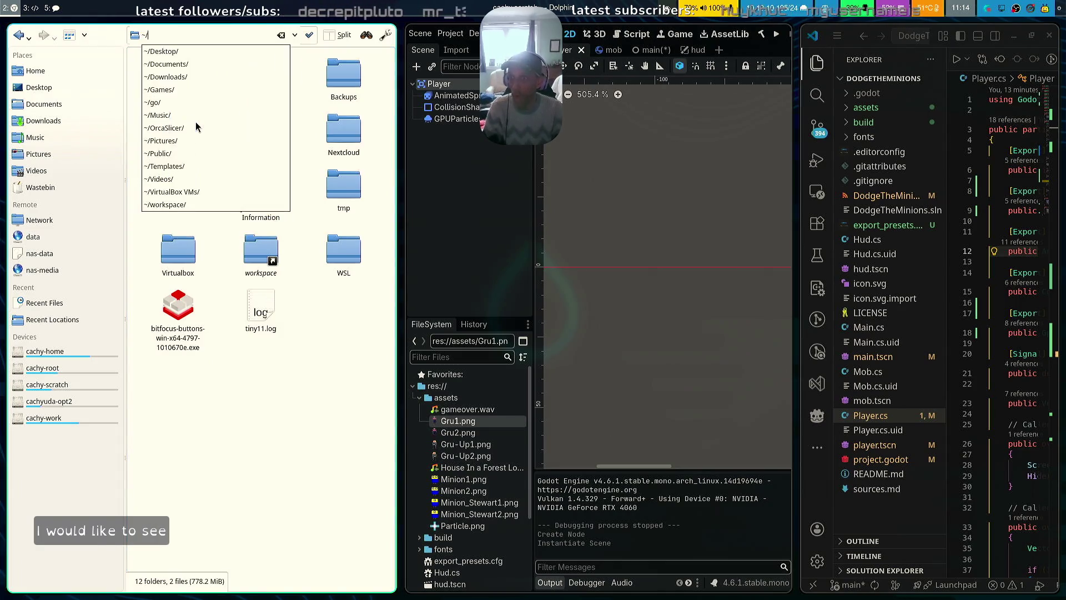
{"action": "type", "text": "space/"}
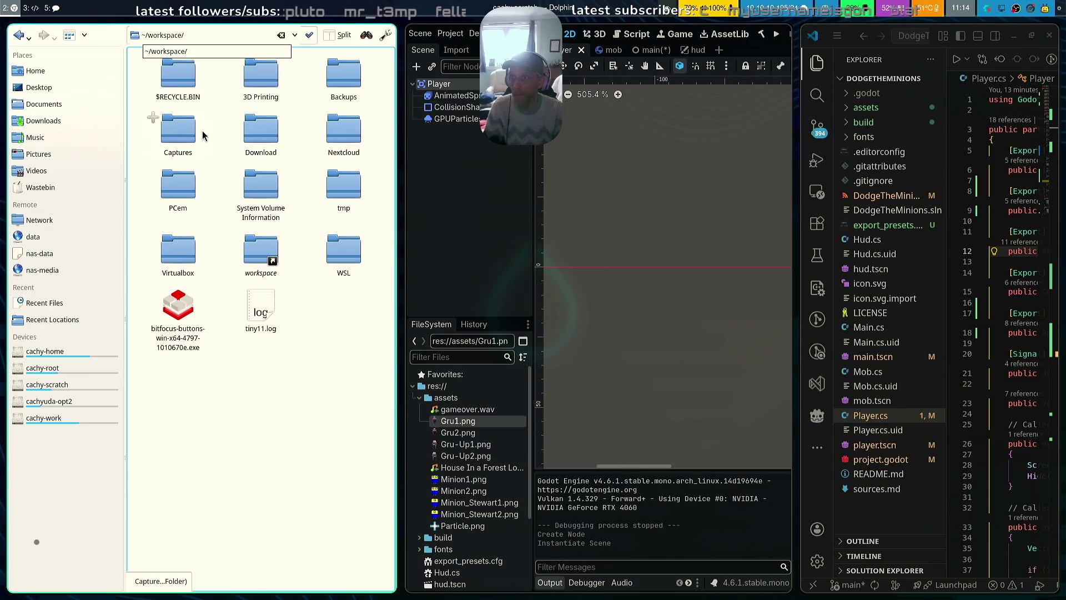
{"action": "type", "text": "r"}
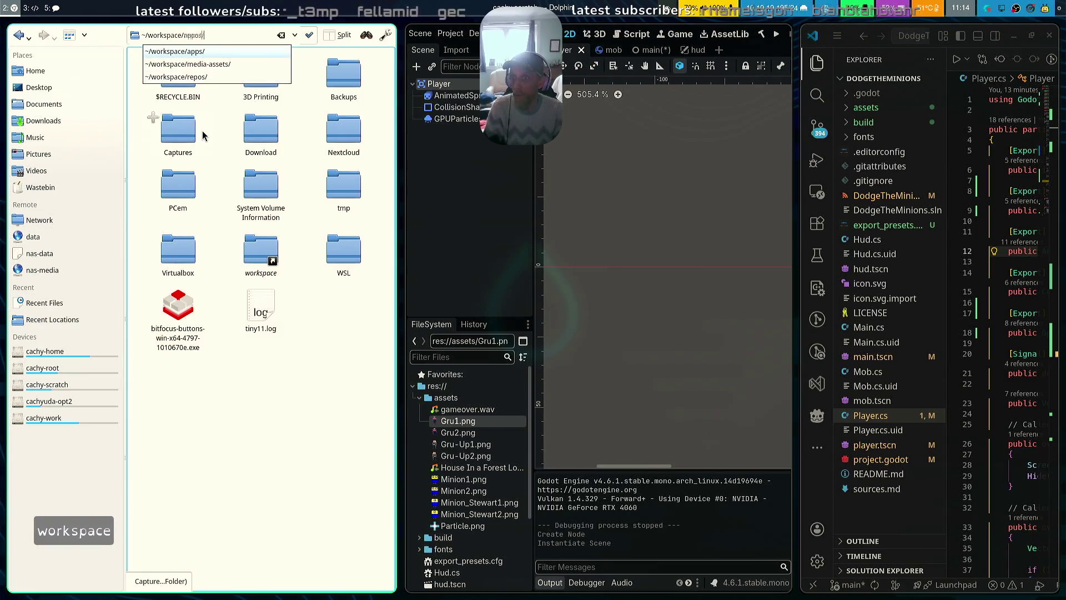
{"action": "type", "text": "repos/"}
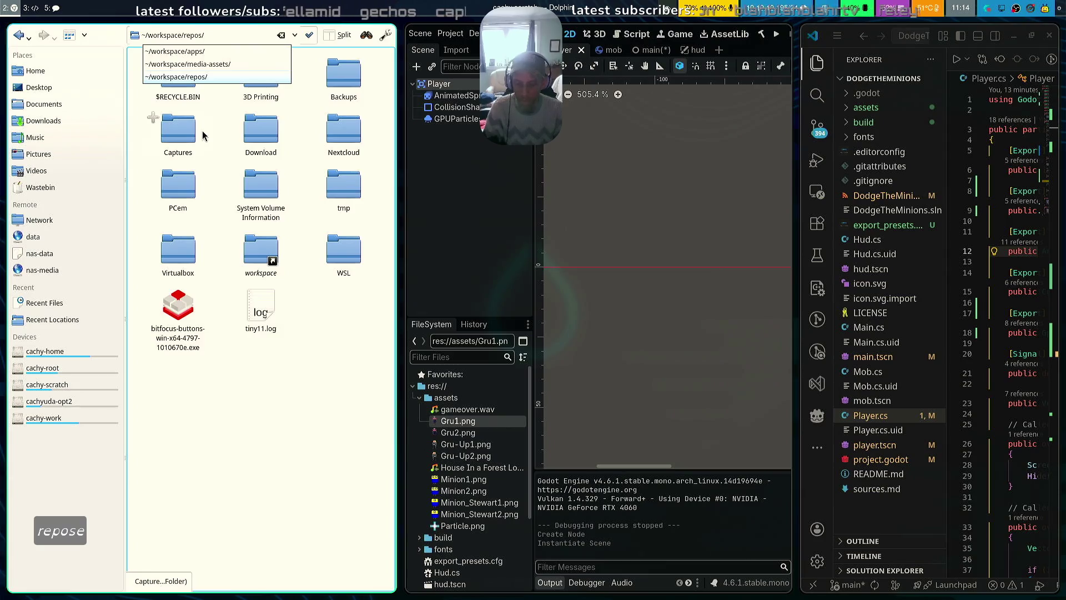
{"action": "type", "text": "DodgeTheMinions"}
{"action": "key", "text": "Return"}
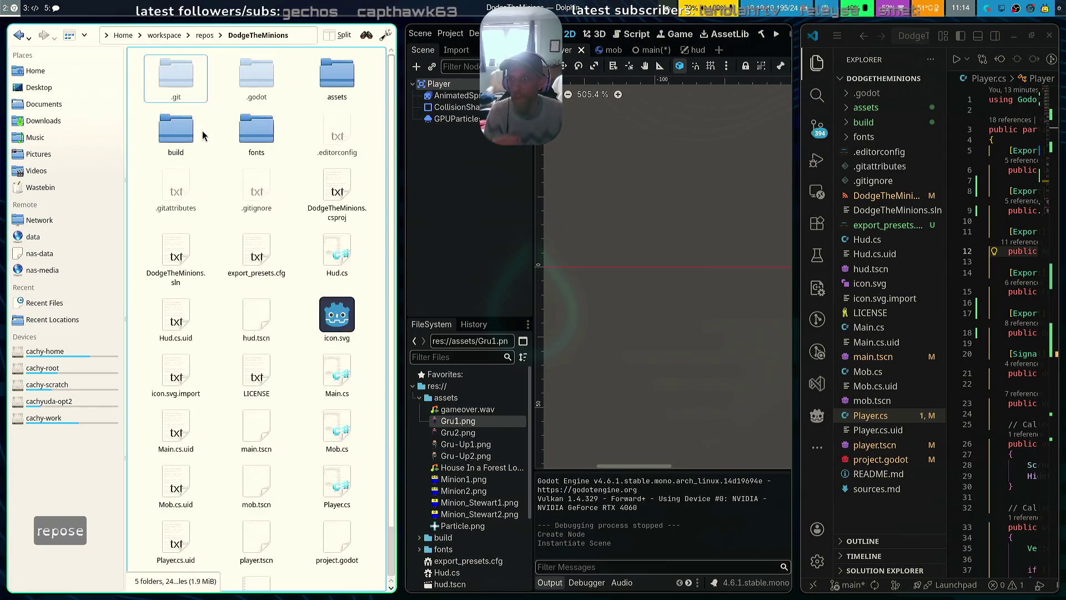
{"action": "double_click", "coordinate": [337, 78]}
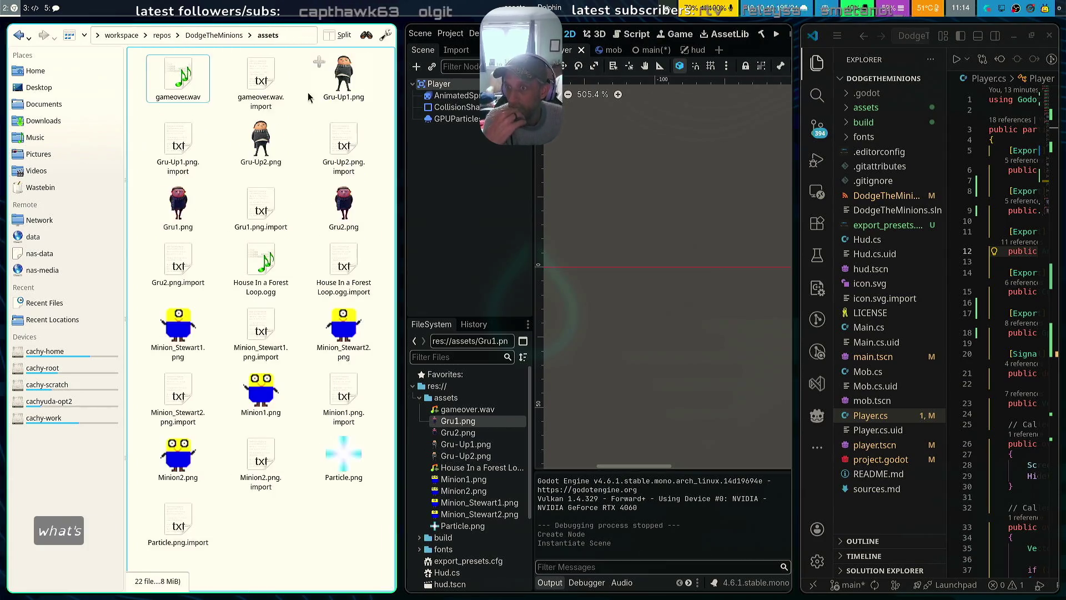
{"action": "right_click", "coordinate": [361, 68]}
{"action": "left_click", "coordinate": [392, 297]}
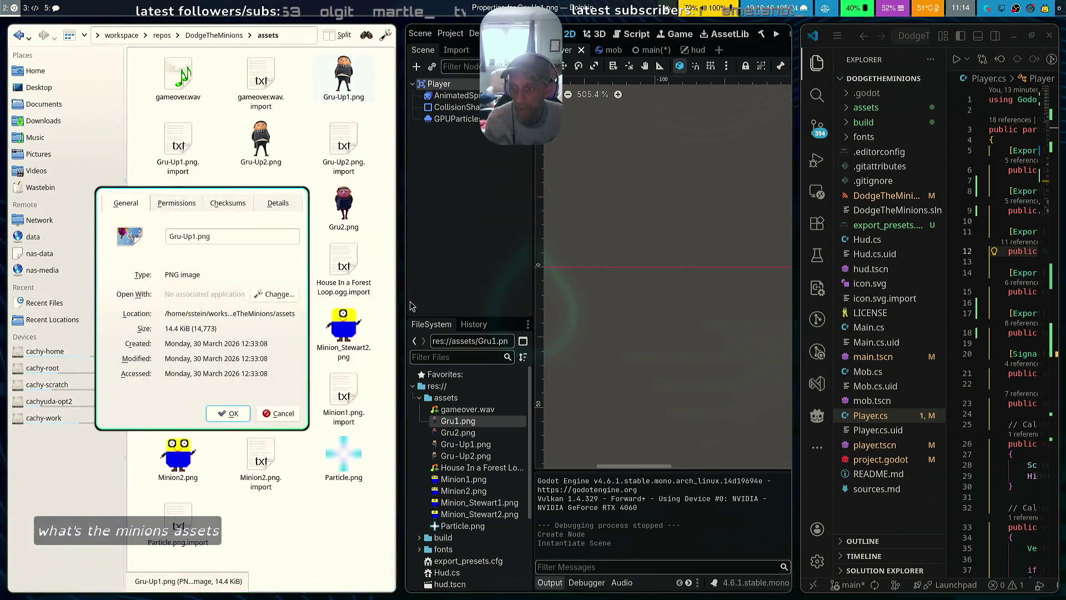
{"action": "left_click", "coordinate": [278, 203]}
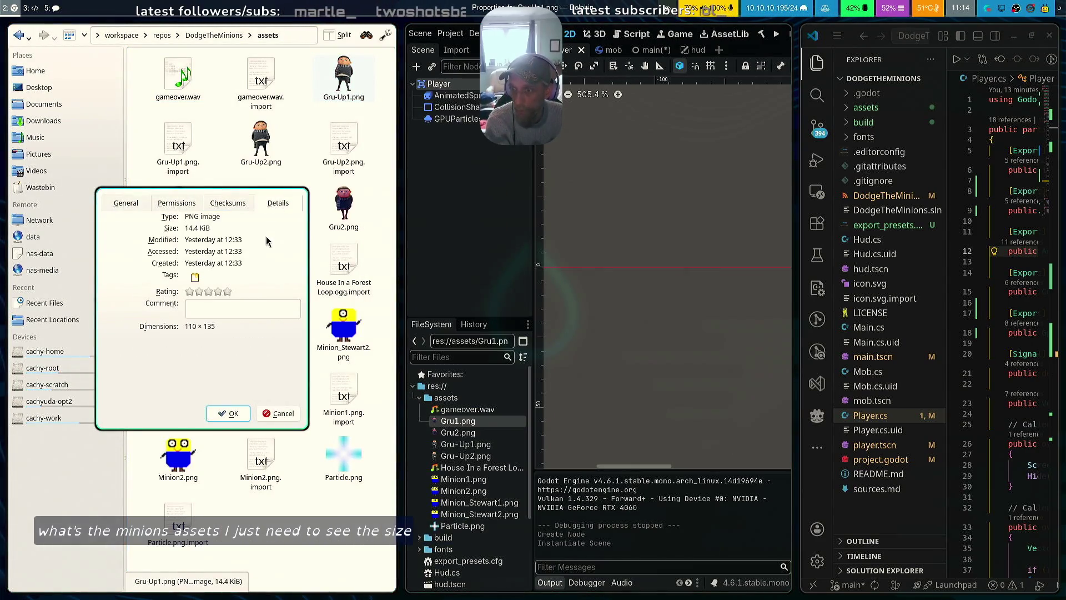
{"action": "left_click", "coordinate": [278, 413]}
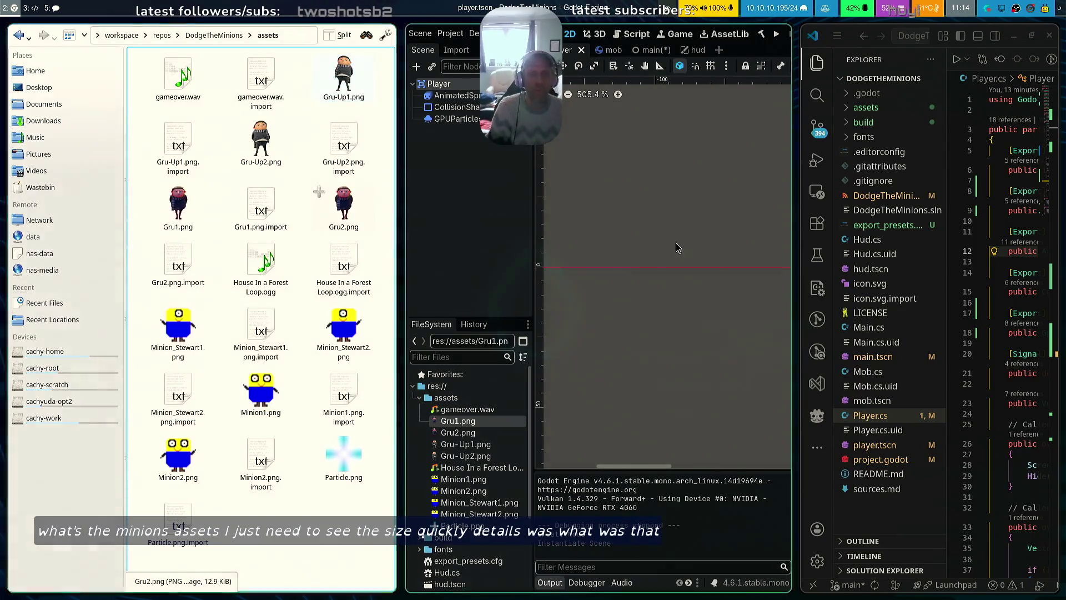
{"action": "key", "text": "ctrl+q"}
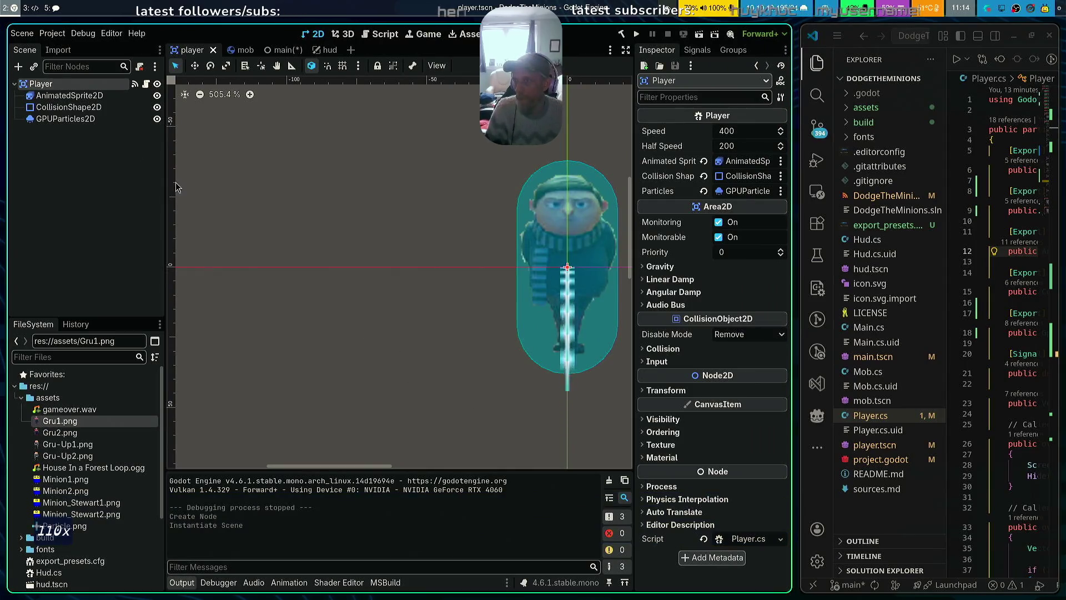
Step: In the main scene, resize the SubViewport to 110 × 135 px and check its nested Player
{"action": "left_click", "coordinate": [276, 50]}
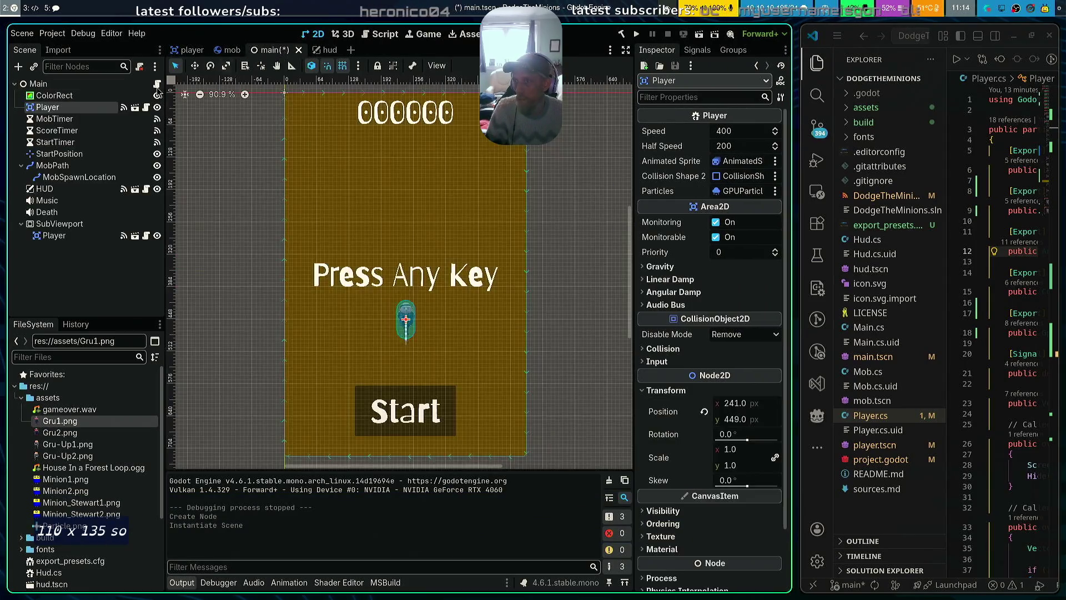
{"action": "left_click", "coordinate": [55, 224]}
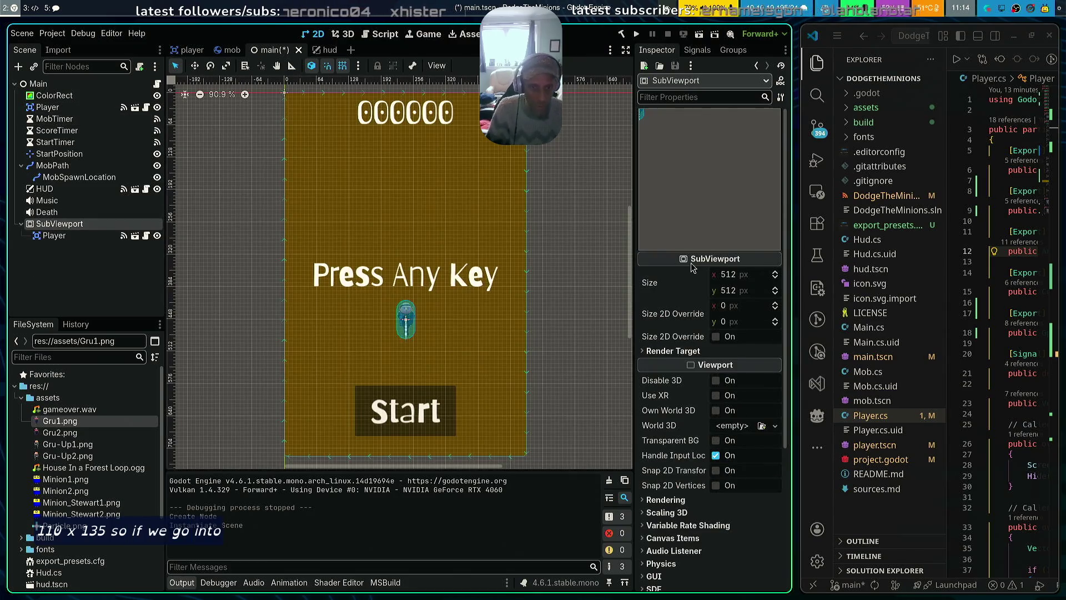
{"action": "left_click", "coordinate": [730, 274]}
{"action": "type", "text": "110"}
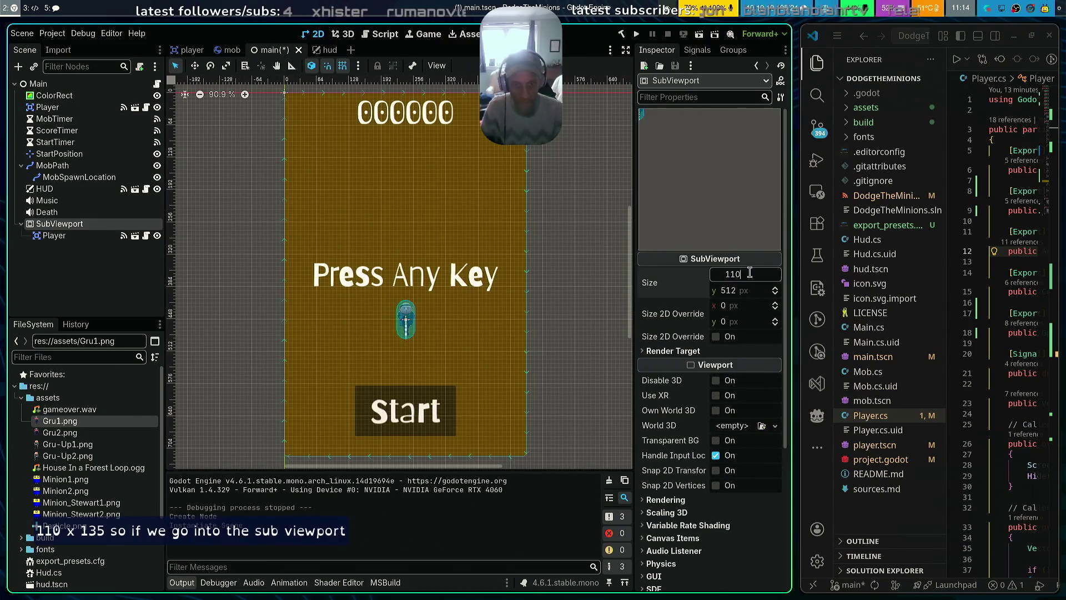
{"action": "key", "text": "Tab"}
{"action": "type", "text": "135"}
{"action": "key", "text": "Tab"}
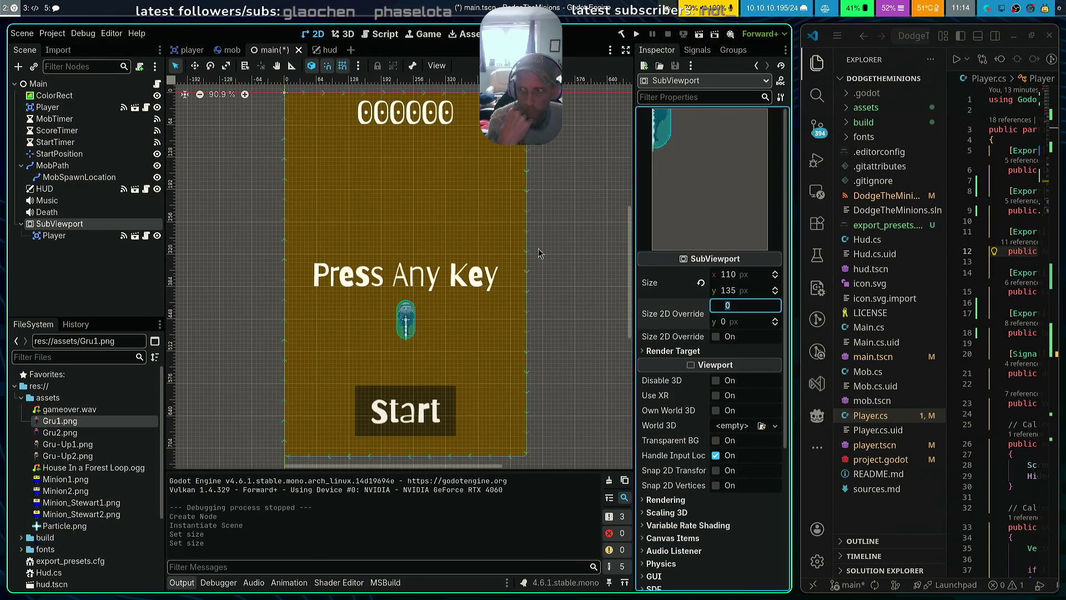
{"action": "left_click", "coordinate": [85, 238]}
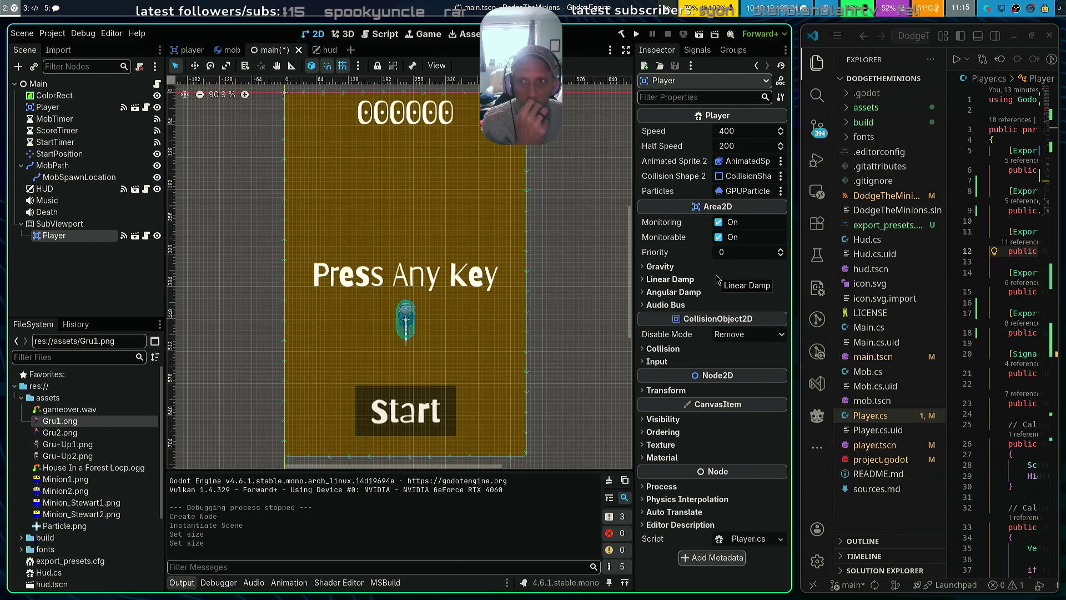
{"action": "left_click", "coordinate": [74, 228]}
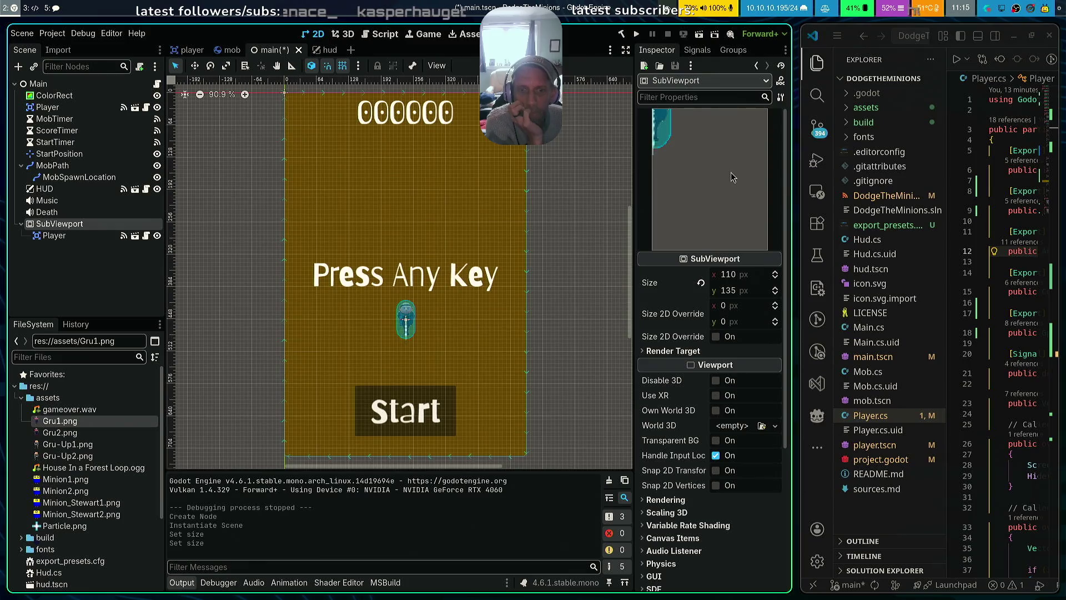
Step: Switch on Disable 3D for the 110 × 135 SubViewport in its Viewport settings
{"action": "left_click", "coordinate": [643, 351]}
{"action": "left_click", "coordinate": [643, 352]}
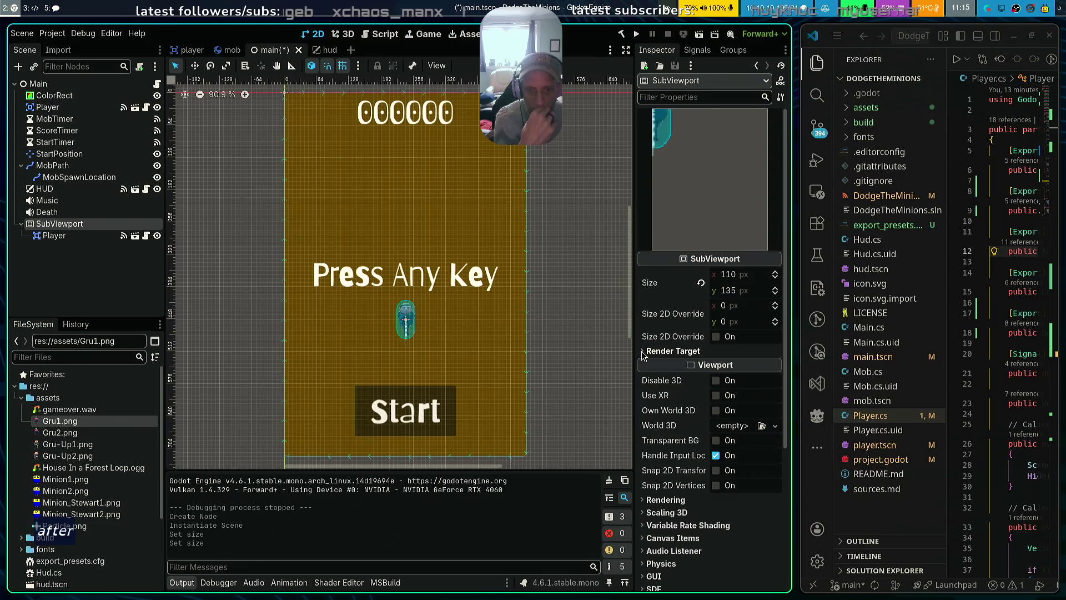
{"action": "left_click", "coordinate": [716, 381]}
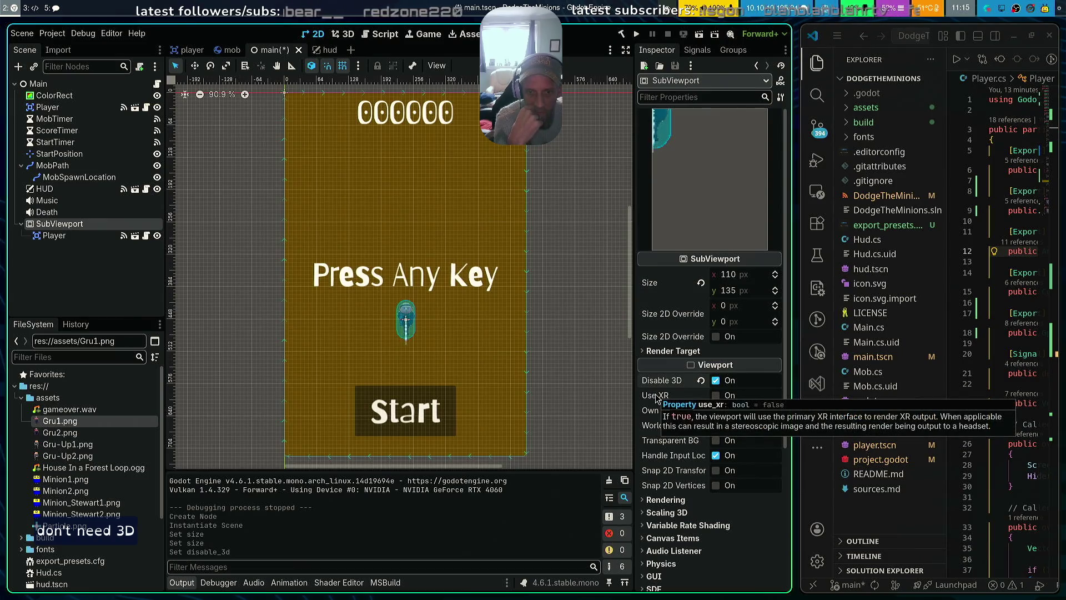
{"action": "scroll", "coordinate": [657, 396], "scroll_direction": "down", "scroll_amount": 1}
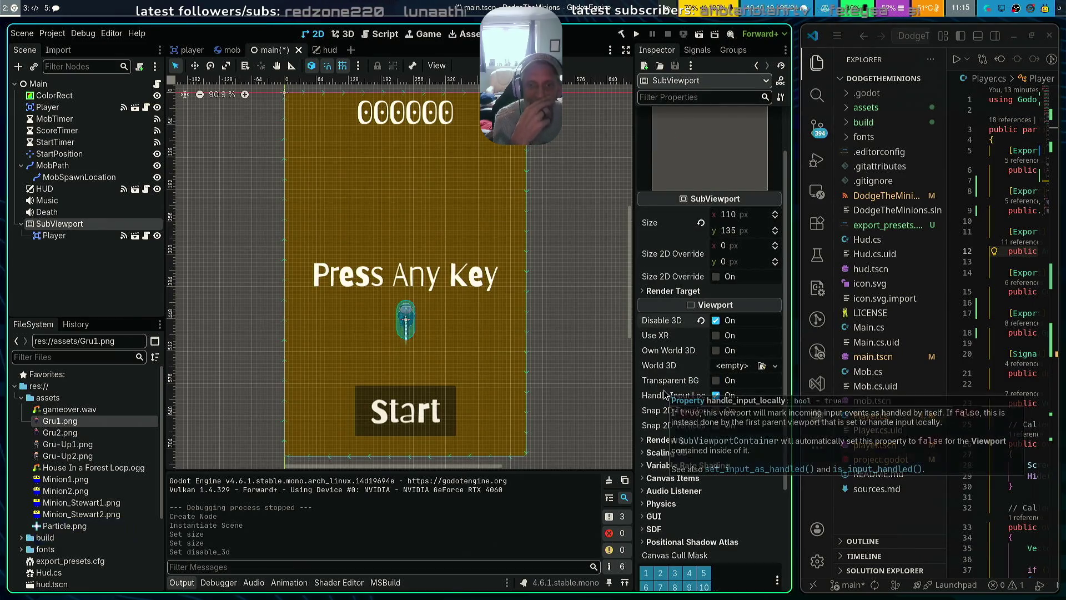
{"action": "scroll", "coordinate": [665, 394], "scroll_direction": "down", "scroll_amount": 3}
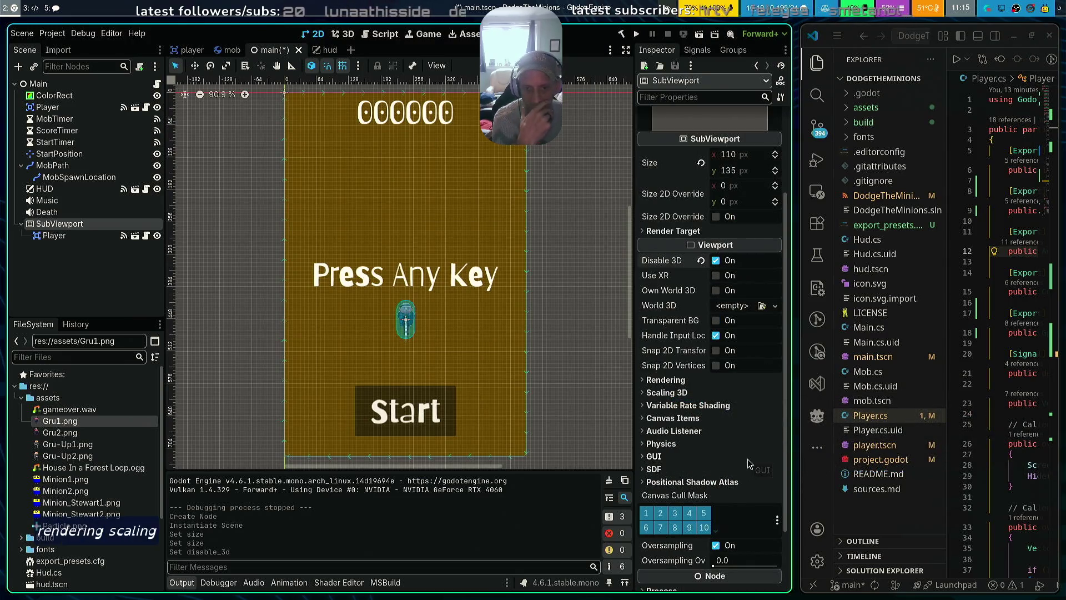
{"action": "scroll", "coordinate": [758, 469], "scroll_direction": "down", "scroll_amount": 3}
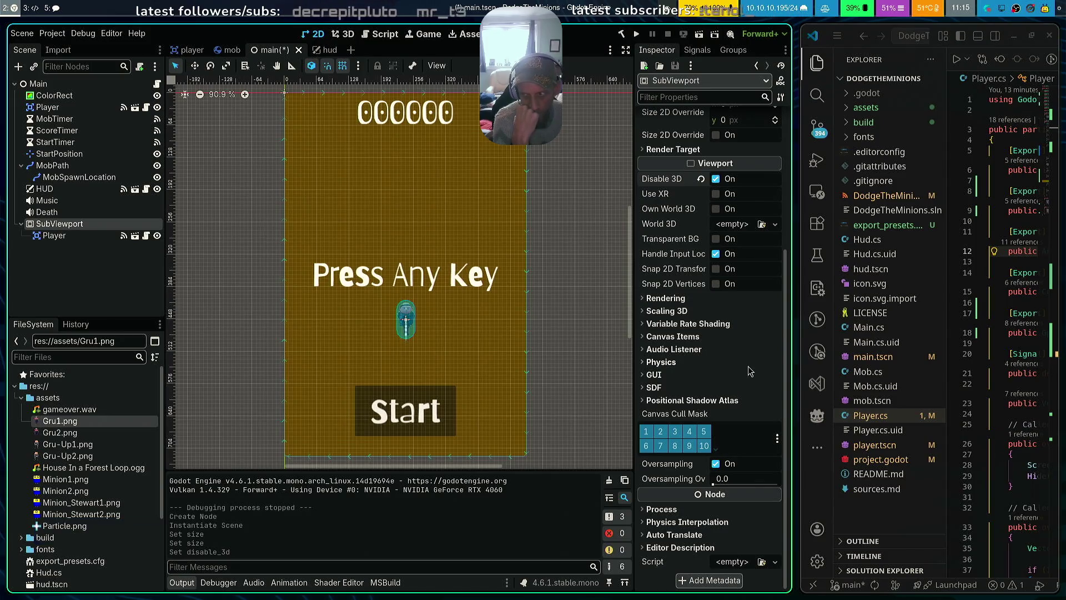
{"action": "key", "text": "super+5"}
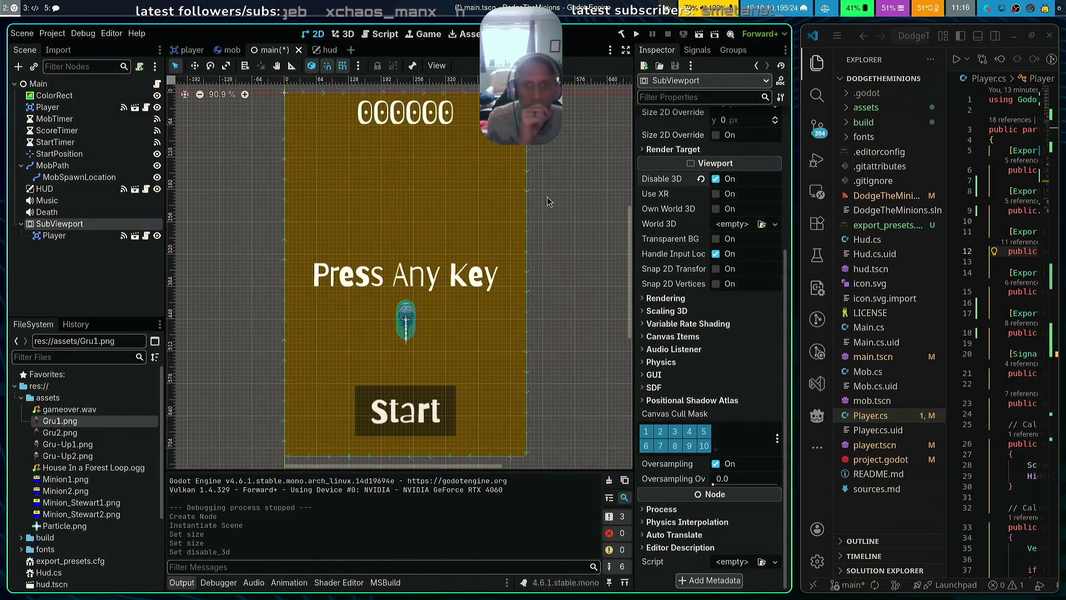
{"action": "scroll", "coordinate": [682, 214], "scroll_direction": "up", "scroll_amount": 5}
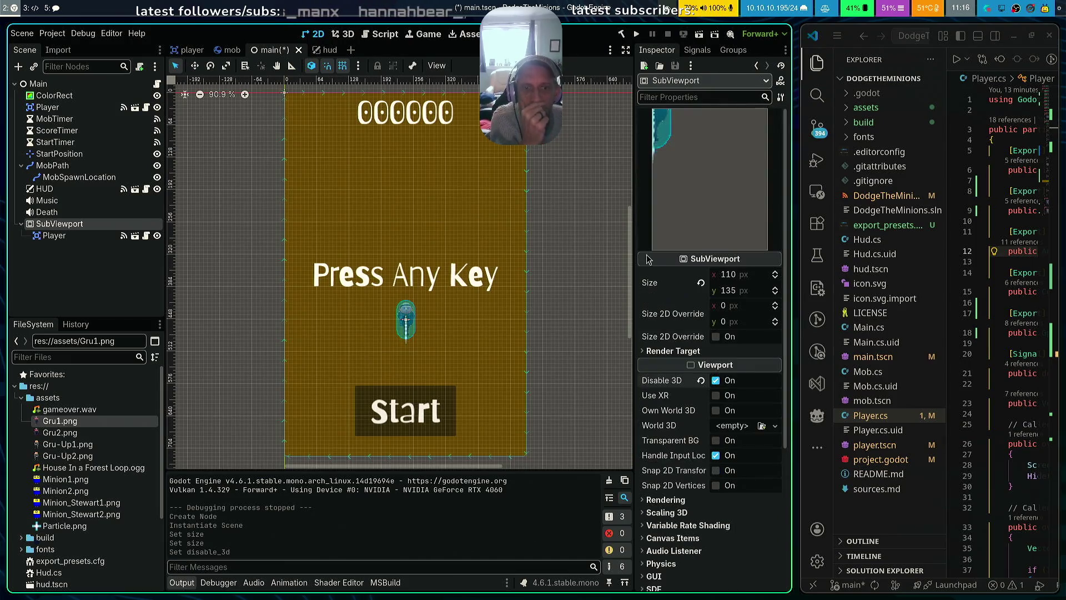
{"action": "left_click", "coordinate": [668, 352]}
{"action": "left_click", "coordinate": [668, 352]}
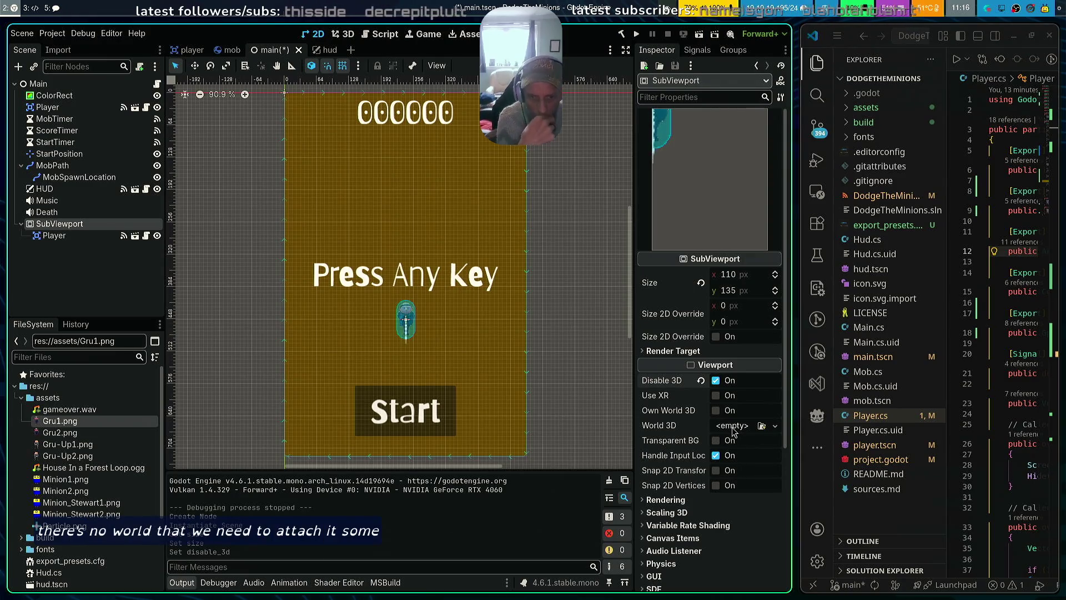
{"action": "scroll", "coordinate": [722, 444], "scroll_direction": "down", "scroll_amount": 2}
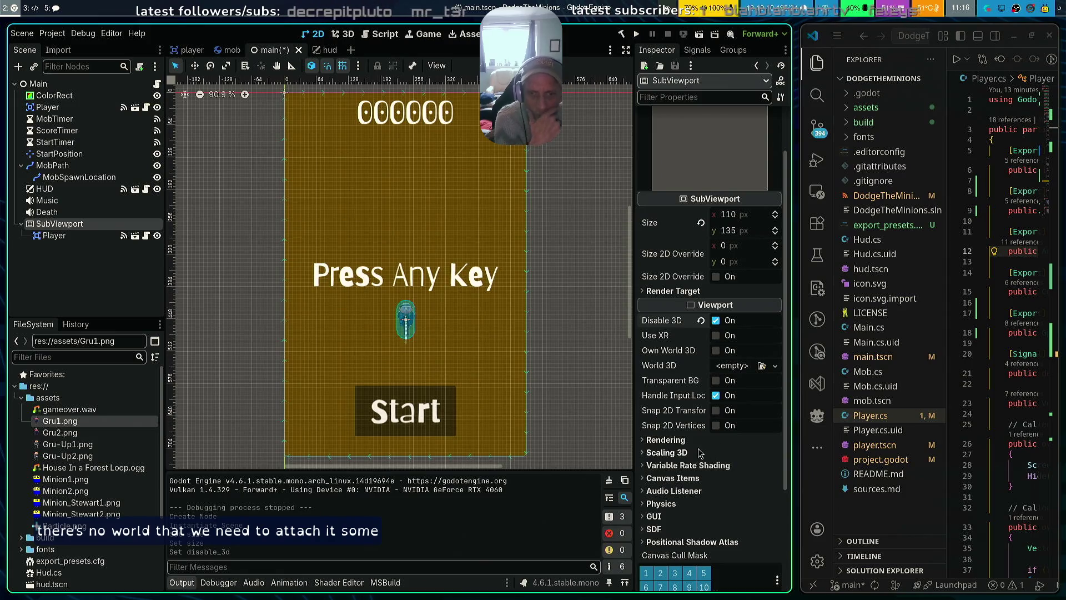
{"action": "left_click", "coordinate": [644, 441]}
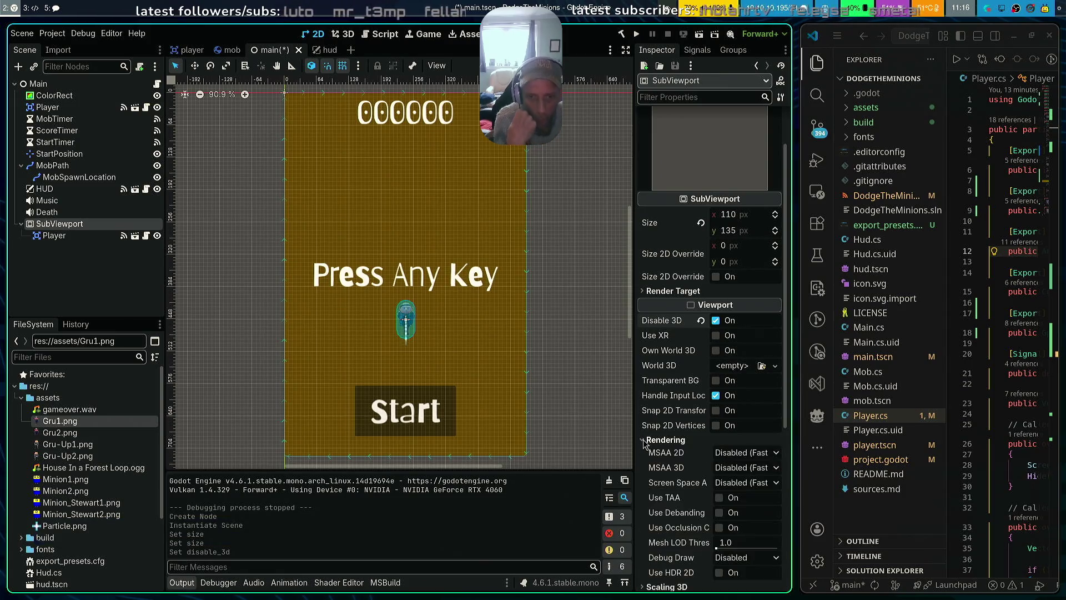
{"action": "scroll", "coordinate": [644, 443], "scroll_direction": "down", "scroll_amount": 2}
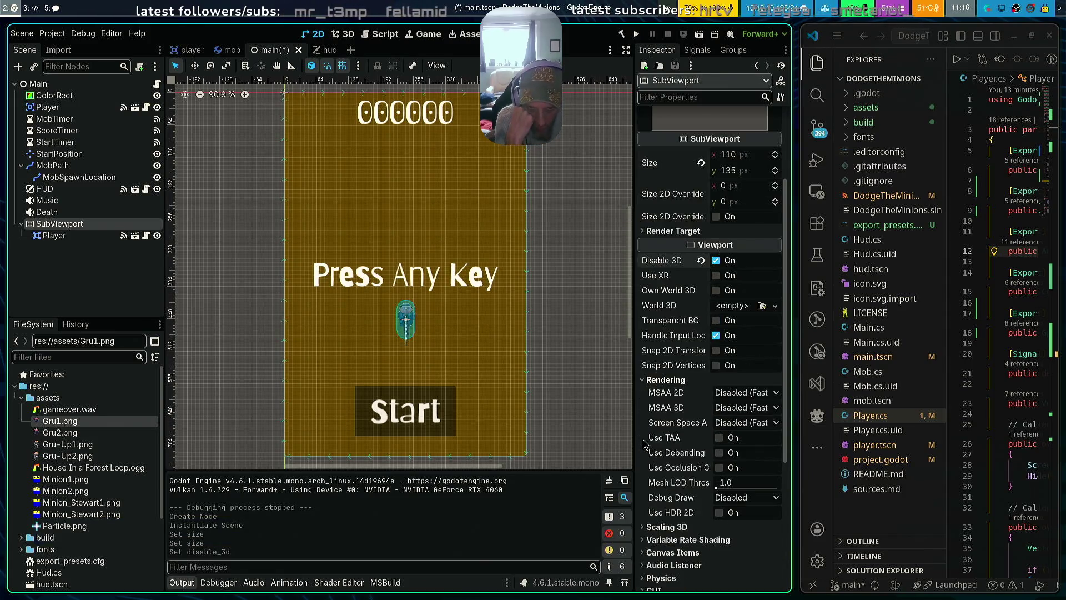
{"action": "left_click", "coordinate": [643, 382]}
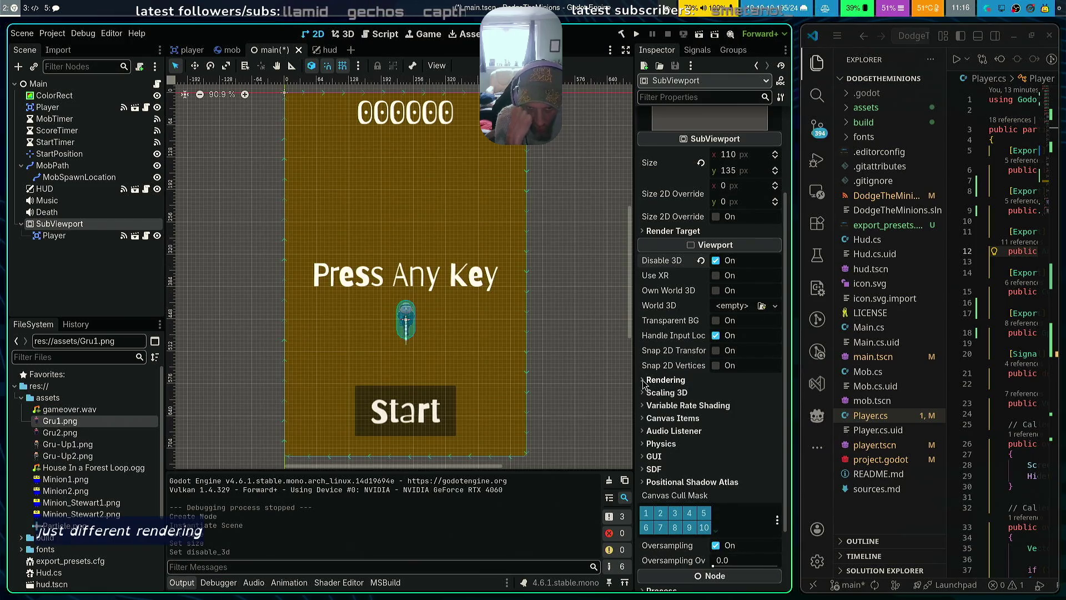
{"action": "left_click", "coordinate": [644, 456]}
{"action": "left_click", "coordinate": [644, 456]}
{"action": "scroll", "coordinate": [645, 457], "scroll_direction": "down", "scroll_amount": 3}
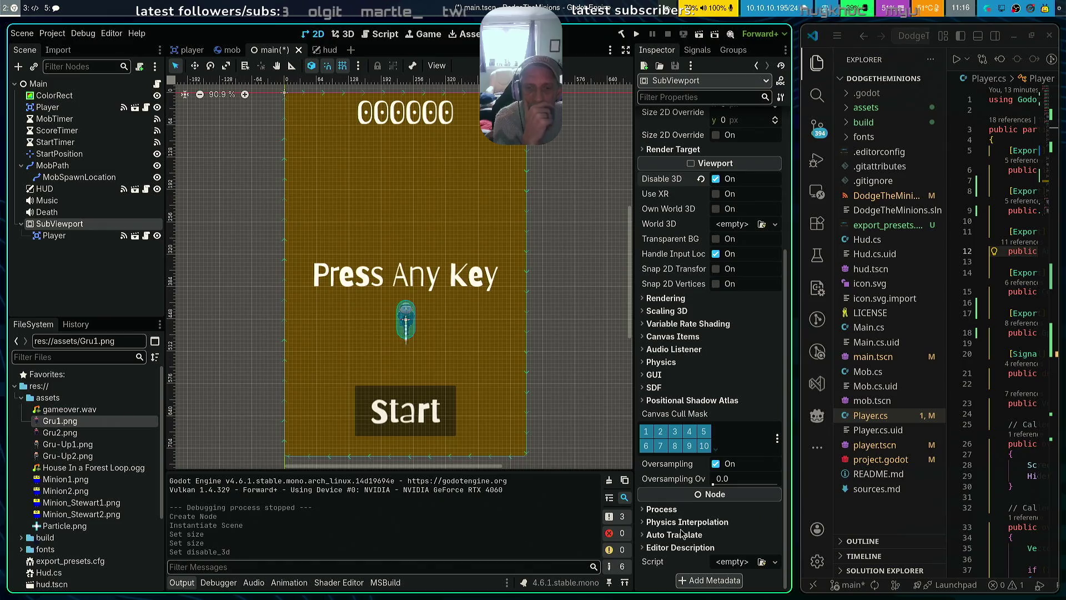
{"action": "scroll", "coordinate": [674, 514], "scroll_direction": "up", "scroll_amount": 7}
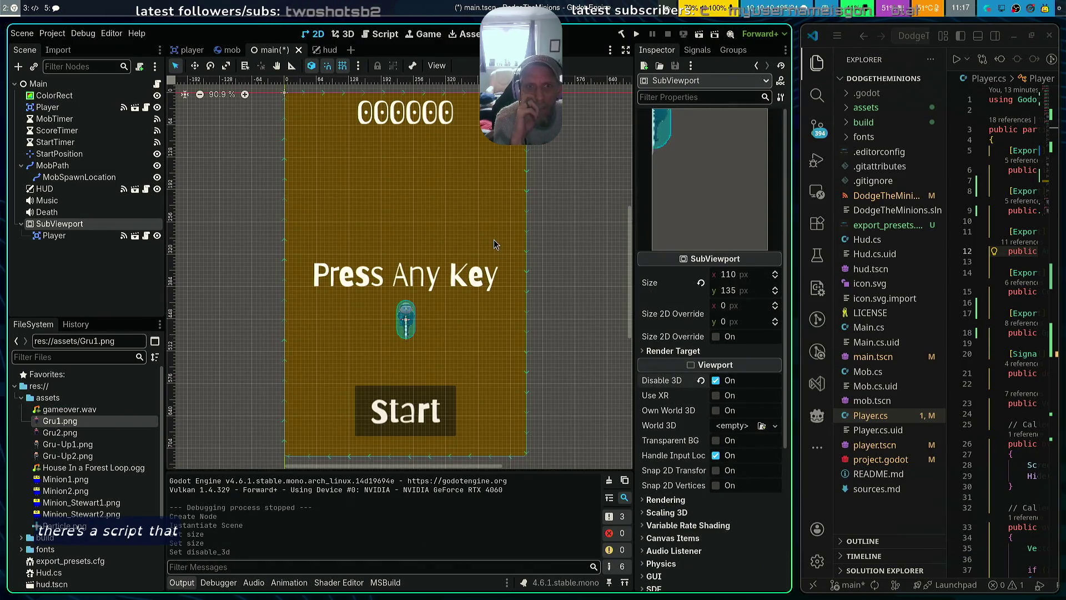
{"action": "left_click", "coordinate": [64, 86]}
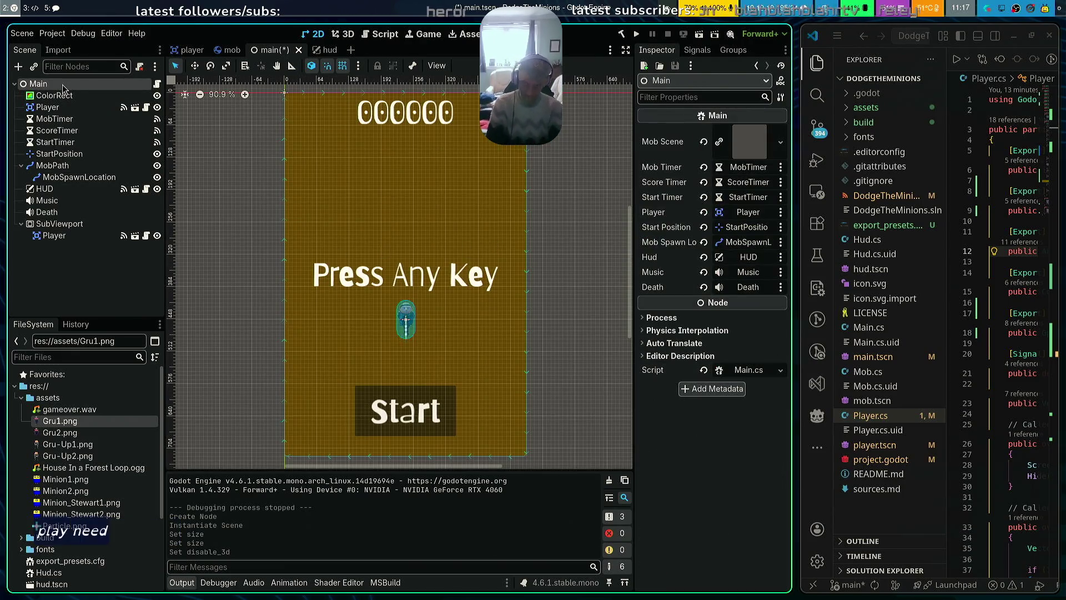
Step: Create a SubViewportContainer under Main and move the SubViewport into it
{"action": "key", "text": "ctrl+a"}
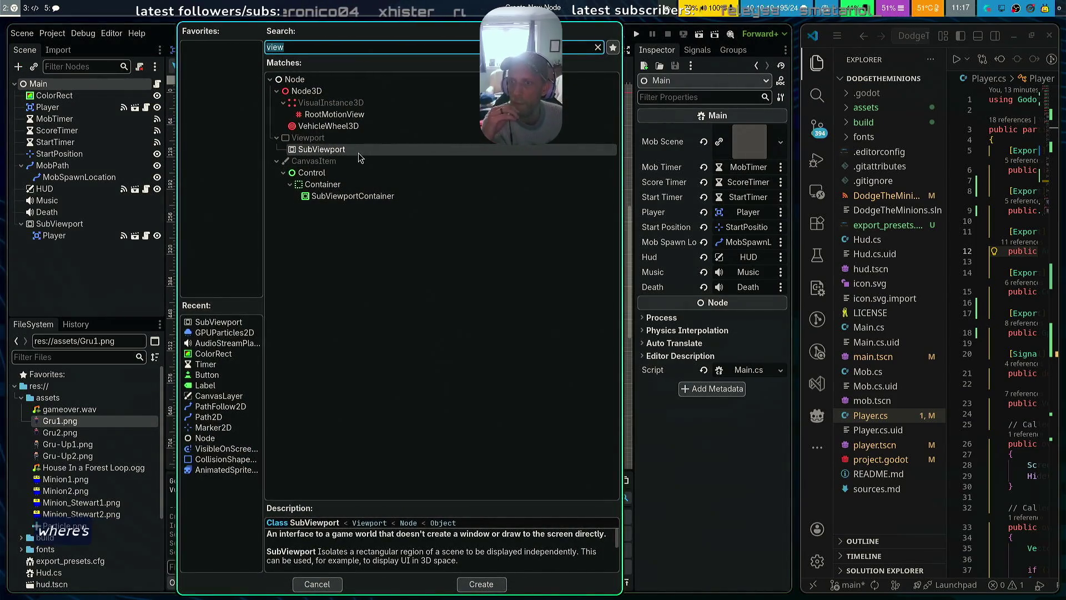
{"action": "left_click", "coordinate": [353, 196]}
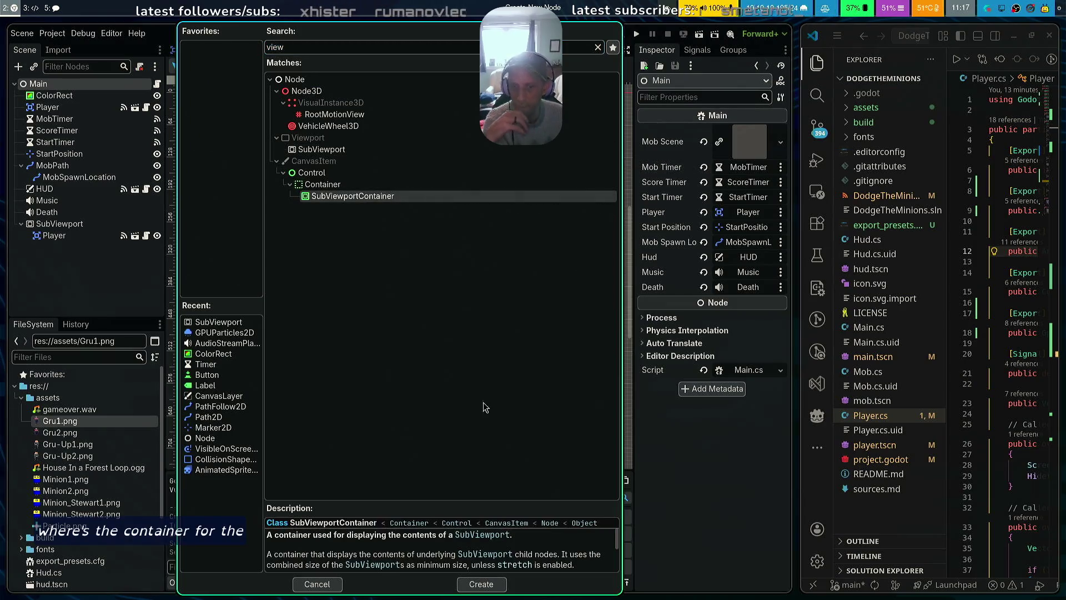
{"action": "left_click", "coordinate": [500, 584]}
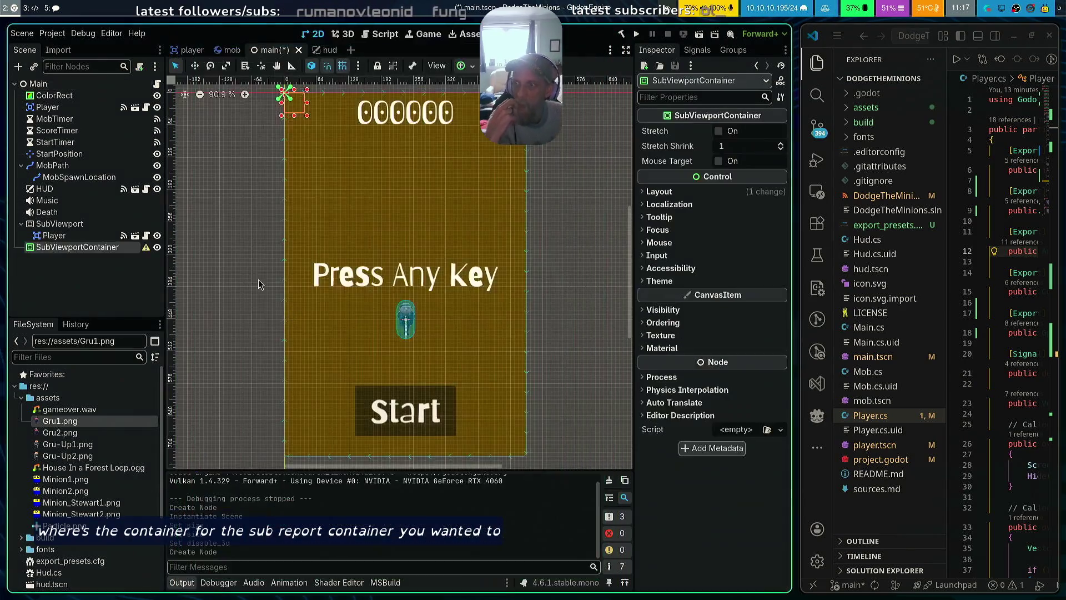
{"action": "left_click_drag", "start_coordinate": [59, 224], "coordinate": [66, 249]}
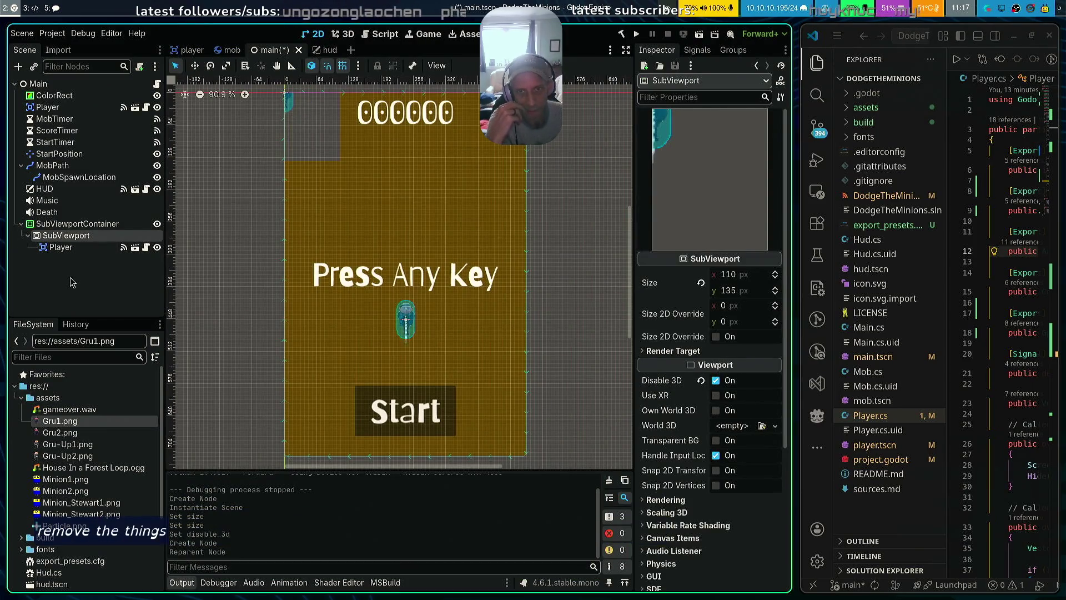
Step: Inspect the container, SubViewport and nested Player, undoing a trial move of the Player to (392, 256)
{"action": "left_click", "coordinate": [76, 225]}
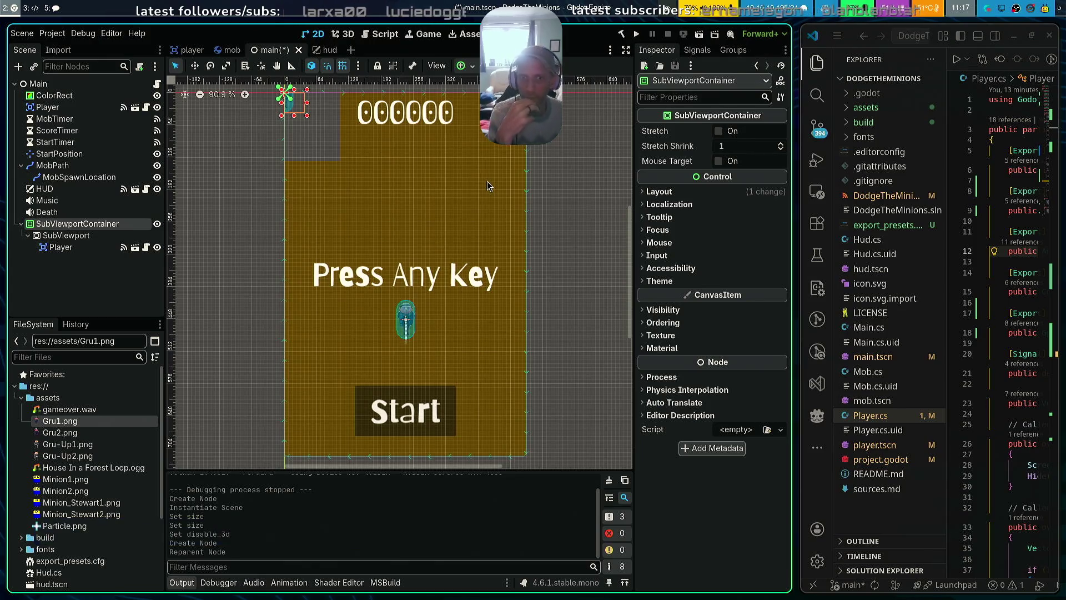
{"action": "left_click", "coordinate": [82, 240]}
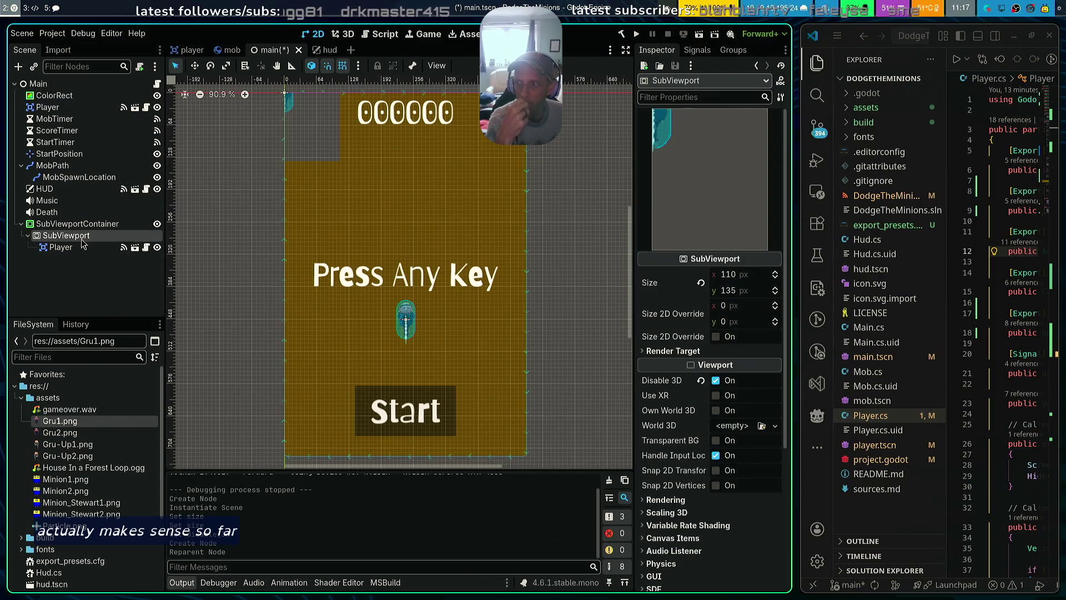
{"action": "left_click", "coordinate": [76, 250]}
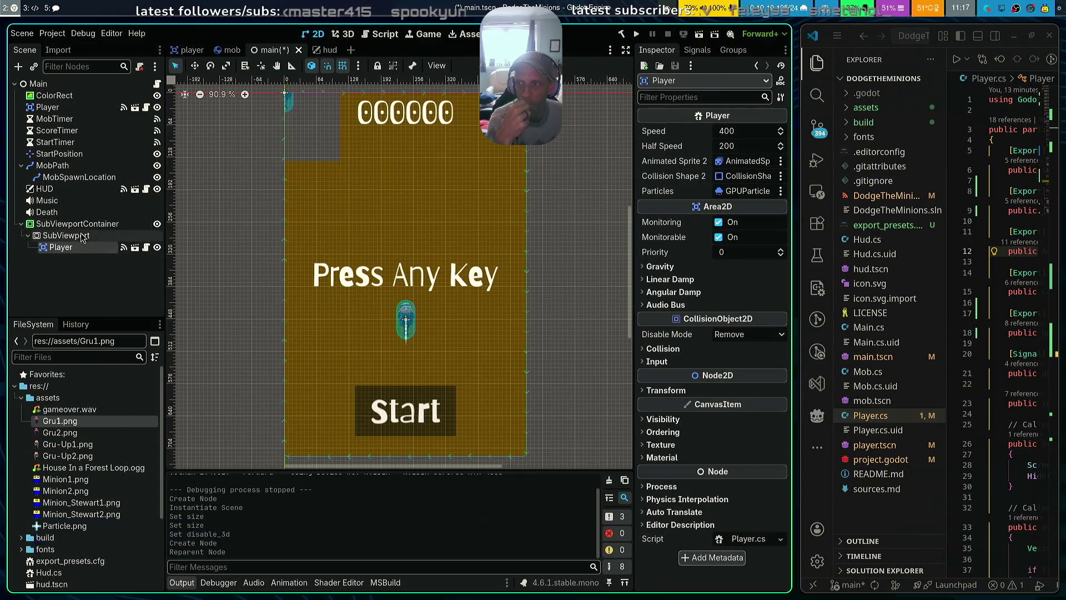
{"action": "left_click", "coordinate": [82, 239]}
{"action": "left_click_drag", "start_coordinate": [299, 101], "coordinate": [497, 231]}
{"action": "key", "text": "ctrl+z"}
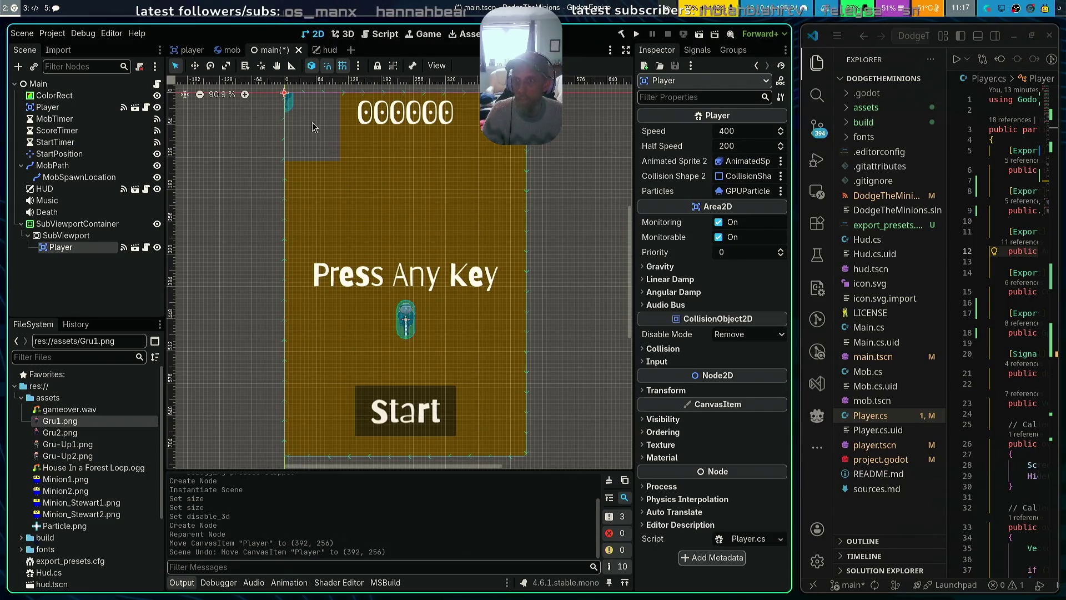
{"action": "left_click", "coordinate": [76, 224]}
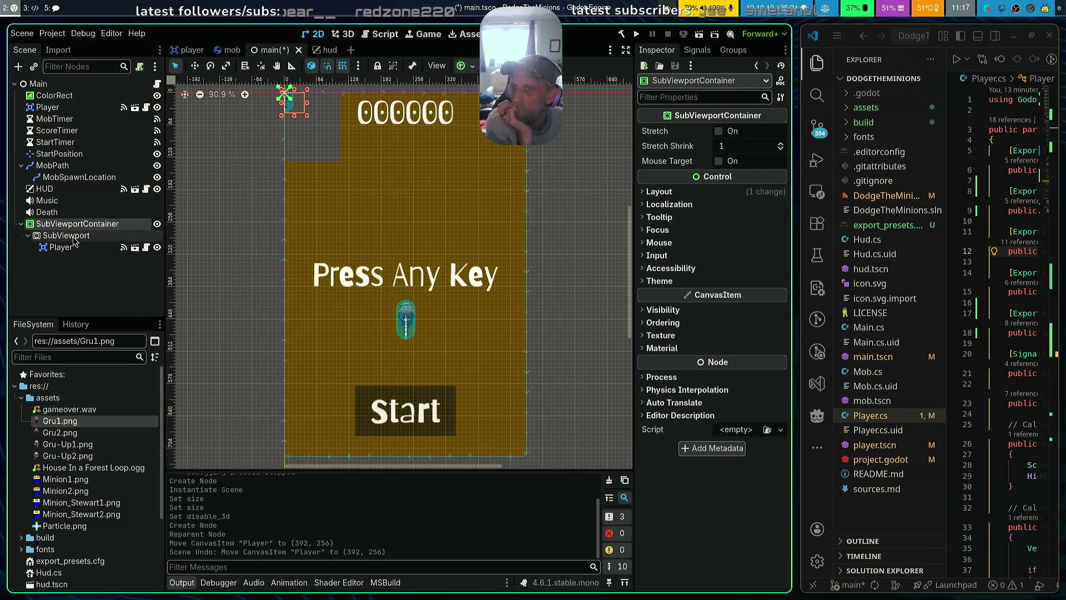
{"action": "left_click", "coordinate": [74, 238]}
{"action": "left_click", "coordinate": [70, 249]}
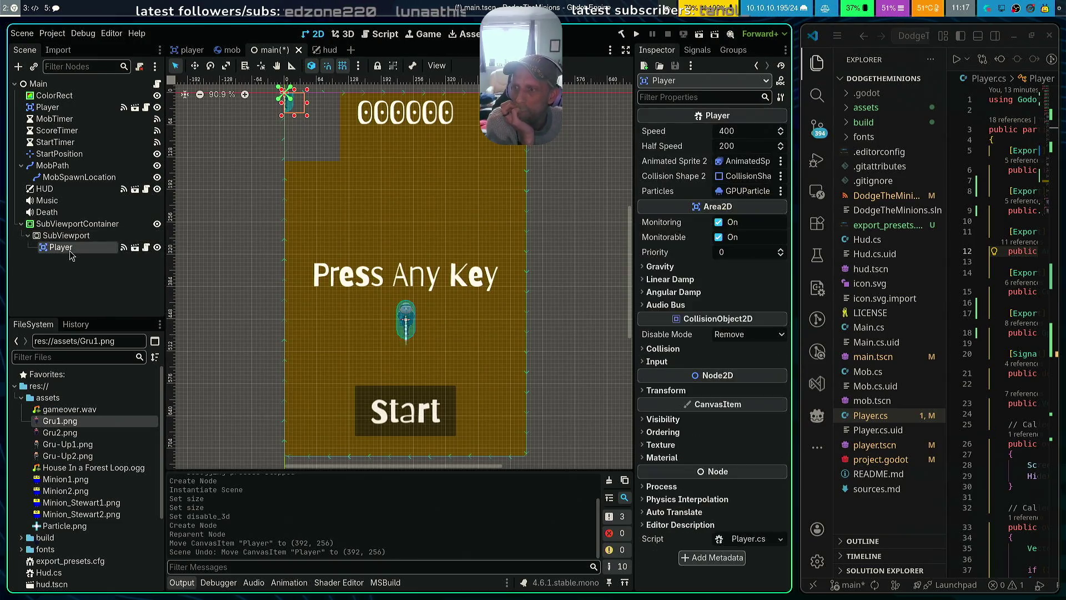
Step: Toggle the SubViewportContainer's visibility off and on, then enable its Stretch option
{"action": "left_click", "coordinate": [74, 224]}
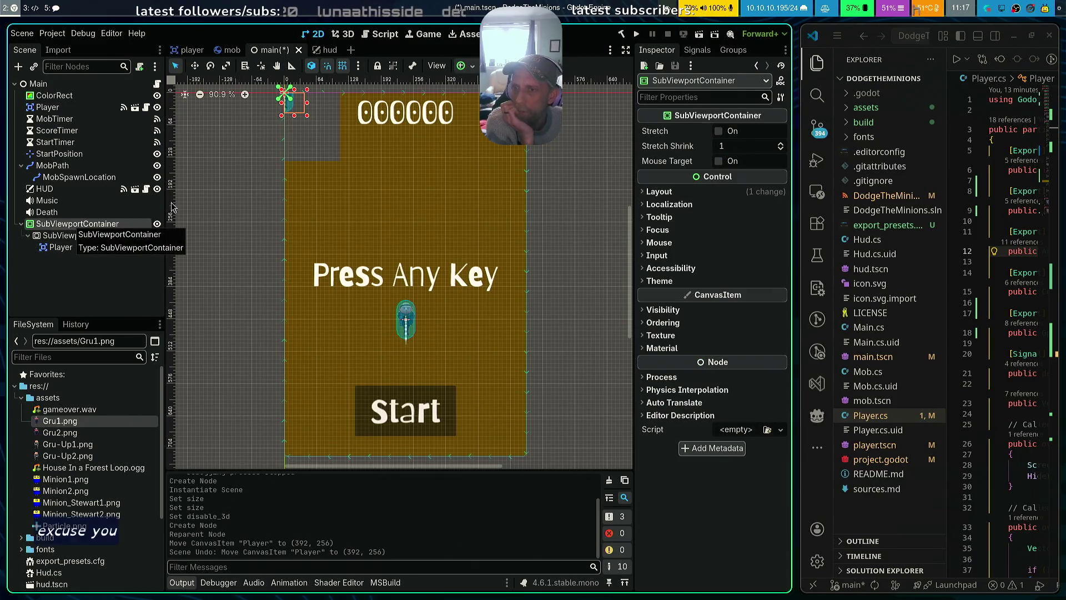
{"action": "left_click_drag", "start_coordinate": [312, 145], "coordinate": [388, 231]}
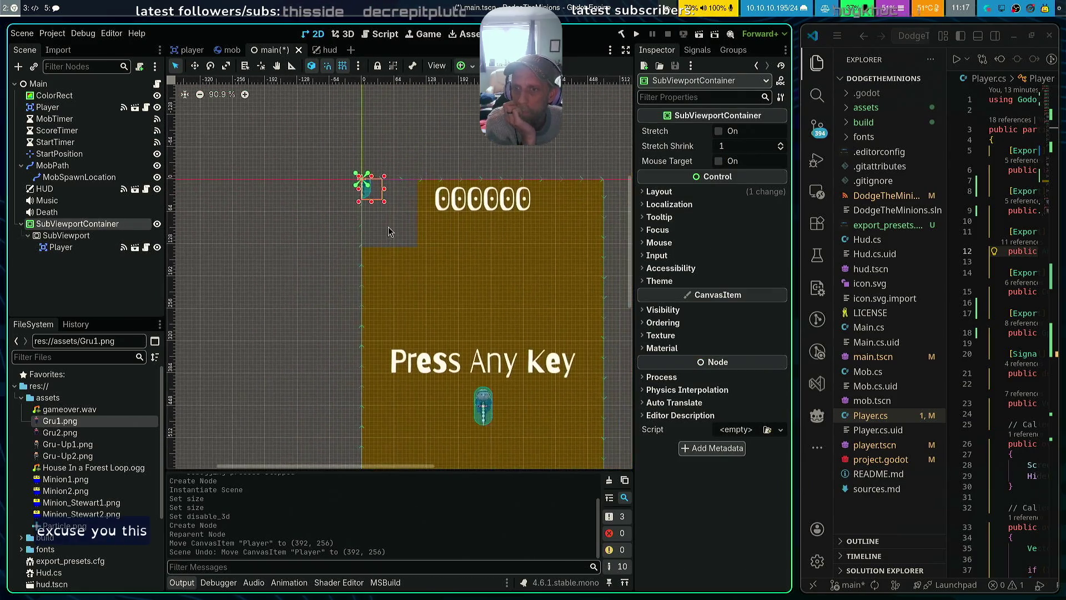
{"action": "scroll", "coordinate": [393, 228], "scroll_direction": "up", "scroll_amount": 3}
{"action": "scroll", "coordinate": [393, 228], "scroll_direction": "up", "scroll_amount": 4}
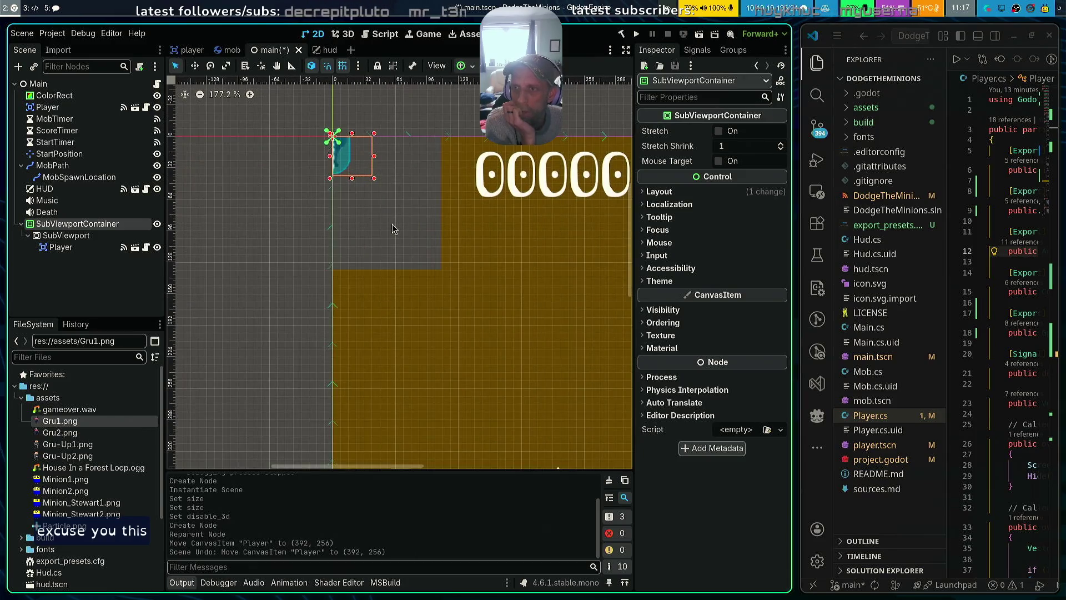
{"action": "scroll", "coordinate": [392, 229], "scroll_direction": "down", "scroll_amount": 1}
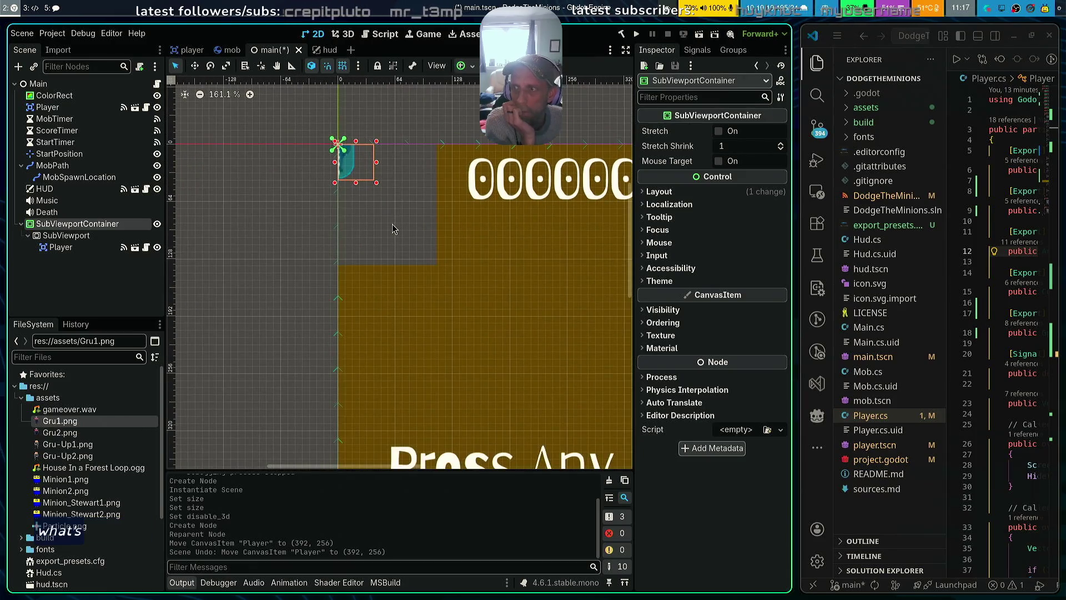
{"action": "left_click", "coordinate": [74, 190]}
{"action": "left_click", "coordinate": [78, 224]}
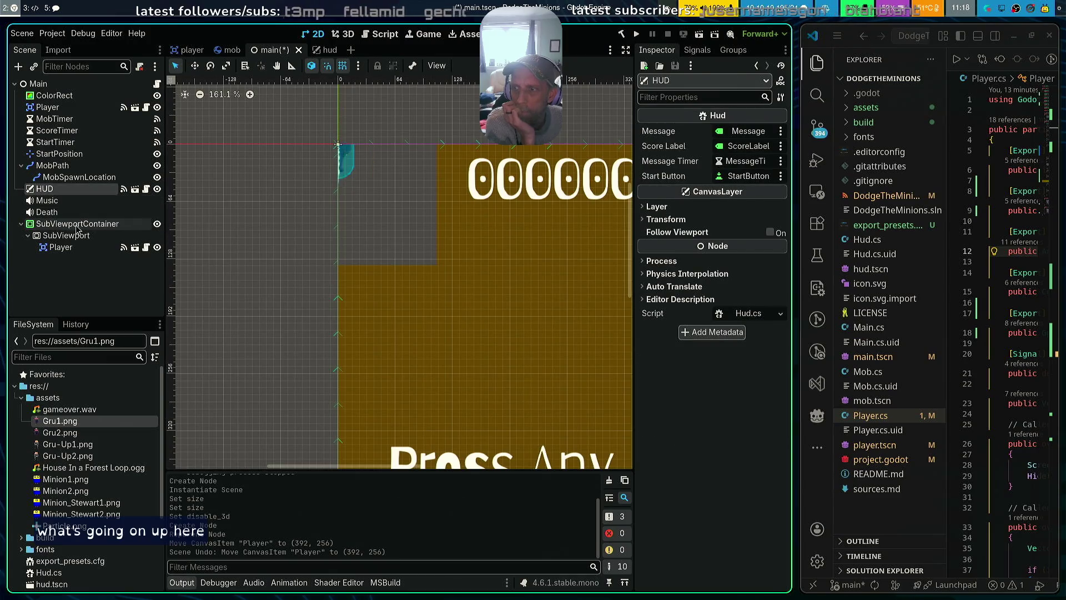
{"action": "left_click", "coordinate": [158, 224]}
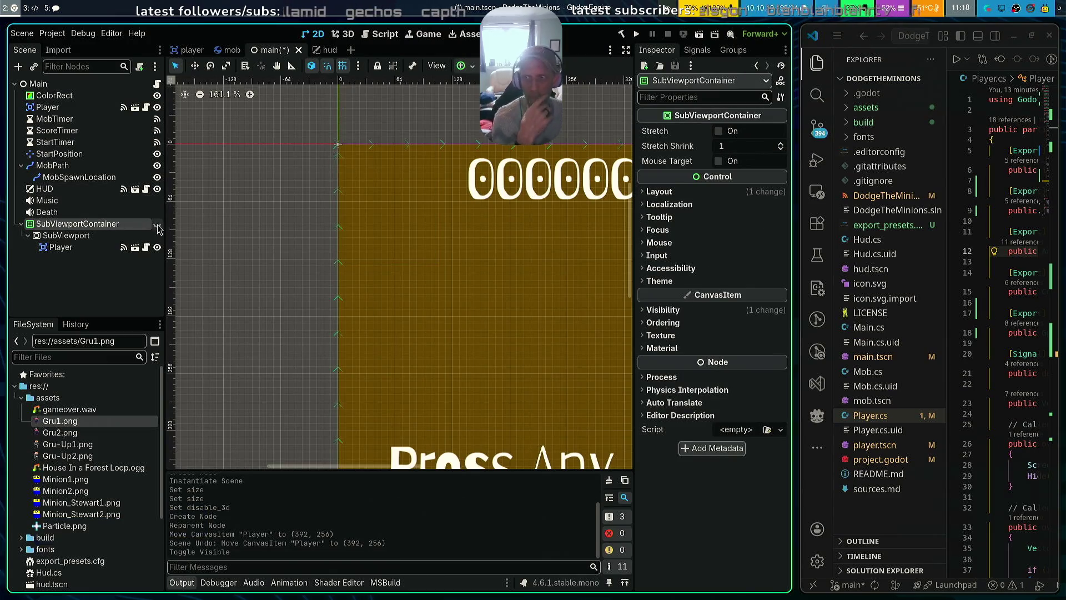
{"action": "left_click", "coordinate": [158, 225]}
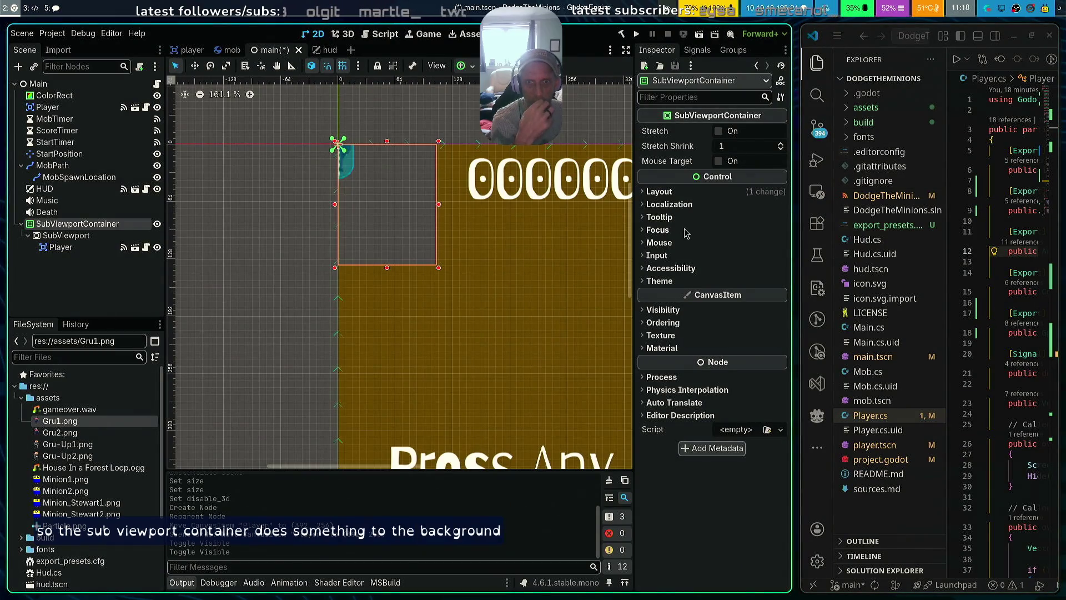
{"action": "left_click", "coordinate": [719, 131]}
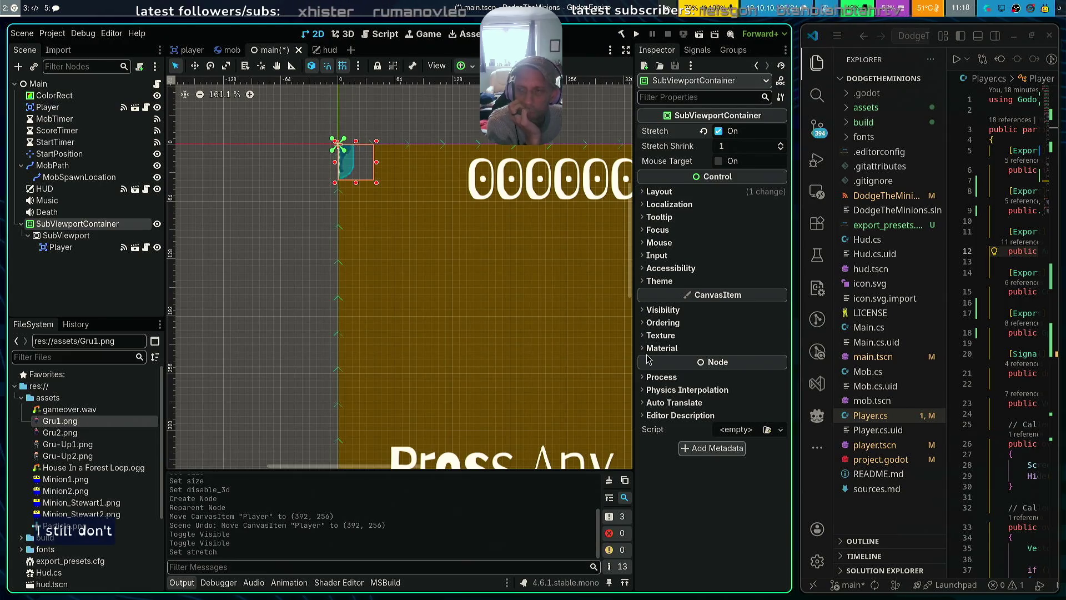
{"action": "left_click", "coordinate": [69, 235]}
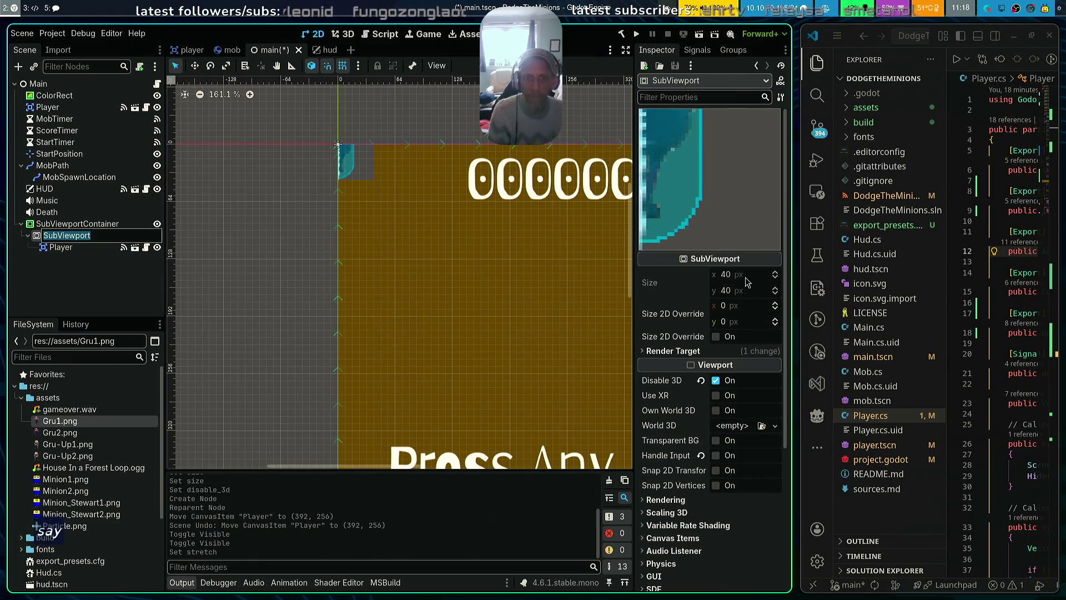
Step: Enable Size 2D Override Stretch on the SubViewport with an override of 110 × 135
{"action": "key", "text": "Escape"}
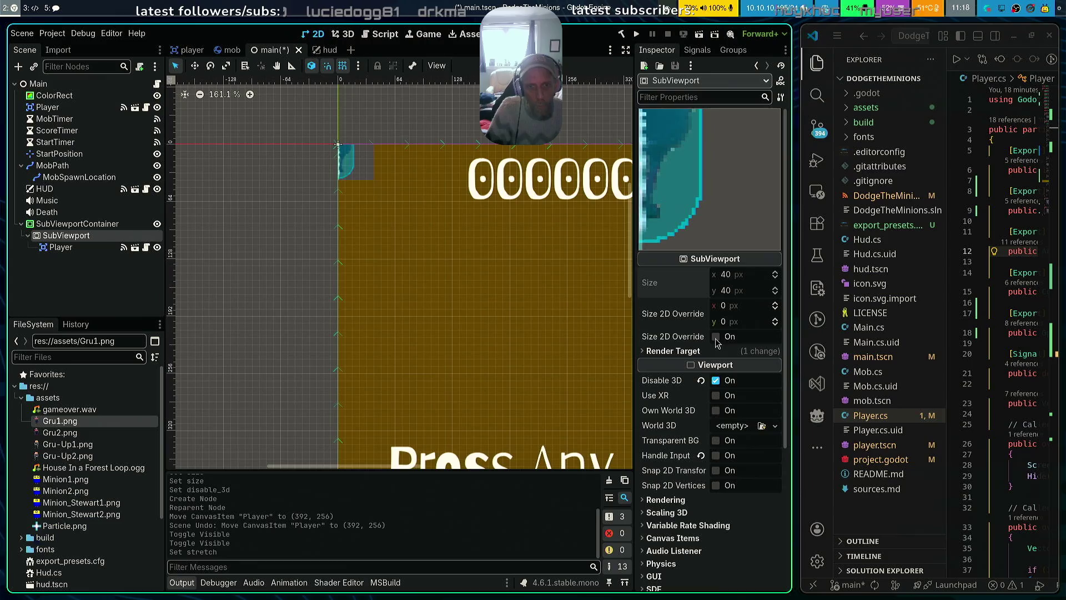
{"action": "left_click", "coordinate": [715, 337]}
{"action": "left_click", "coordinate": [721, 305]}
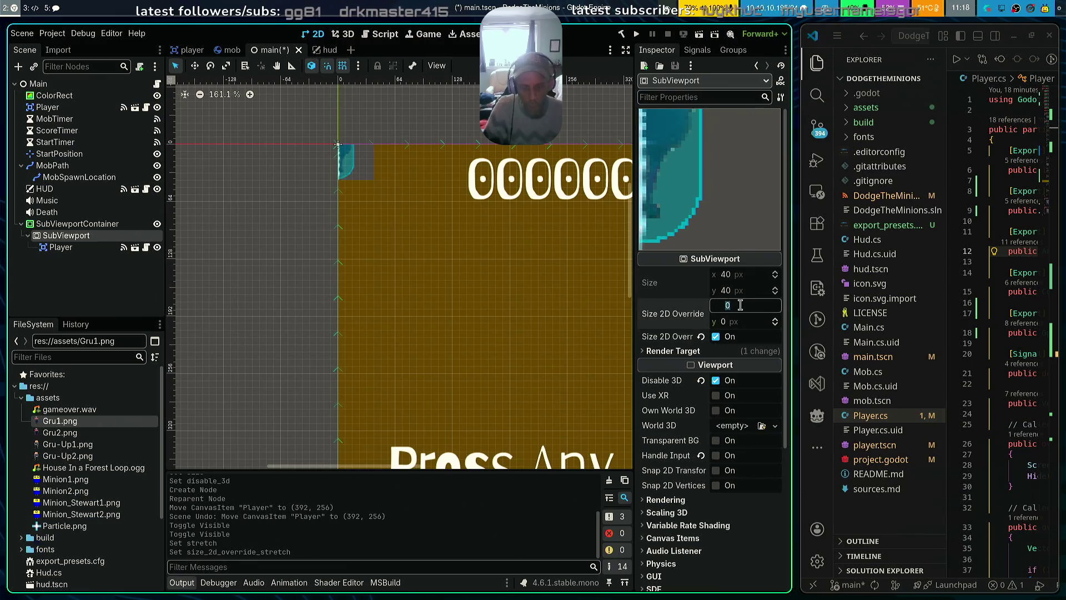
{"action": "type", "text": "110"}
{"action": "key", "text": "Tab"}
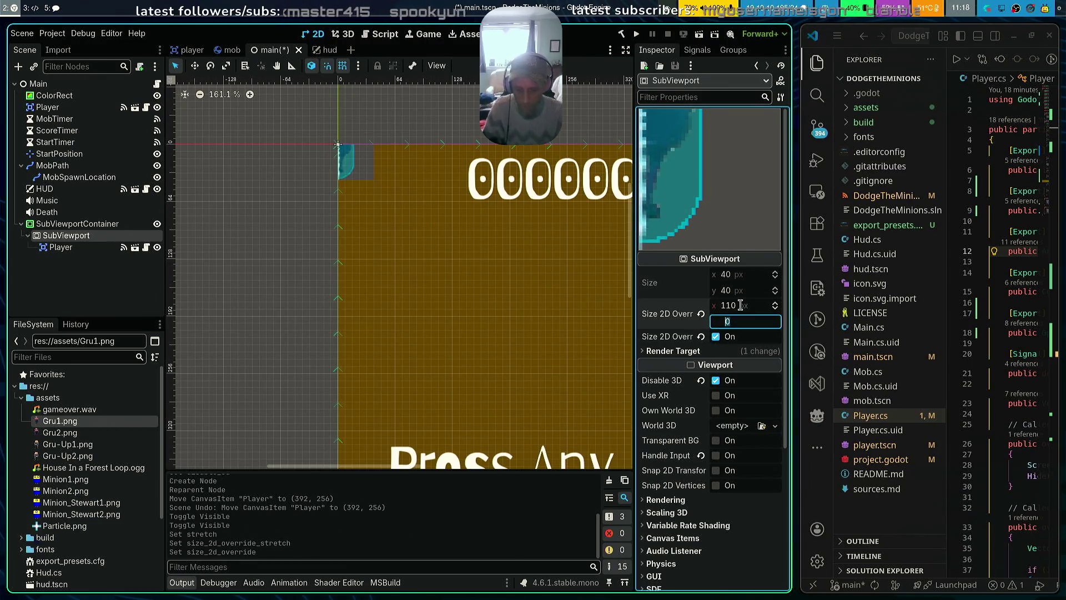
{"action": "type", "text": "135"}
{"action": "key", "text": "Tab"}
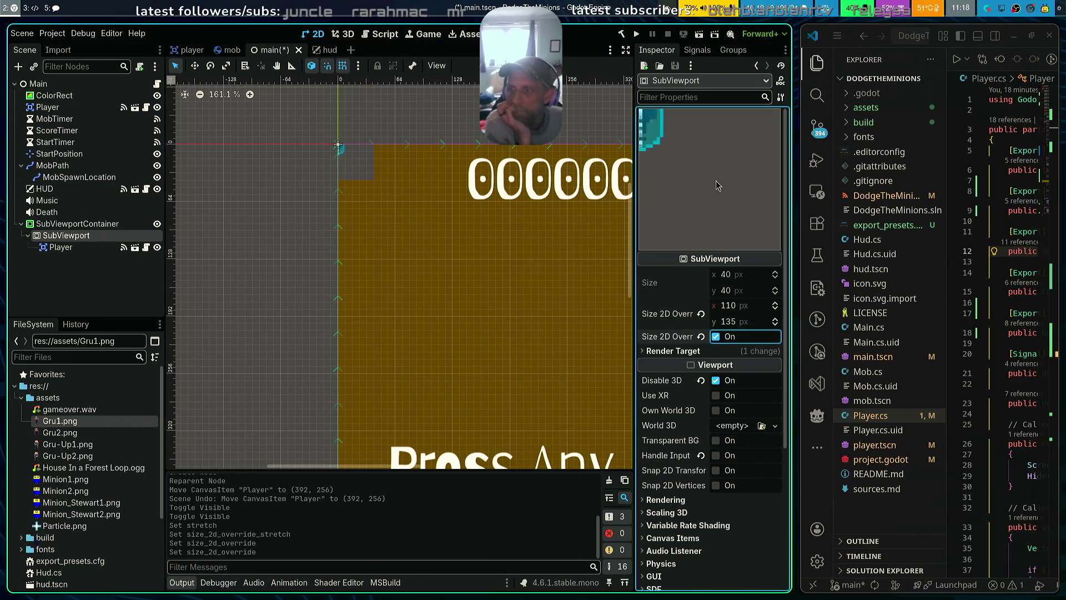
{"action": "left_click", "coordinate": [60, 247]}
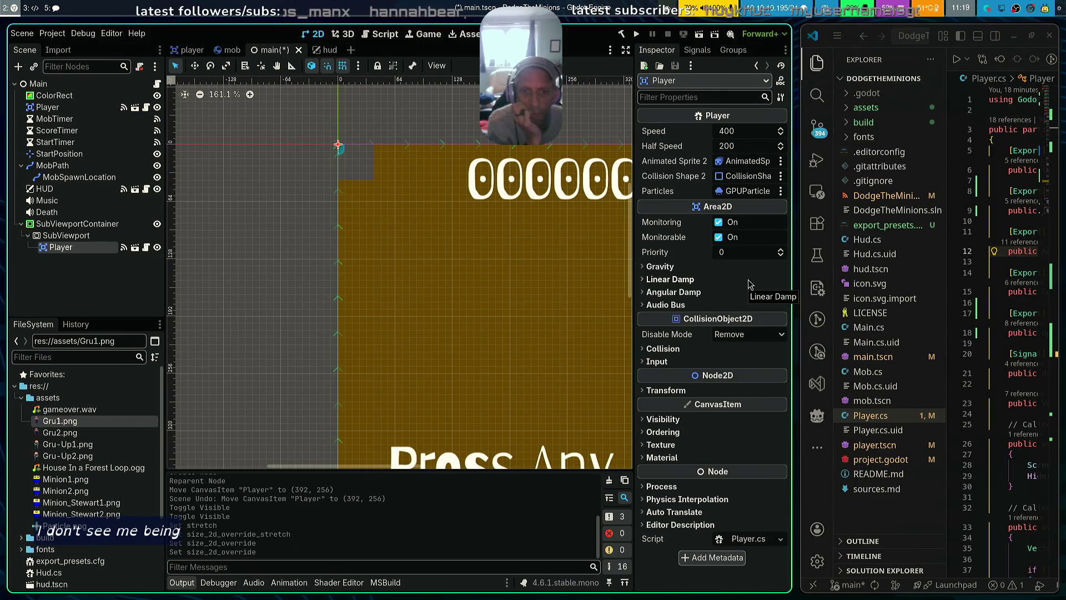
Step: Look over the Player's Transform settings, then save main.tscn
{"action": "left_click", "coordinate": [670, 390]}
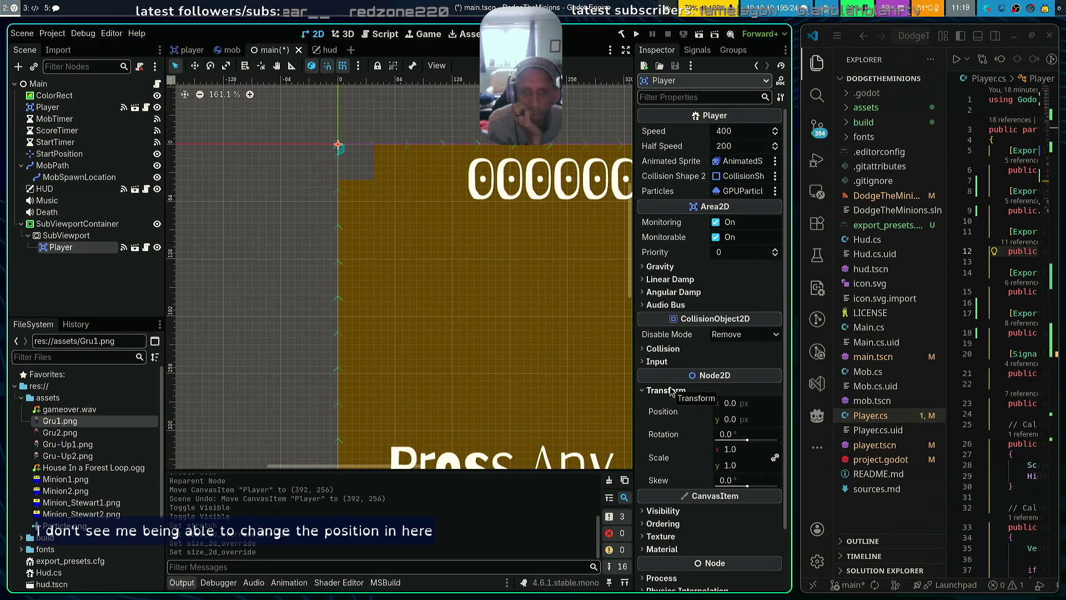
{"action": "left_click", "coordinate": [670, 390]}
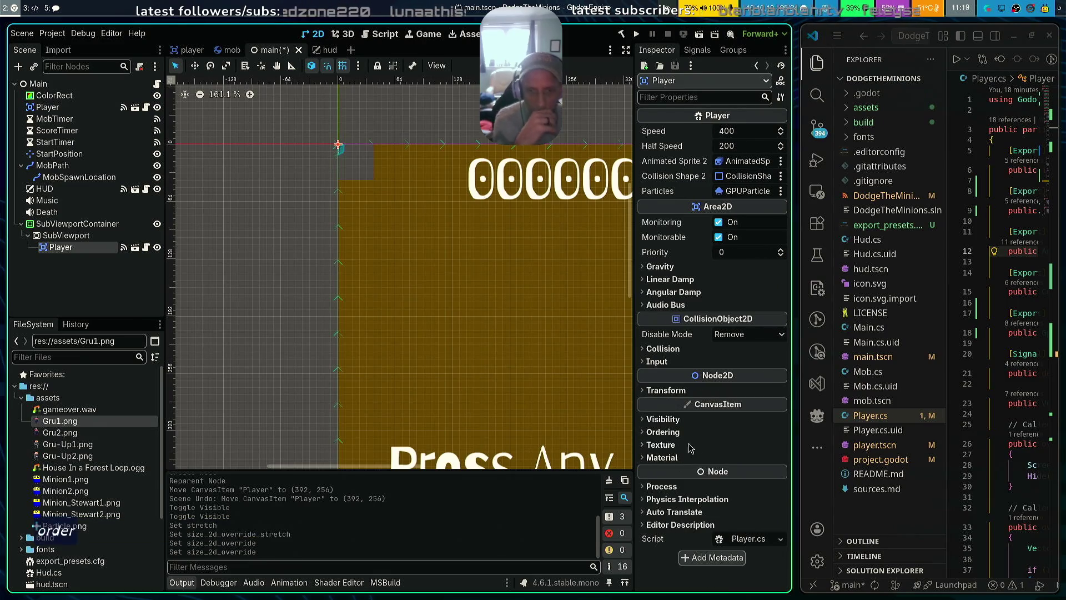
{"action": "left_click", "coordinate": [670, 391]}
{"action": "left_click", "coordinate": [670, 390]}
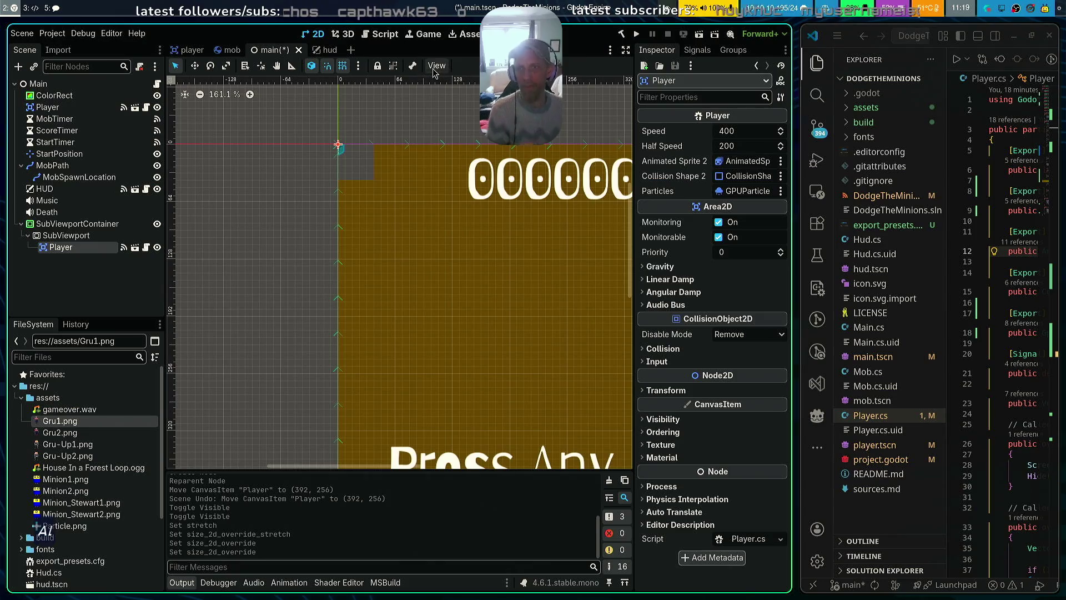
{"action": "key", "text": "ctrl+s"}
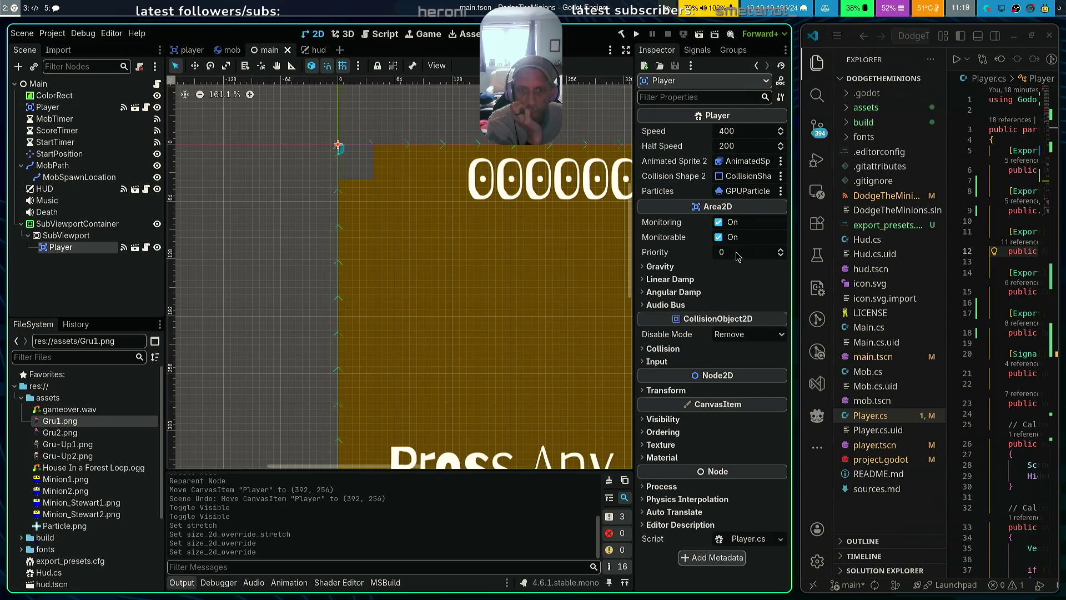
Step: Review the SubViewportContainer and SubViewport properties, then reselect the nested Player
{"action": "left_click", "coordinate": [79, 223]}
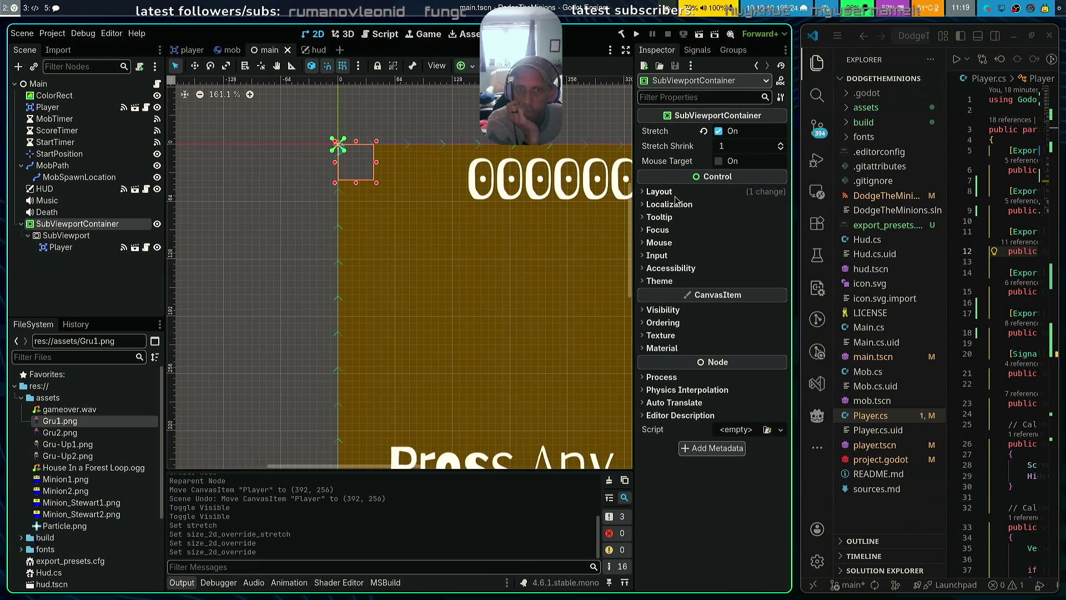
{"action": "left_click", "coordinate": [81, 239]}
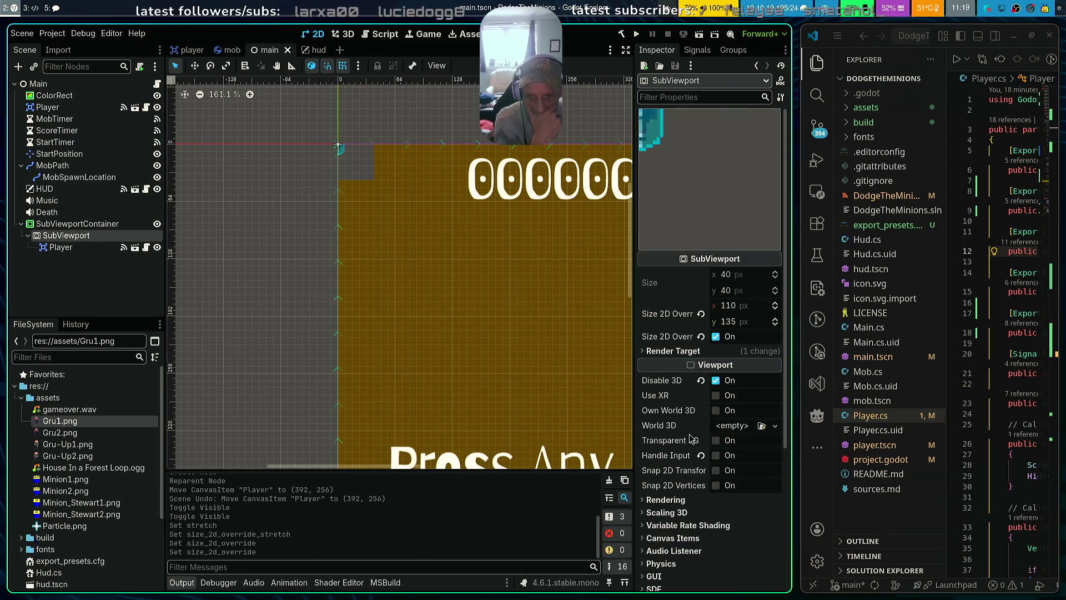
{"action": "scroll", "coordinate": [692, 439], "scroll_direction": "down", "scroll_amount": 5}
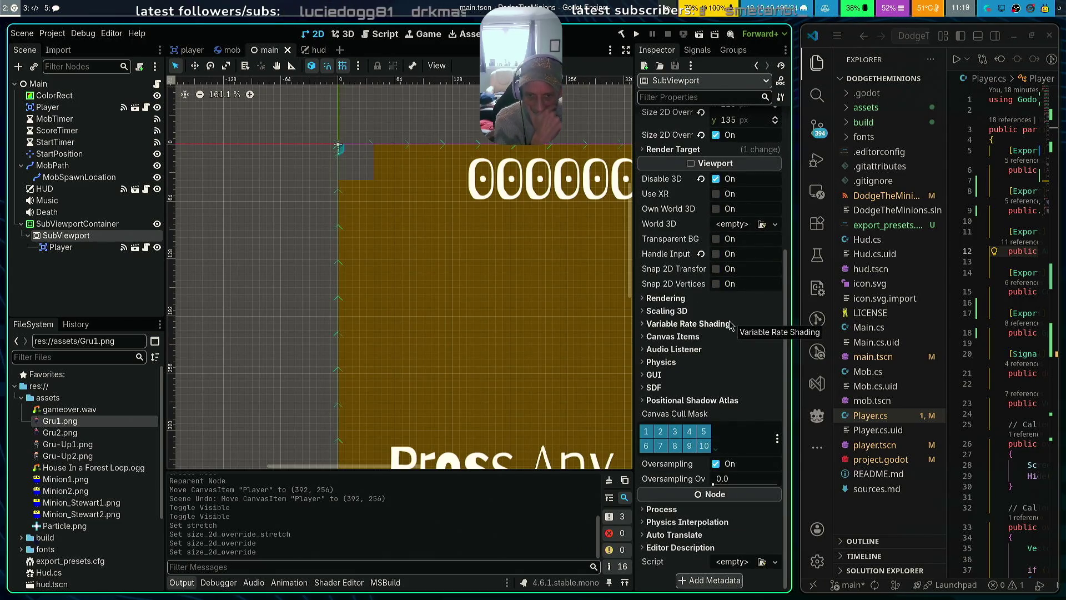
{"action": "scroll", "coordinate": [701, 274], "scroll_direction": "up", "scroll_amount": 5}
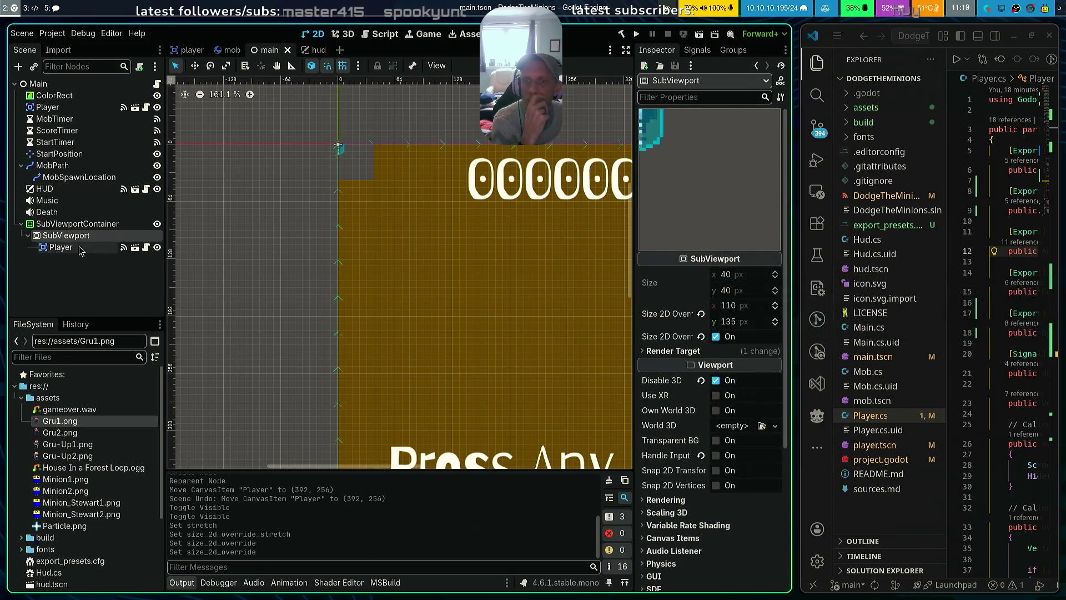
{"action": "left_click", "coordinate": [61, 247]}
Step: Nudge the nested Player down and right inside the SubViewport
{"action": "mouse_move", "coordinate": [342, 155]}
{"action": "left_mouse_down"}
{"action": "mouse_move", "coordinate": [347, 170]}
{"action": "mouse_move", "coordinate": [346, 158]}
{"action": "left_mouse_up"}
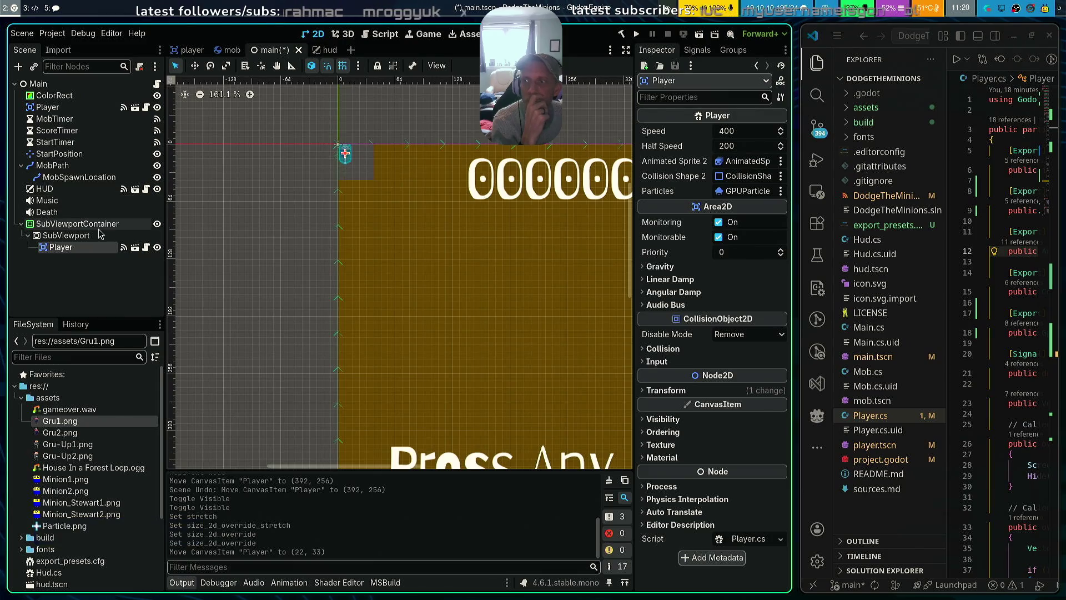
{"action": "left_click", "coordinate": [89, 237]}
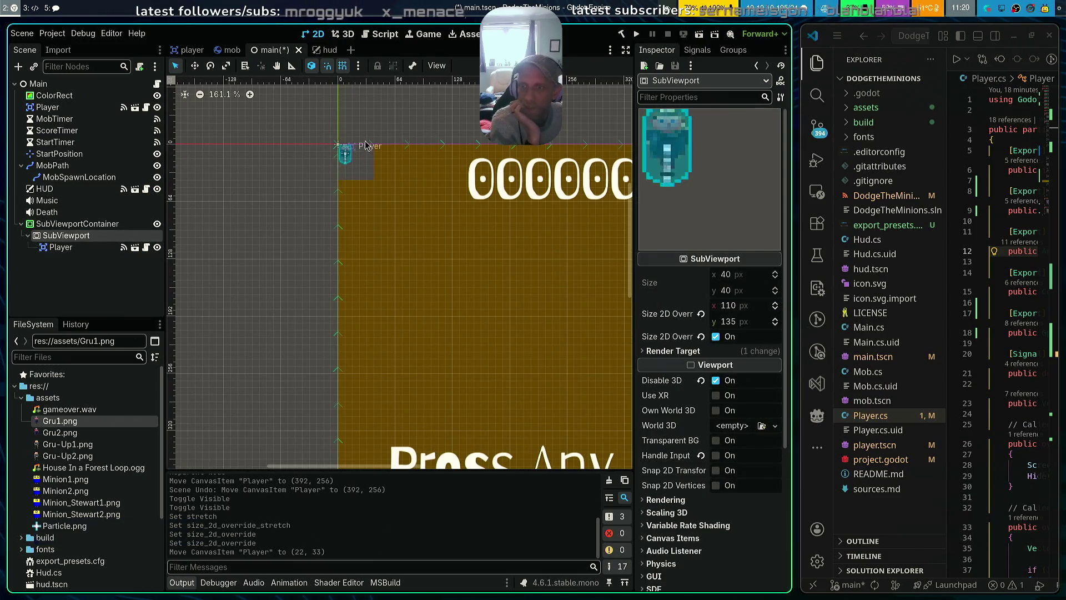
{"action": "left_click", "coordinate": [347, 160]}
{"action": "left_click_drag", "start_coordinate": [348, 161], "coordinate": [347, 167]}
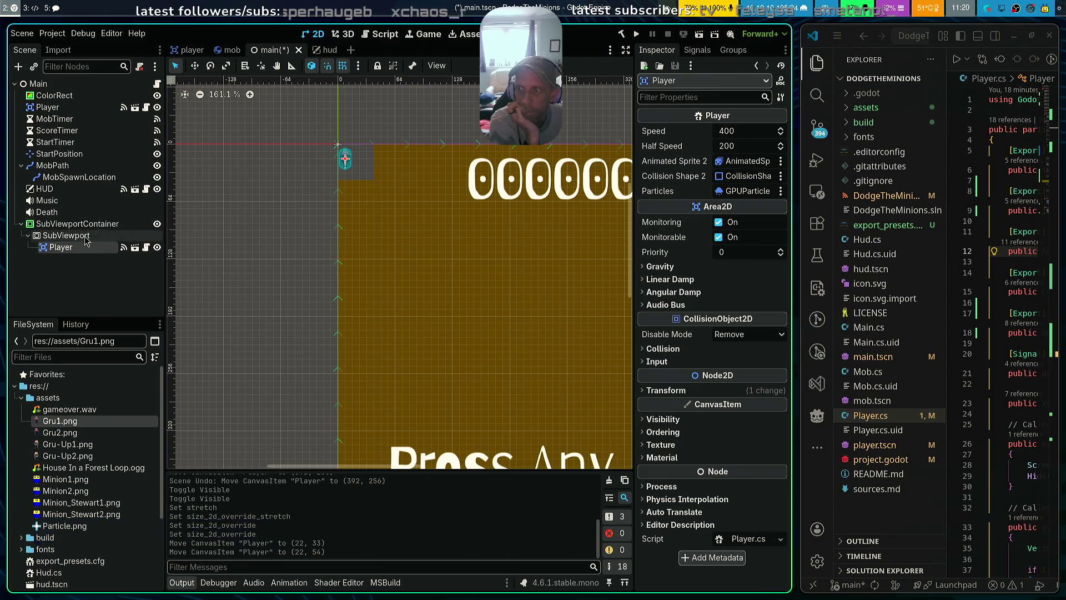
{"action": "left_click", "coordinate": [66, 236]}
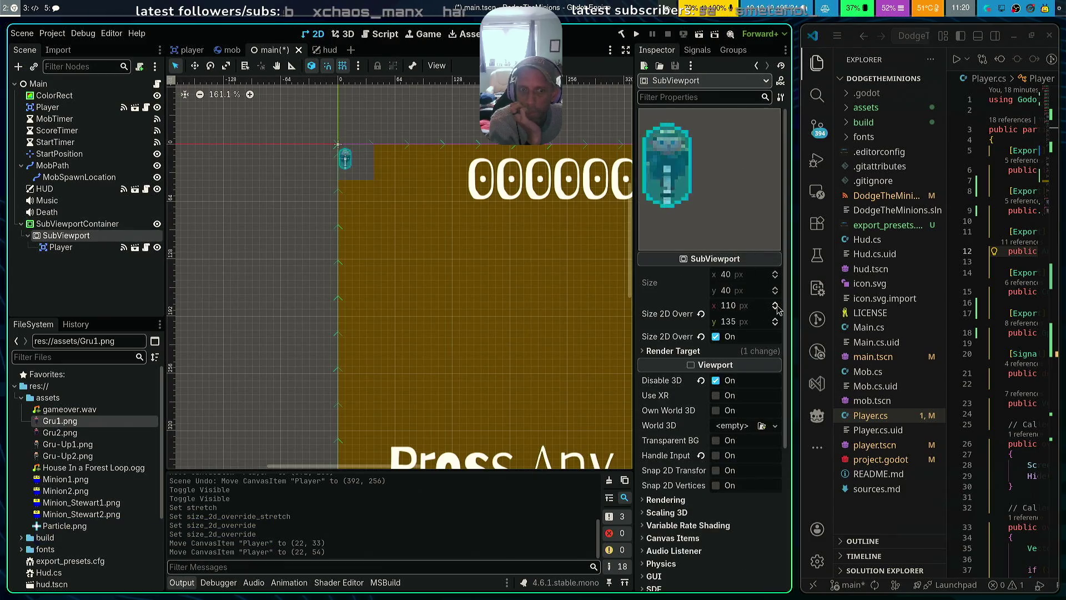
Step: After stepping the override width down, set it to 110 px and enable Transparent BG
{"action": "left_click_drag", "start_coordinate": [776, 312], "coordinate": [776, 313]}
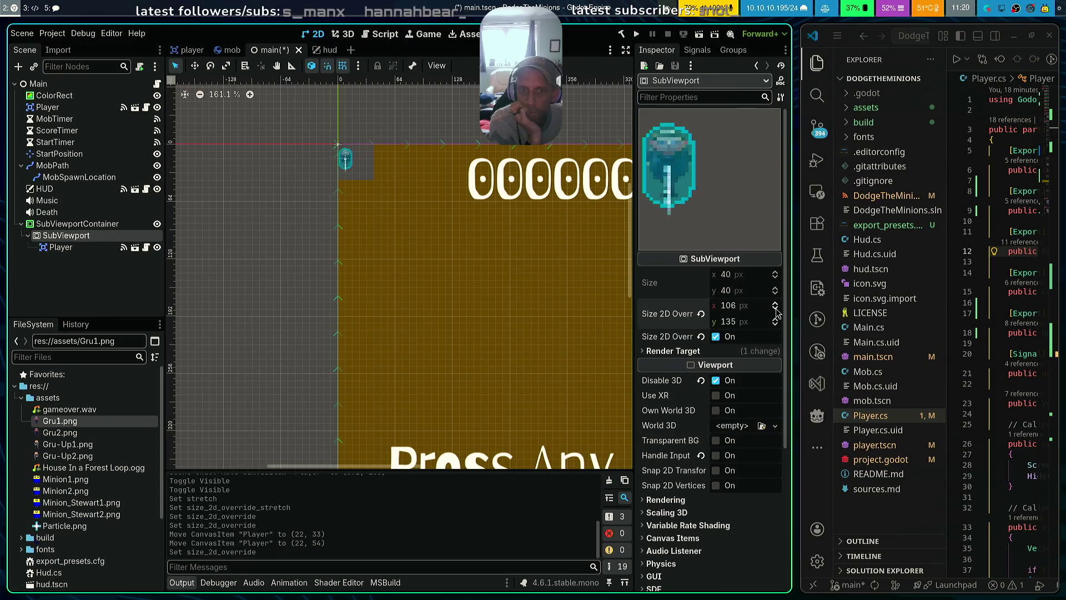
{"action": "left_click", "coordinate": [776, 313]}
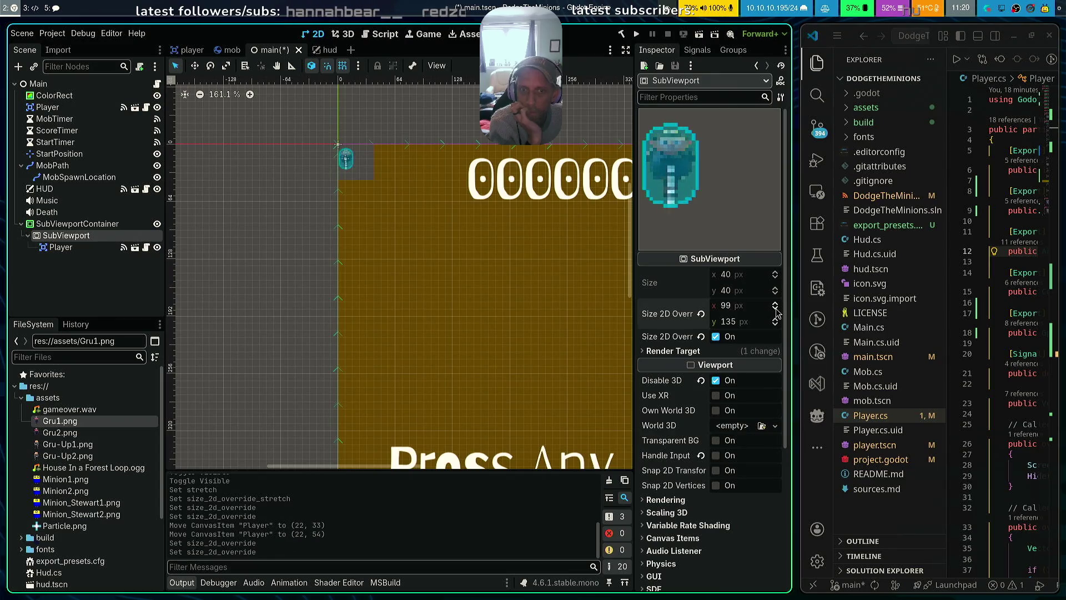
{"action": "left_click", "coordinate": [777, 313]}
{"action": "left_click", "coordinate": [776, 313]}
{"action": "left_click", "coordinate": [776, 313]}
{"action": "left_click", "coordinate": [776, 313]}
{"action": "left_click", "coordinate": [776, 312]}
{"action": "left_click", "coordinate": [776, 312]}
{"action": "left_click", "coordinate": [776, 312]}
{"action": "left_click", "coordinate": [777, 312]}
{"action": "left_click", "coordinate": [776, 313]}
{"action": "left_click", "coordinate": [744, 306]}
{"action": "type", "text": "110"}
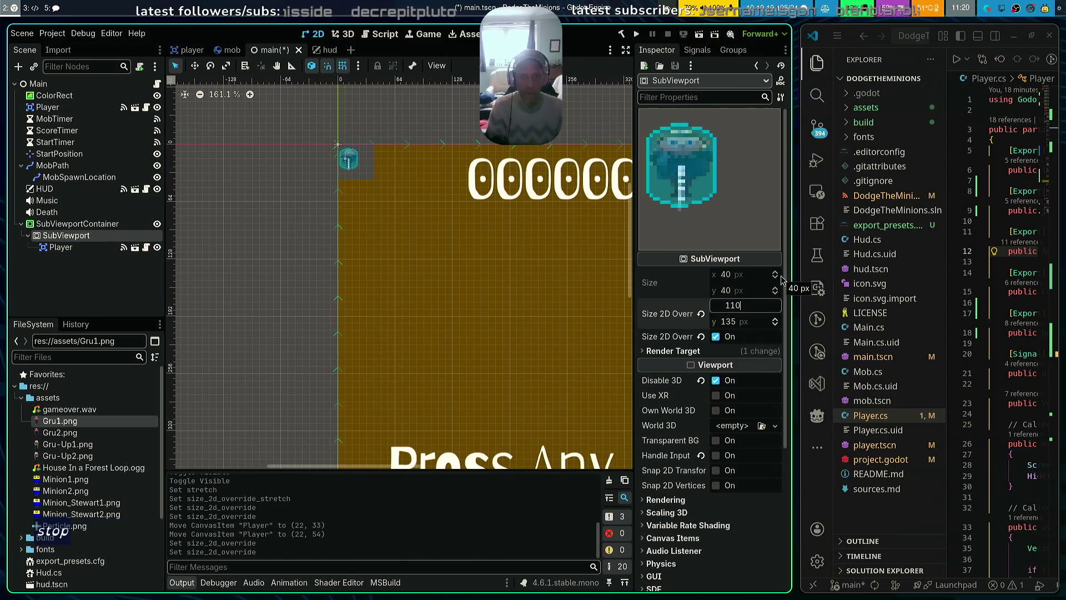
{"action": "key", "text": "Tab"}
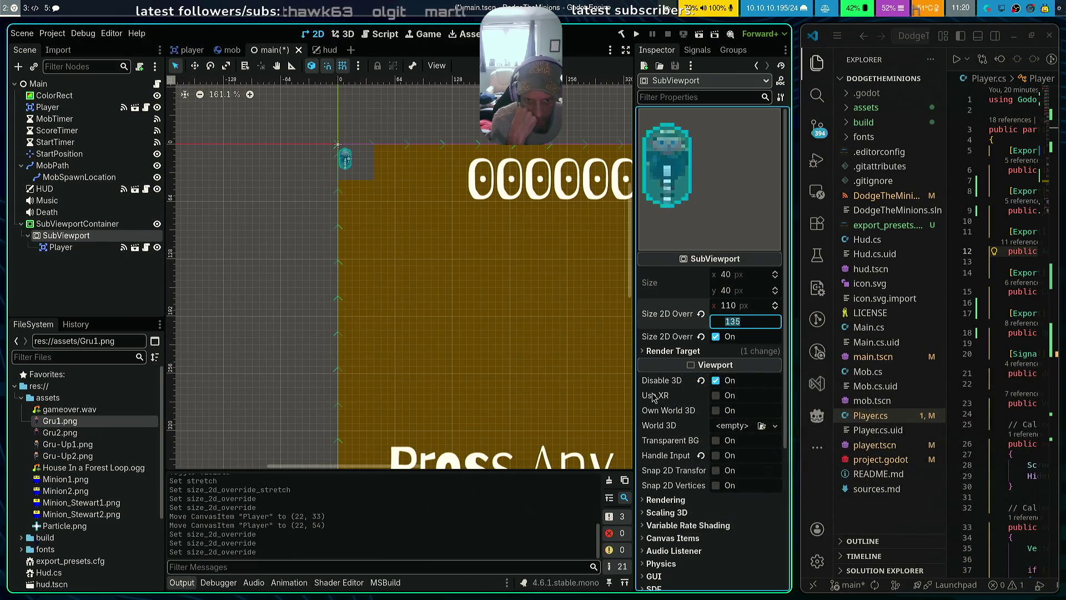
{"action": "left_click", "coordinate": [715, 441]}
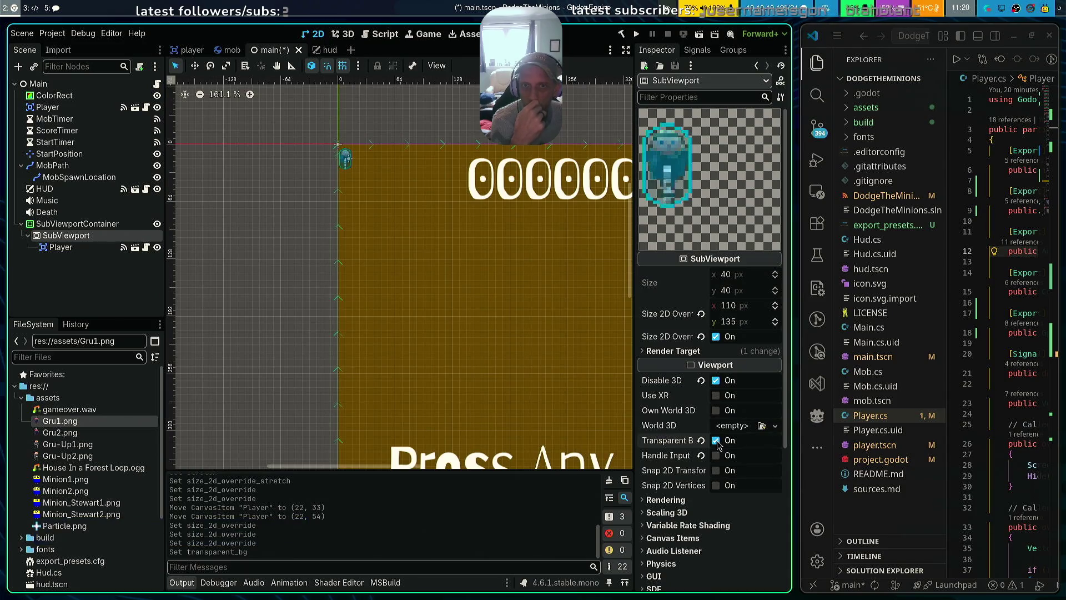
Step: Build the .NET project, save and run the game, and start a new round
{"action": "left_click", "coordinate": [622, 35]}
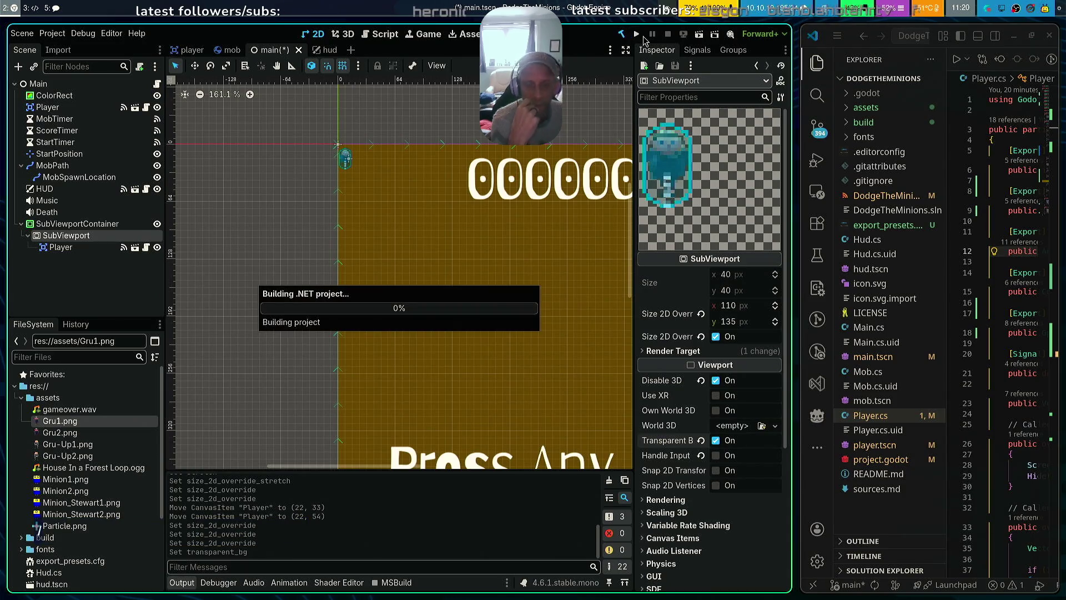
{"action": "left_click", "coordinate": [637, 34]}
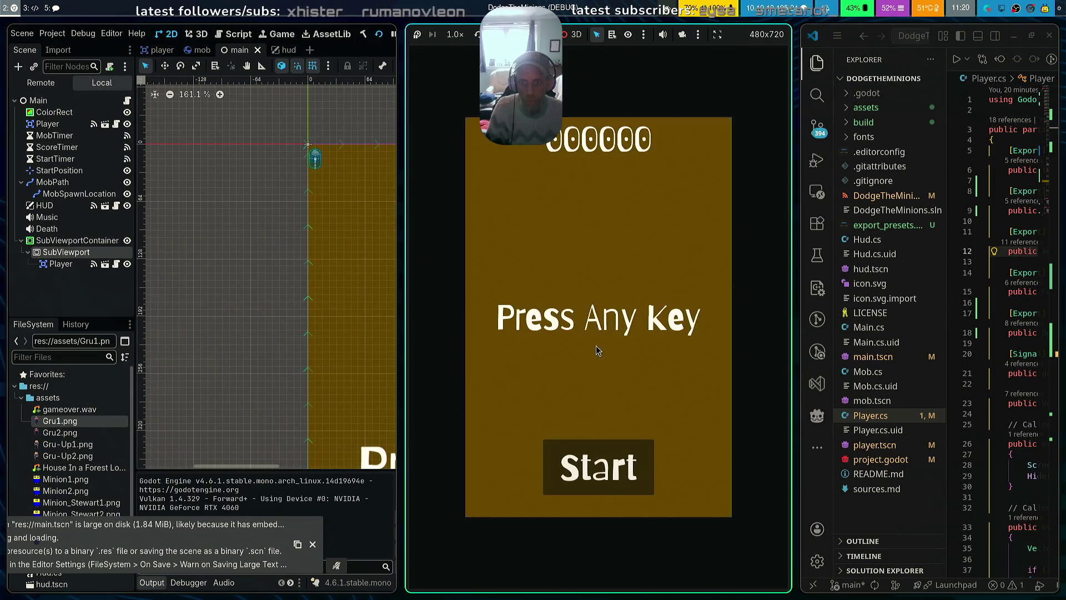
{"action": "left_click", "coordinate": [597, 454]}
Step: Steer Gru with the arrow keys to dodge minions, then stop the game with F8
{"action": "key", "text": "Up"}
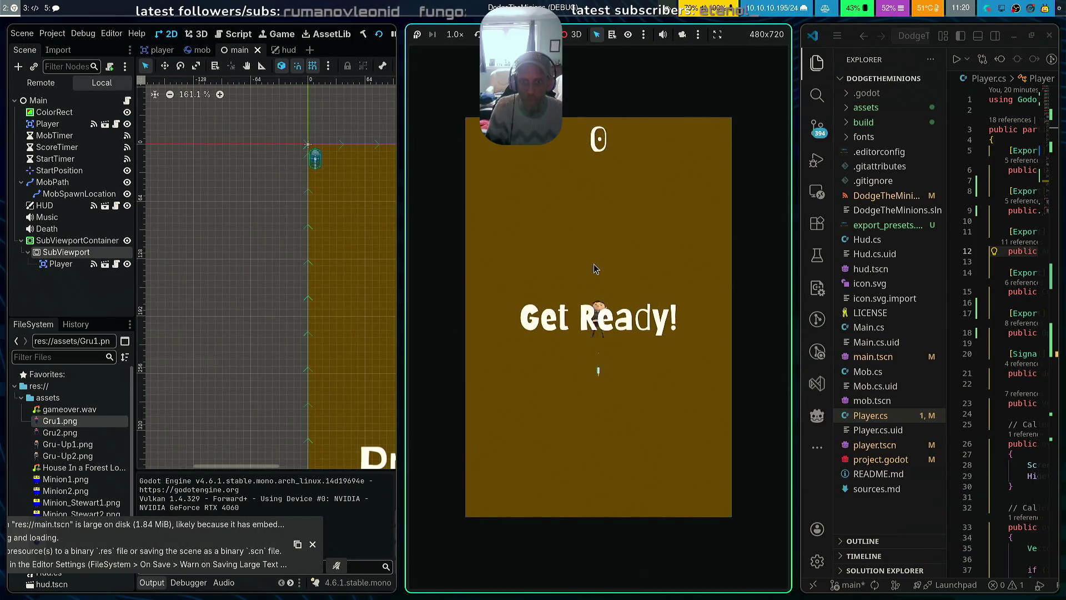
{"action": "key", "text": "Down"}
{"action": "key", "text": "Left"}
{"action": "key", "text": "Up"}
{"action": "key", "text": "Right"}
{"action": "key", "text": "Down"}
{"action": "key", "text": "Left"}
{"action": "key", "text": "Up"}
{"action": "key", "text": "Down"}
{"action": "key", "text": "Right"}
{"action": "key", "text": "Down"}
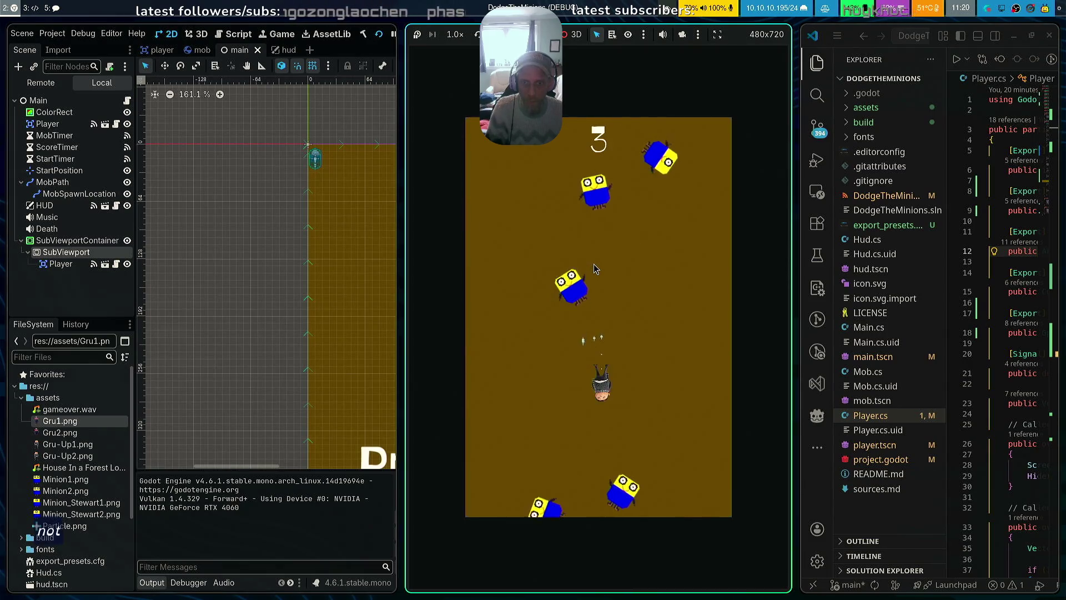
{"action": "key", "text": "Right"}
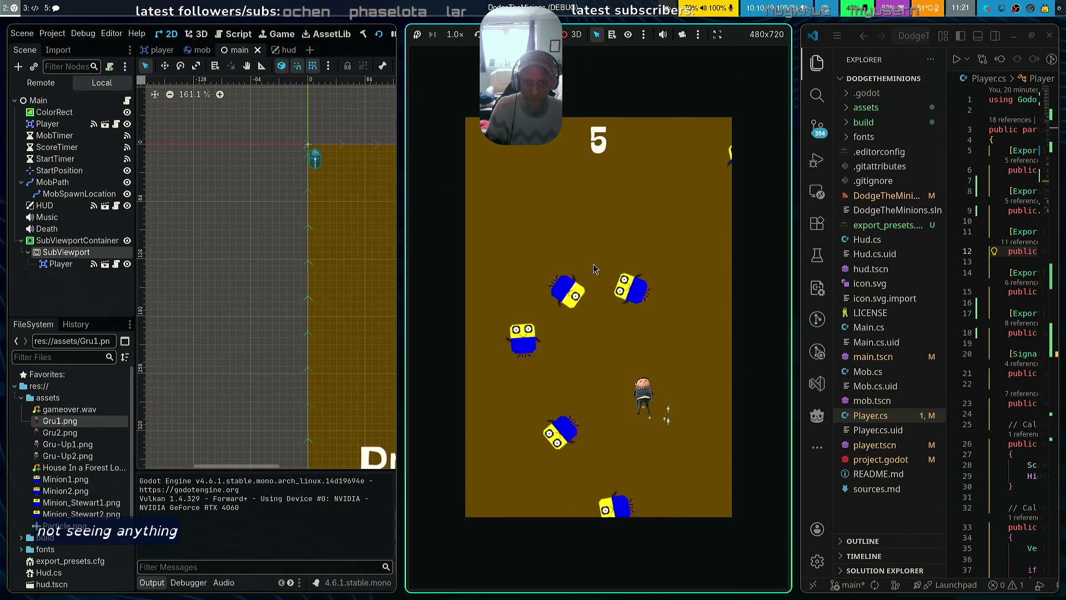
{"action": "key", "text": "F8"}
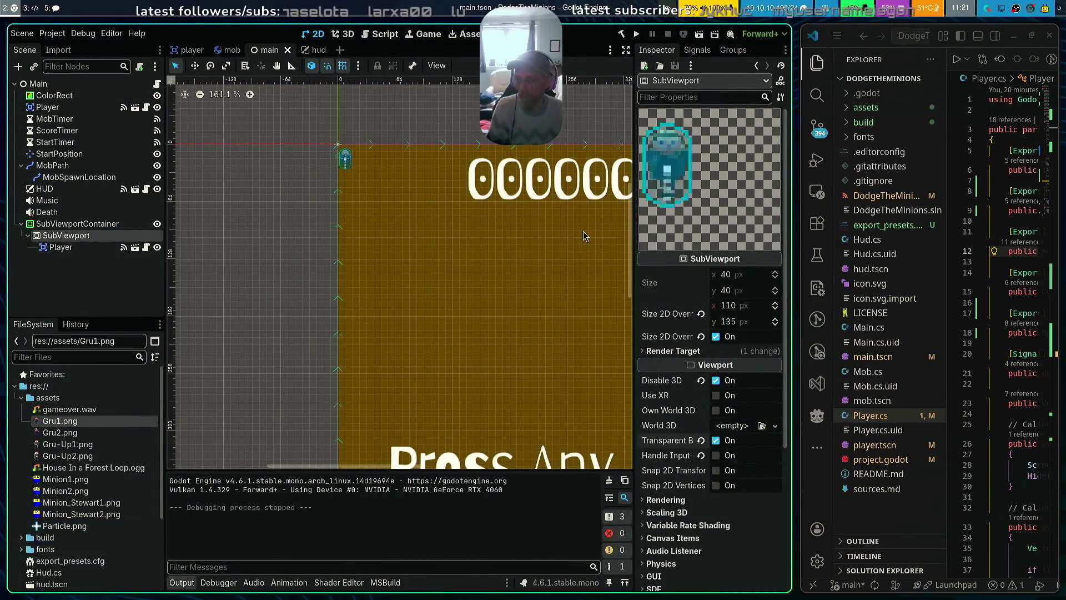
Step: Close the VS Code window and quit the Godot editor with Ctrl+Q
{"action": "key", "text": "ctrl+q"}
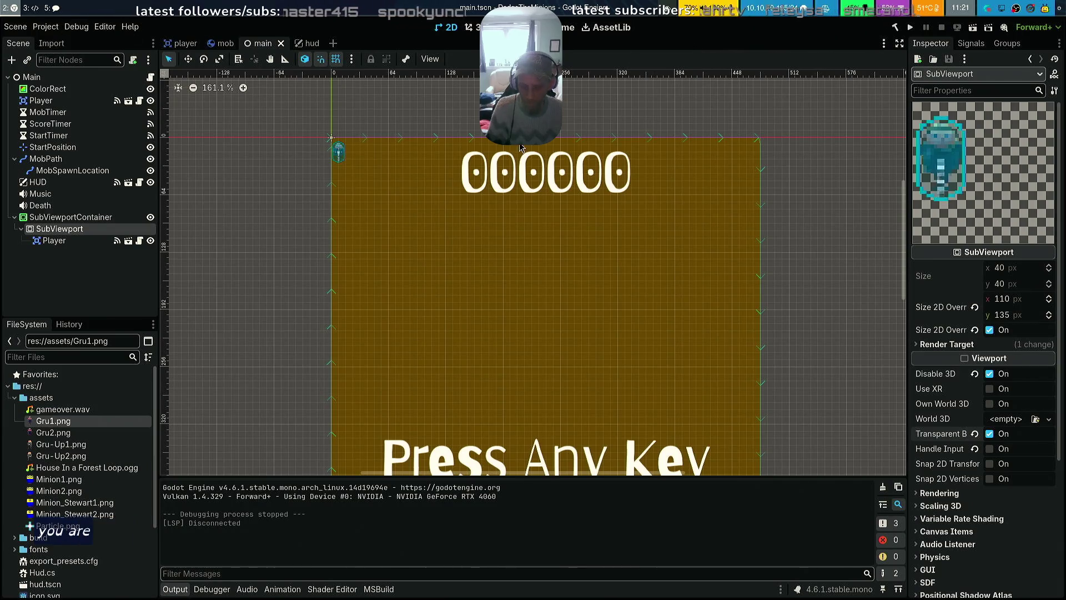
{"action": "key", "text": "ctrl+q"}
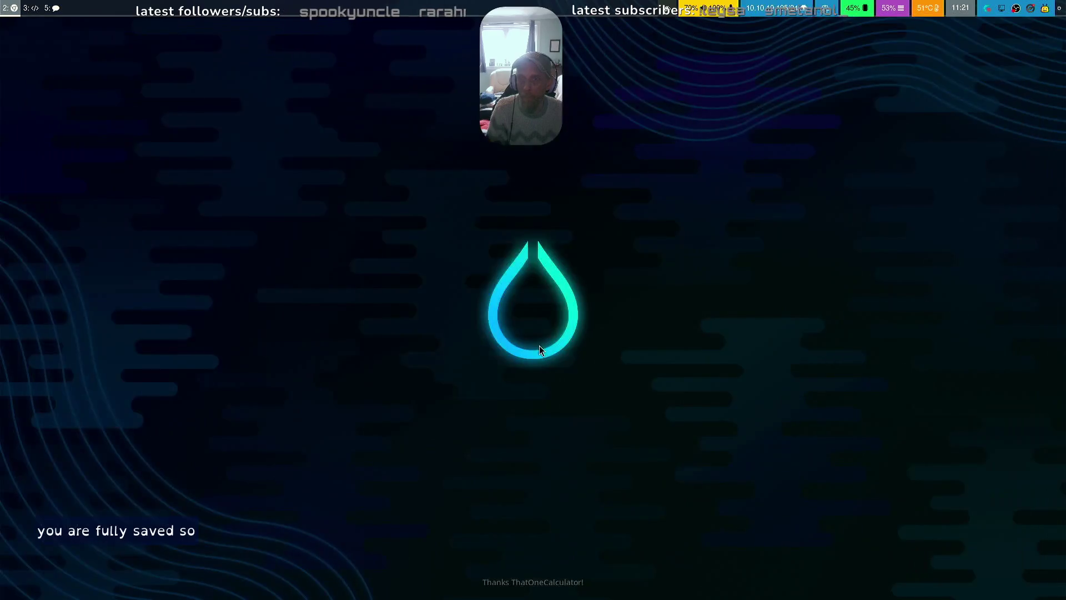
Step: Open a new kitty terminal and change into the workspace/repos/DodgeTheMinions folder
{"action": "key", "text": "super+Return"}
{"action": "type", "text": "cd w"}
{"action": "key", "text": "Tab"}
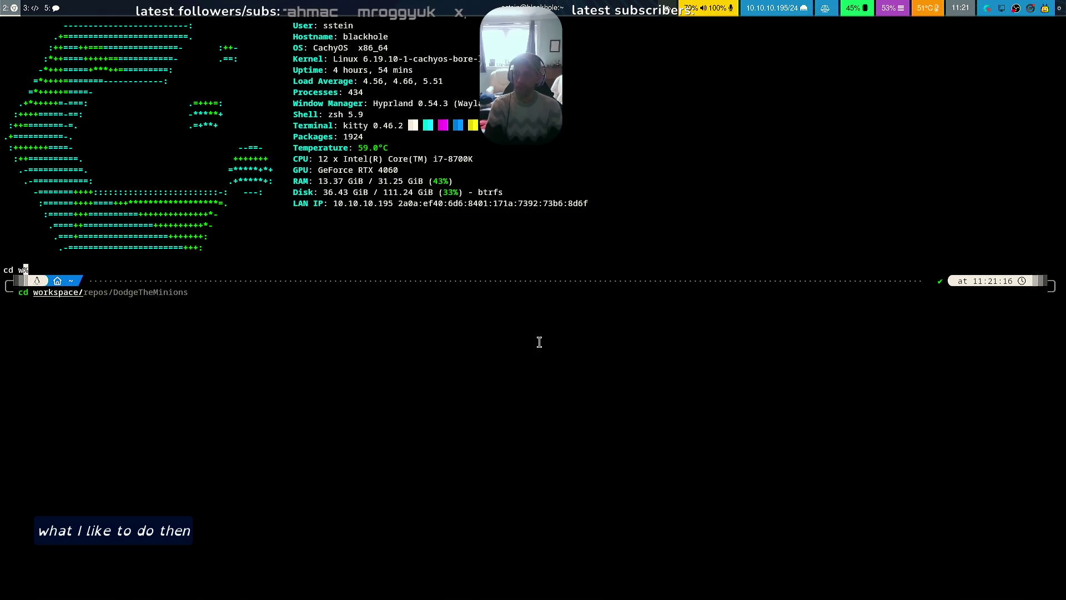
{"action": "key", "text": "Right"}
{"action": "key", "text": "Return"}
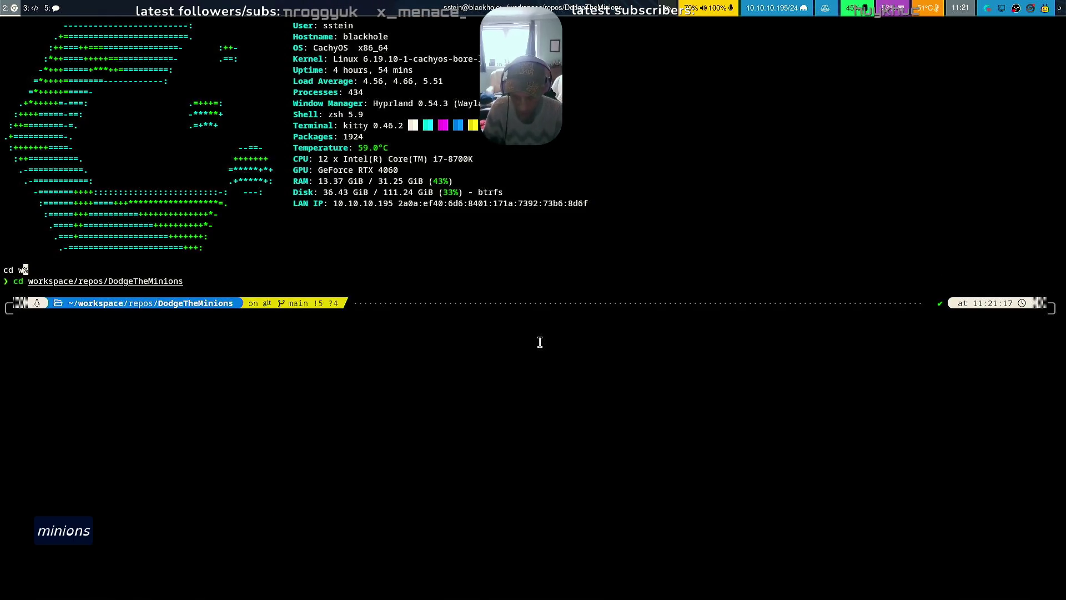
Step: Run godot-mono --export-release Linux instead of the Windows Desktop preset, then recall the command
{"action": "type", "text": "god"}
{"action": "key", "text": "Right"}
{"action": "key", "text": "Left"}
{"action": "key", "text": "Delete"}
{"action": "key", "text": "BackSpace"}
{"action": "key", "text": "BackSpace"}
{"action": "key", "text": "BackSpace"}
{"action": "type", "text": "Linux"}
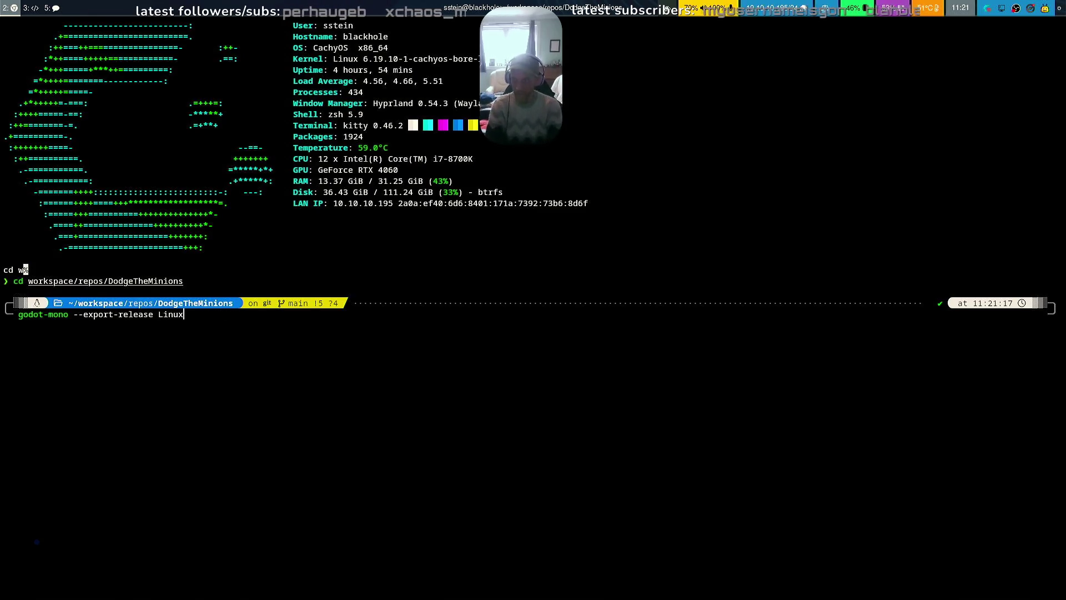
{"action": "key", "text": "Return"}
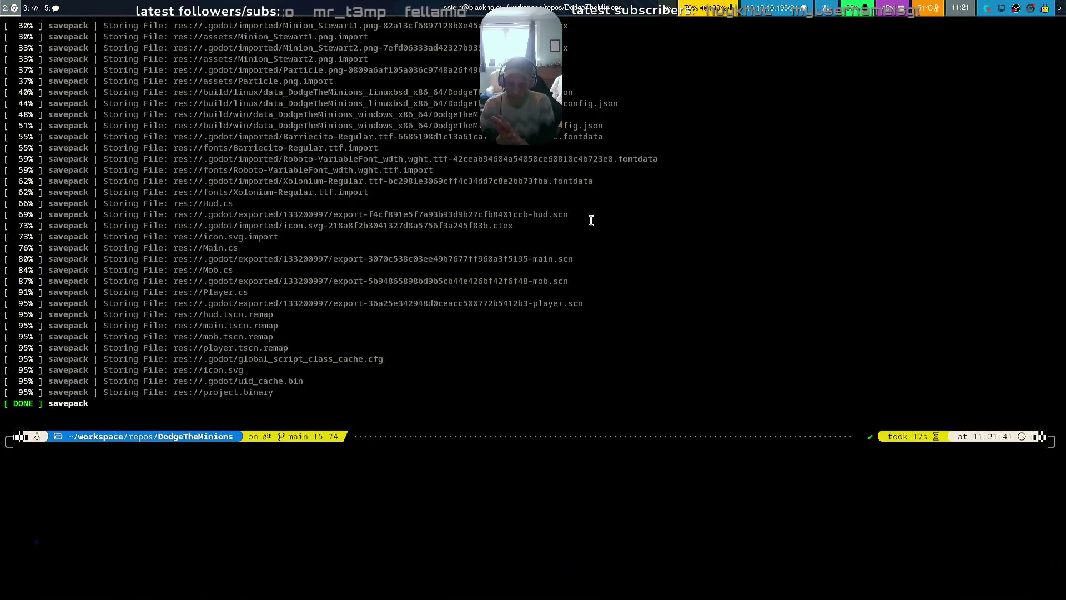
{"action": "key", "text": "Up"}
{"action": "key", "text": "Up"}
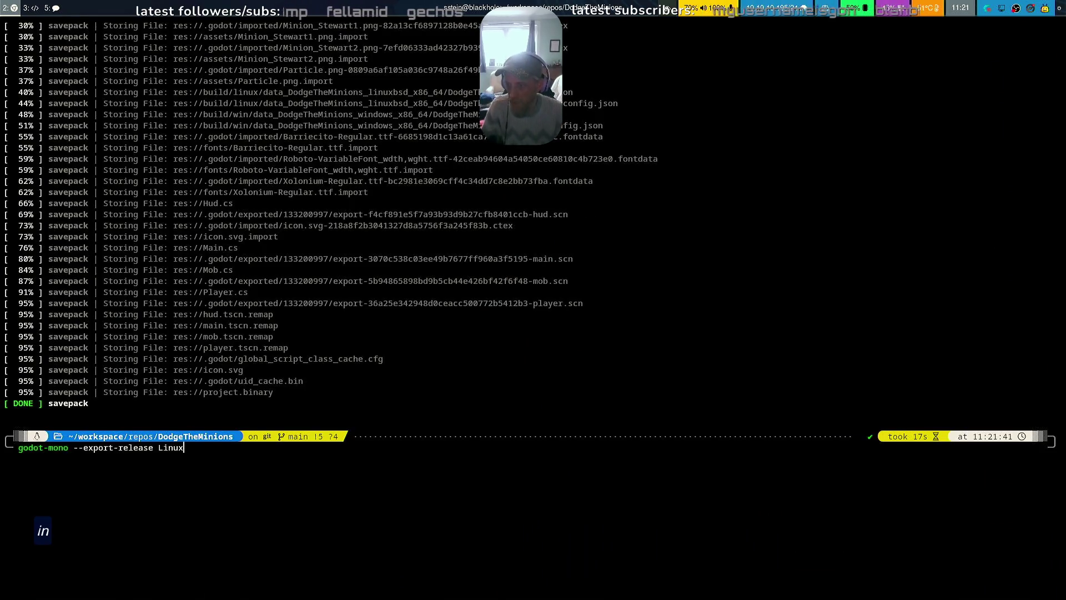
Step: Run godot-mono --help and scroll through it down to the standalone export tools
{"action": "key", "text": "BackSpace"}
{"action": "key", "text": "BackSpace"}
{"action": "key", "text": "BackSpace"}
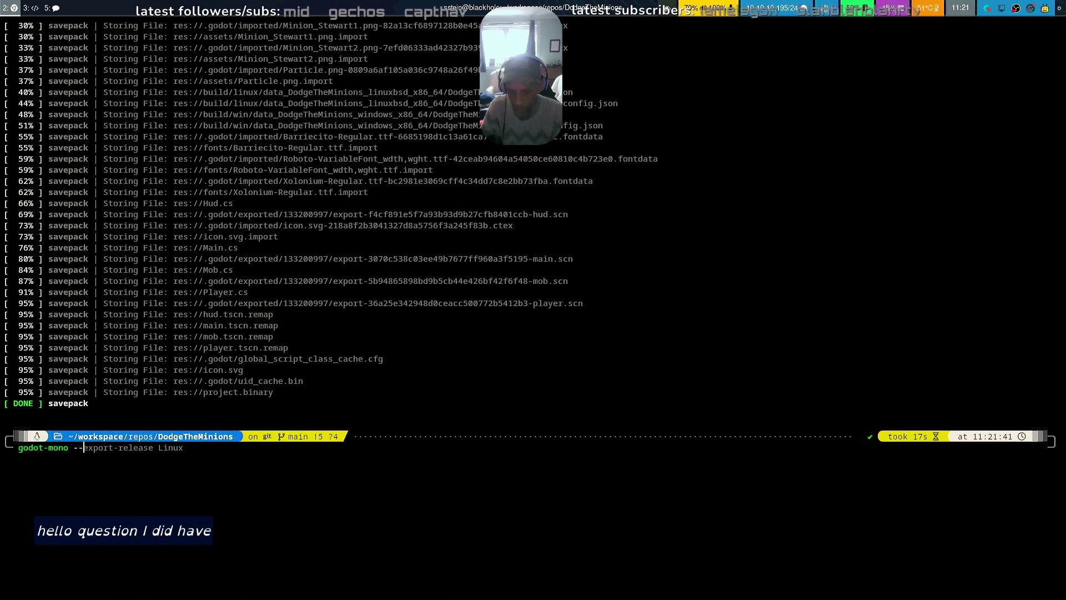
{"action": "type", "text": "help"}
{"action": "key", "text": "Return"}
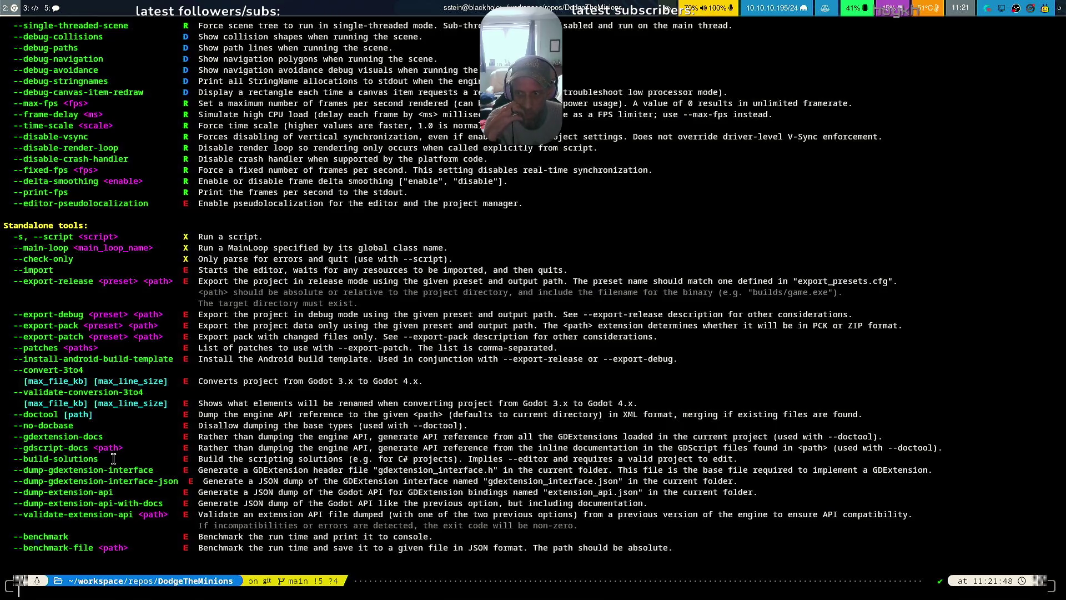
{"action": "scroll", "coordinate": [114, 458], "scroll_direction": "up", "scroll_amount": 5}
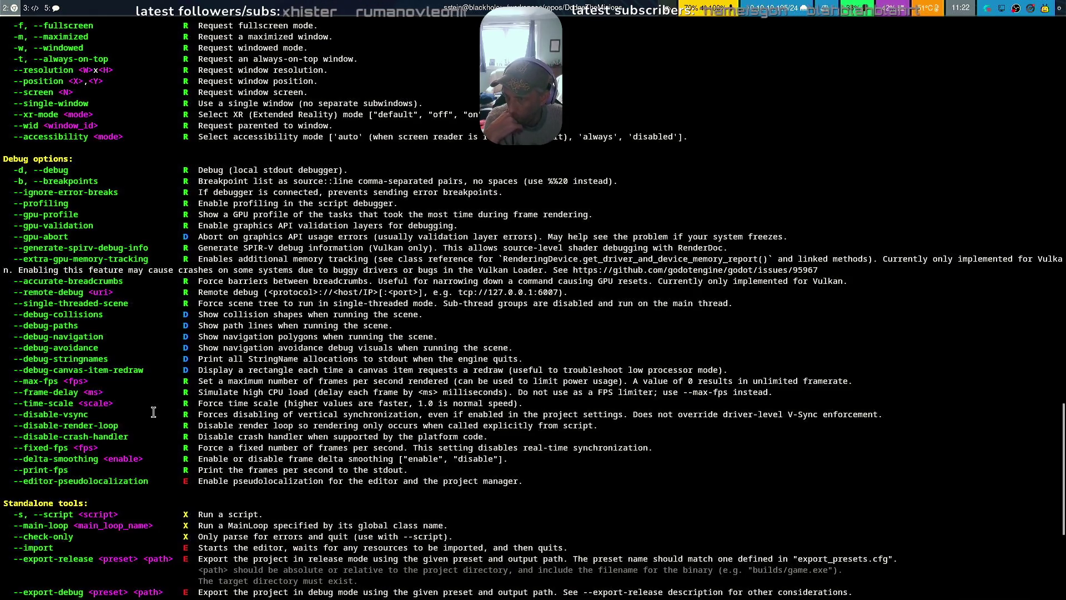
{"action": "scroll", "coordinate": [155, 410], "scroll_direction": "up", "scroll_amount": 5}
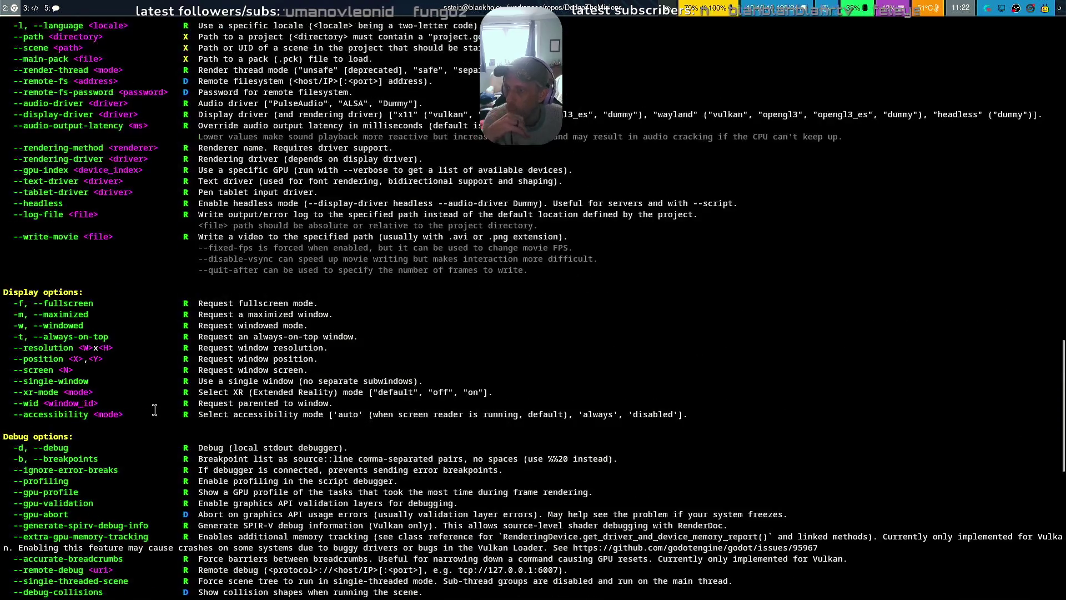
{"action": "type", "text": "res"}
{"action": "scroll", "coordinate": [125, 371], "scroll_direction": "up", "scroll_amount": 4}
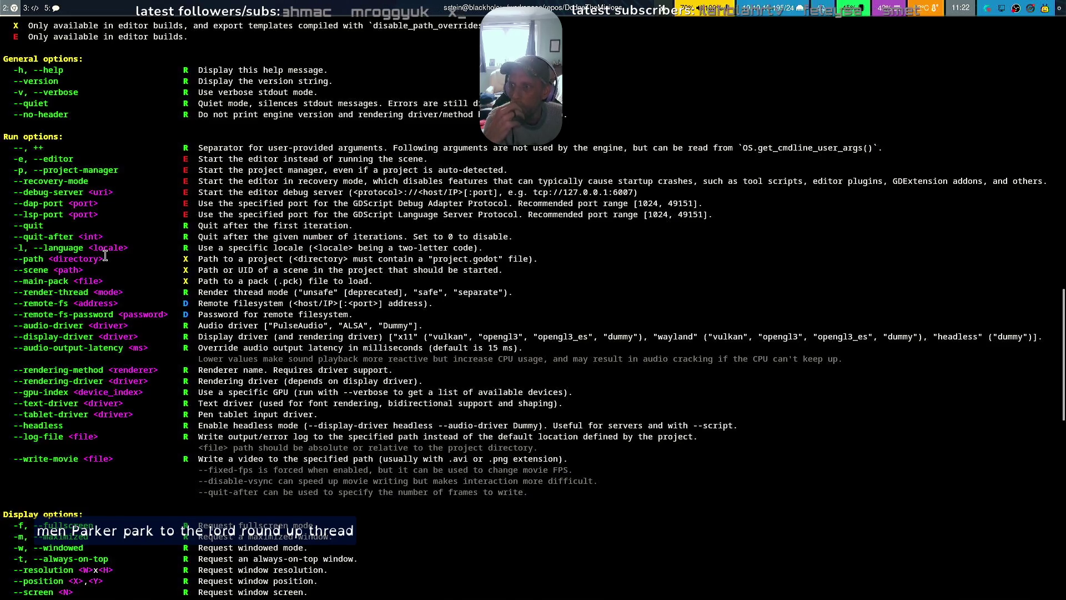
{"action": "scroll", "coordinate": [105, 256], "scroll_direction": "up", "scroll_amount": 5}
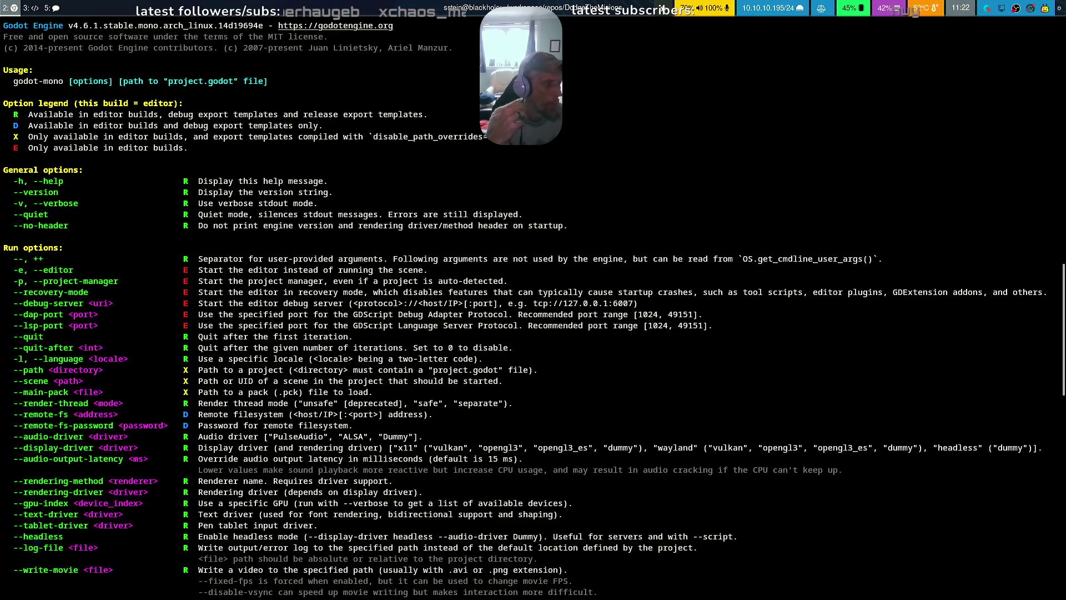
{"action": "scroll", "coordinate": [110, 325], "scroll_direction": "down", "scroll_amount": 7}
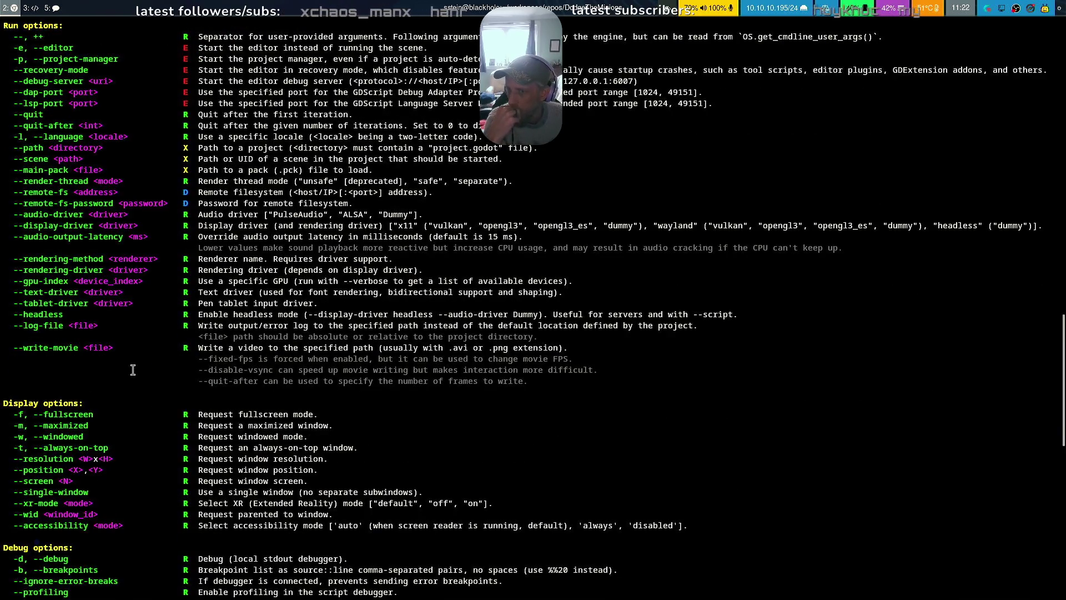
{"action": "scroll", "coordinate": [133, 370], "scroll_direction": "down", "scroll_amount": 8}
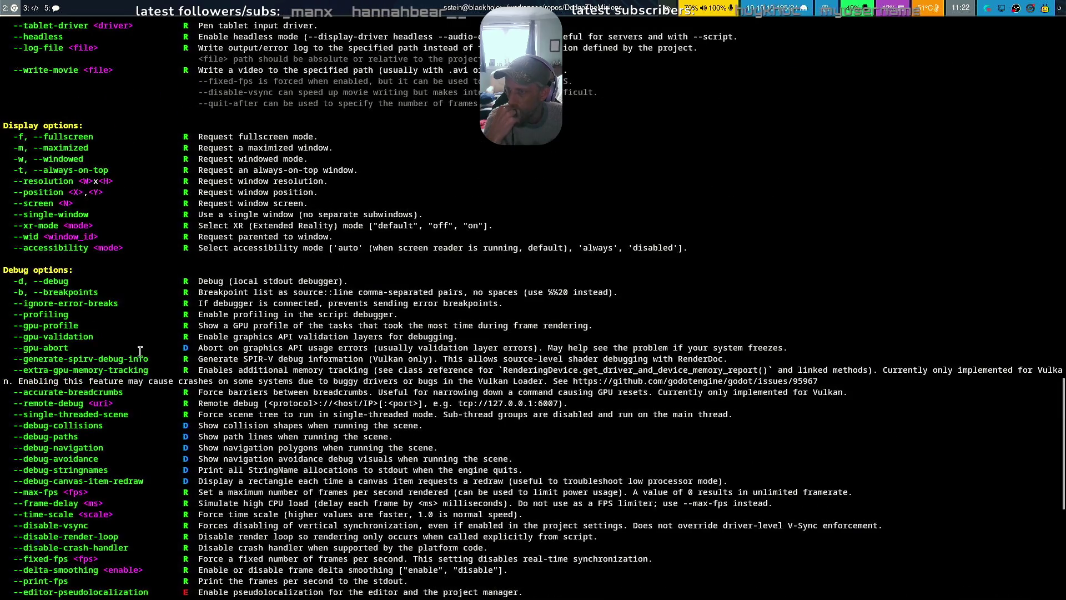
{"action": "scroll", "coordinate": [142, 344], "scroll_direction": "down", "scroll_amount": 5}
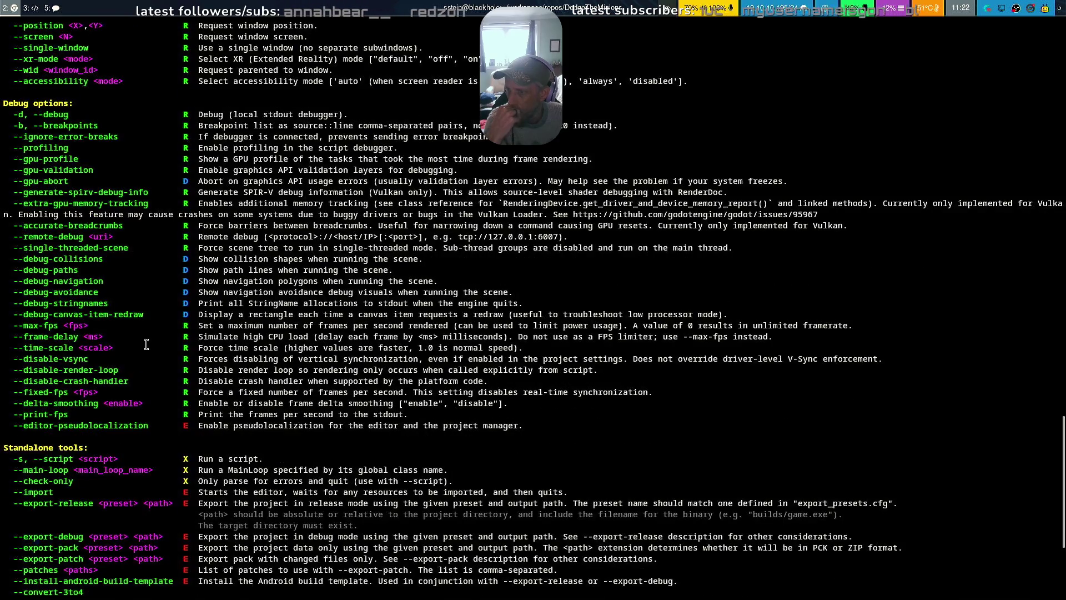
{"action": "scroll", "coordinate": [150, 344], "scroll_direction": "down", "scroll_amount": 7}
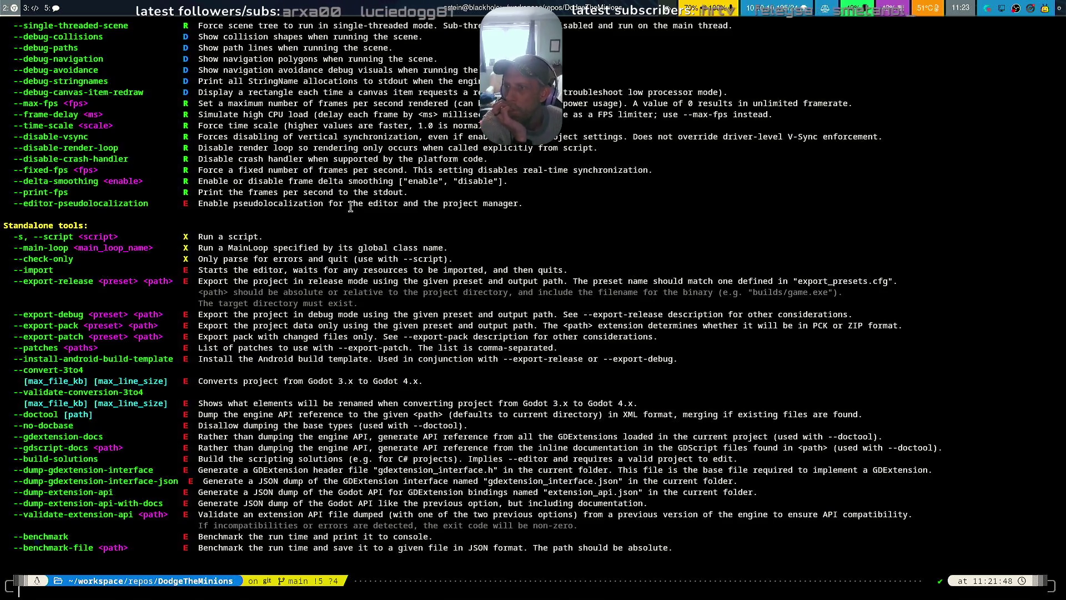
{"action": "scroll", "coordinate": [350, 233], "scroll_direction": "up", "scroll_amount": 5}
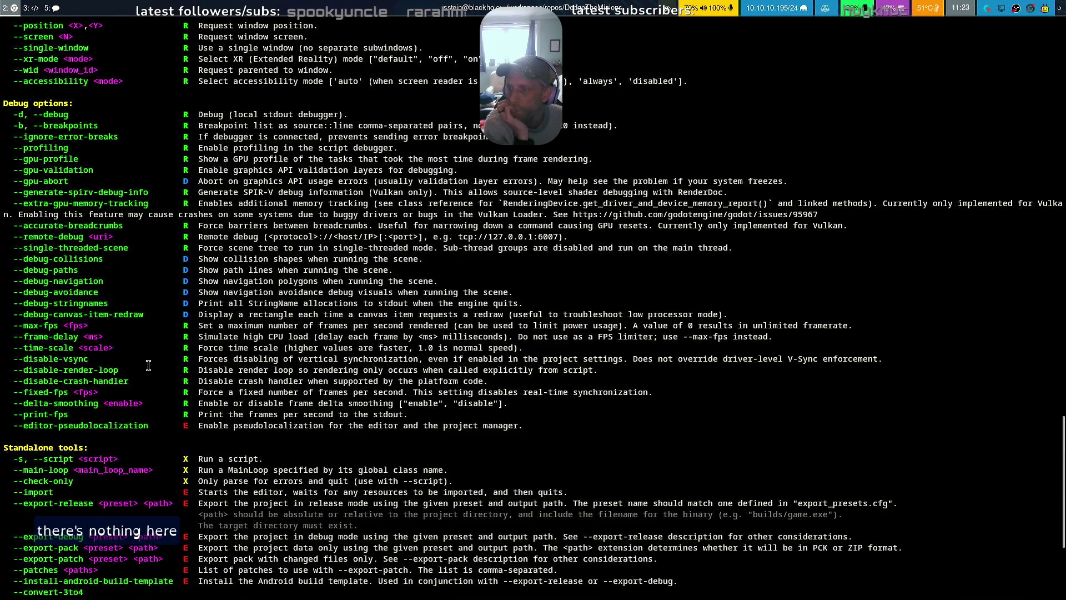
{"action": "scroll", "coordinate": [148, 367], "scroll_direction": "up", "scroll_amount": 5}
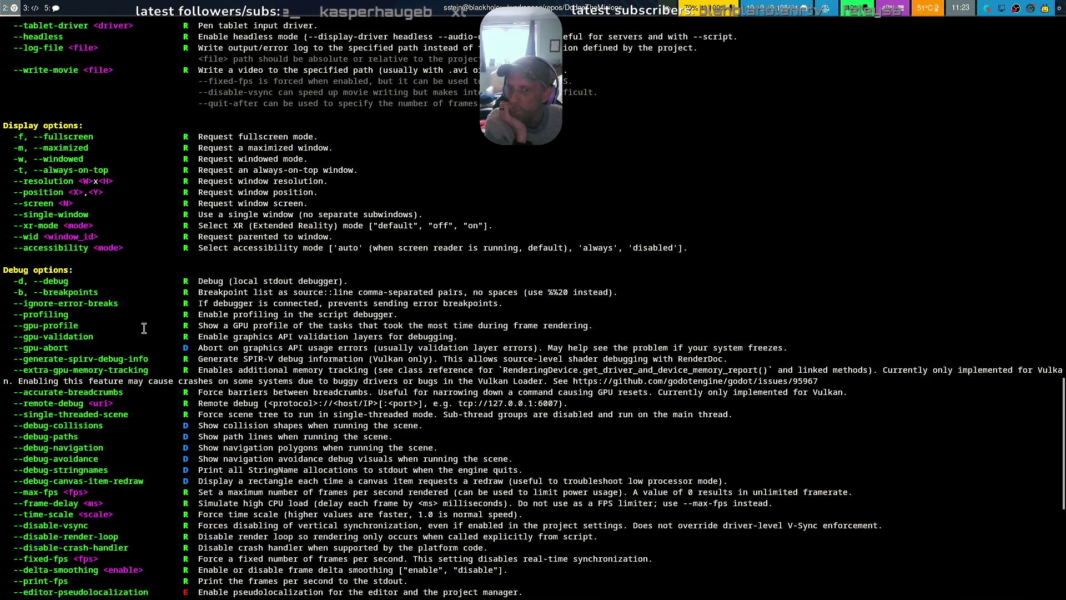
{"action": "scroll", "coordinate": [144, 329], "scroll_direction": "up", "scroll_amount": 2}
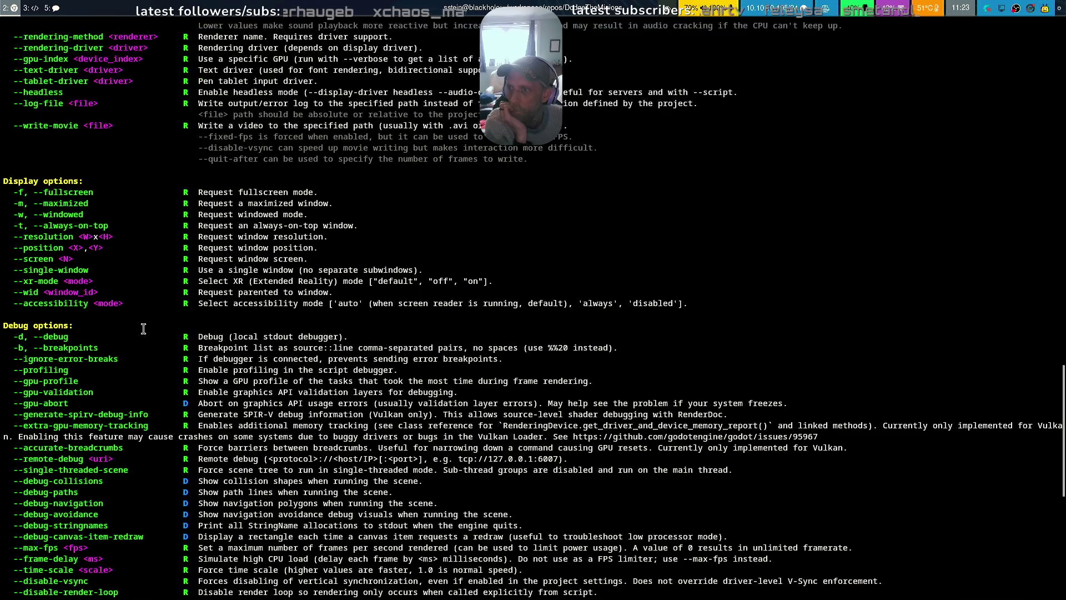
{"action": "scroll", "coordinate": [144, 329], "scroll_direction": "up", "scroll_amount": 5}
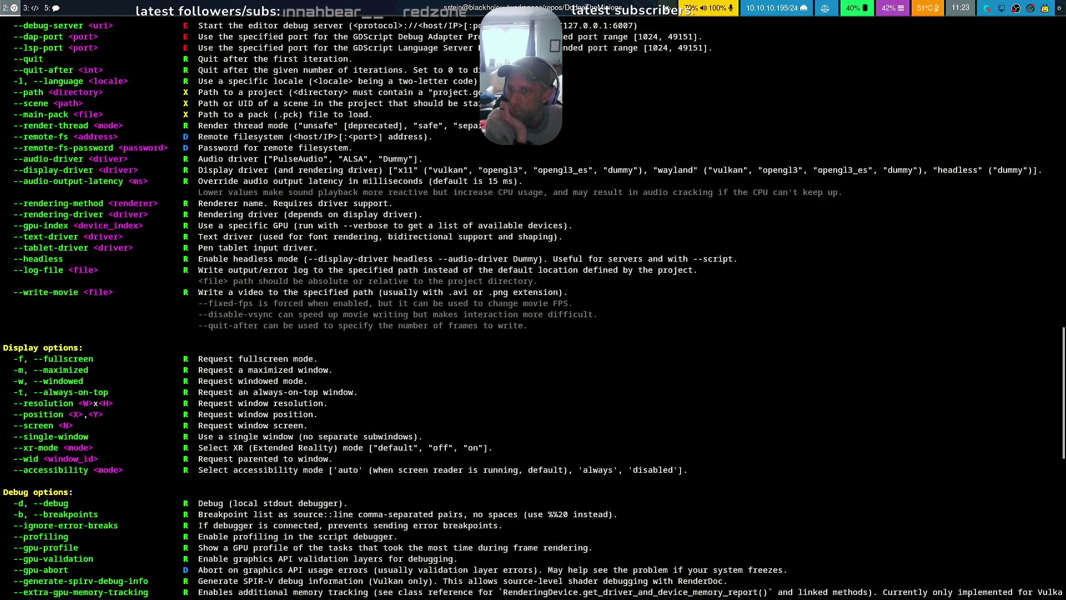
{"action": "left_click_drag", "start_coordinate": [203, 236], "coordinate": [559, 235]}
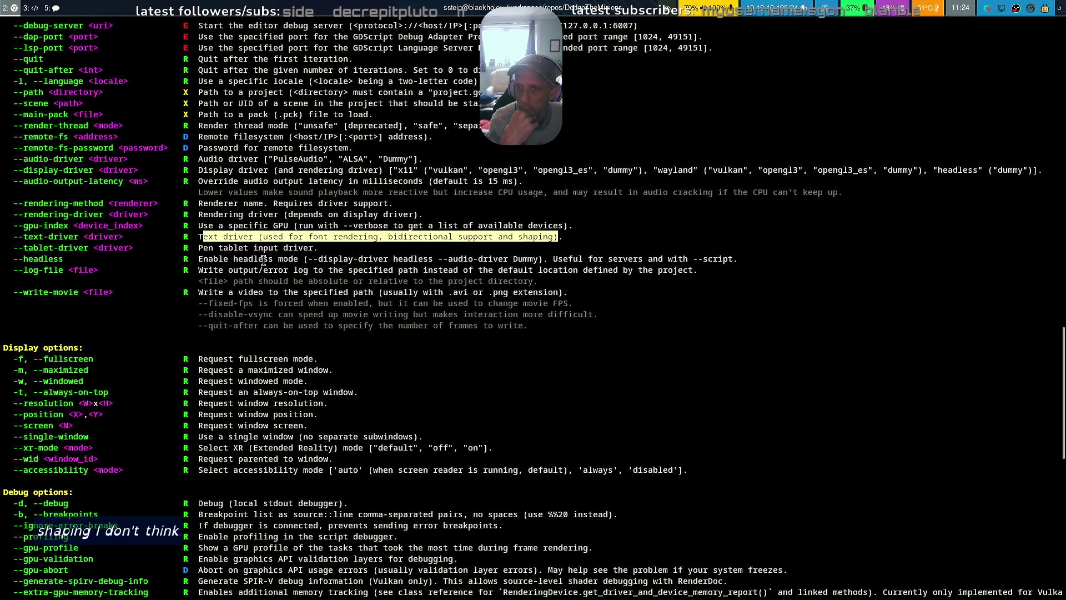
{"action": "double_click", "coordinate": [48, 259]}
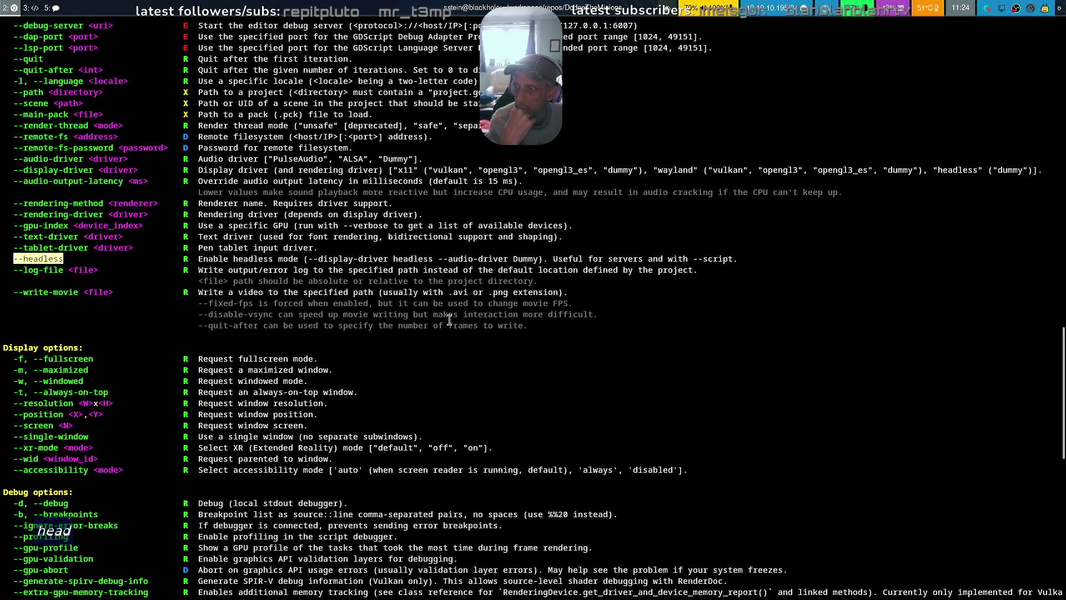
{"action": "type", "text": "less"}
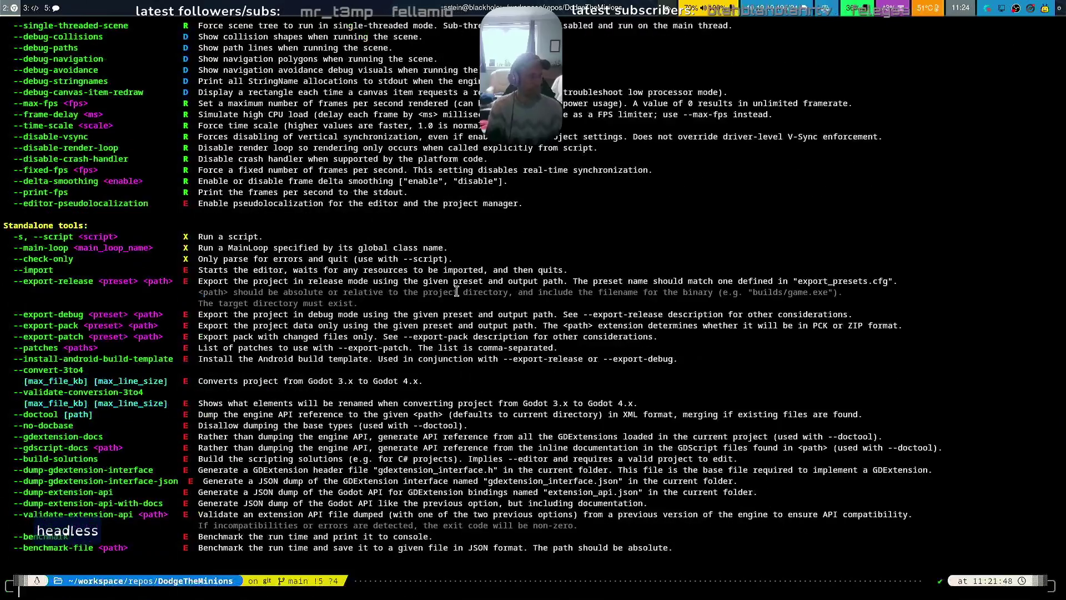
{"action": "type", "text": "godot-mono --export-release Linux"}
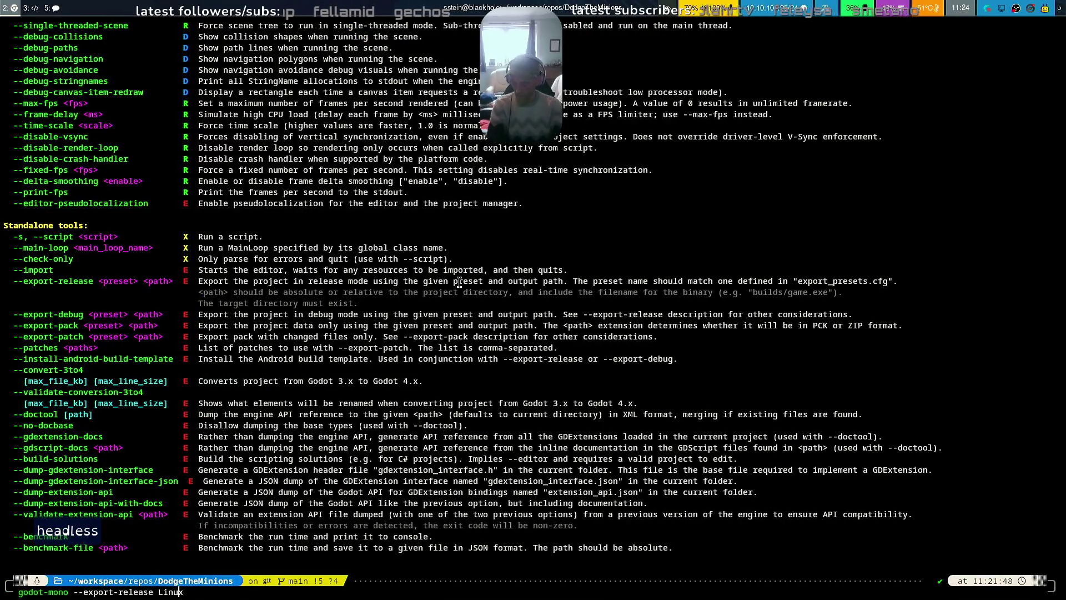
Step: Add the --headless option to the Linux release export command and run it
{"action": "key", "text": "Left"}
{"action": "key", "text": "Left"}
{"action": "key", "text": "Left"}
{"action": "type", "text": "--headlewss"}
{"action": "key", "text": "Left"}
{"action": "key", "text": "Left"}
{"action": "key", "text": "Left"}
{"action": "key", "text": "BackSpace"}
{"action": "key", "text": "Return"}
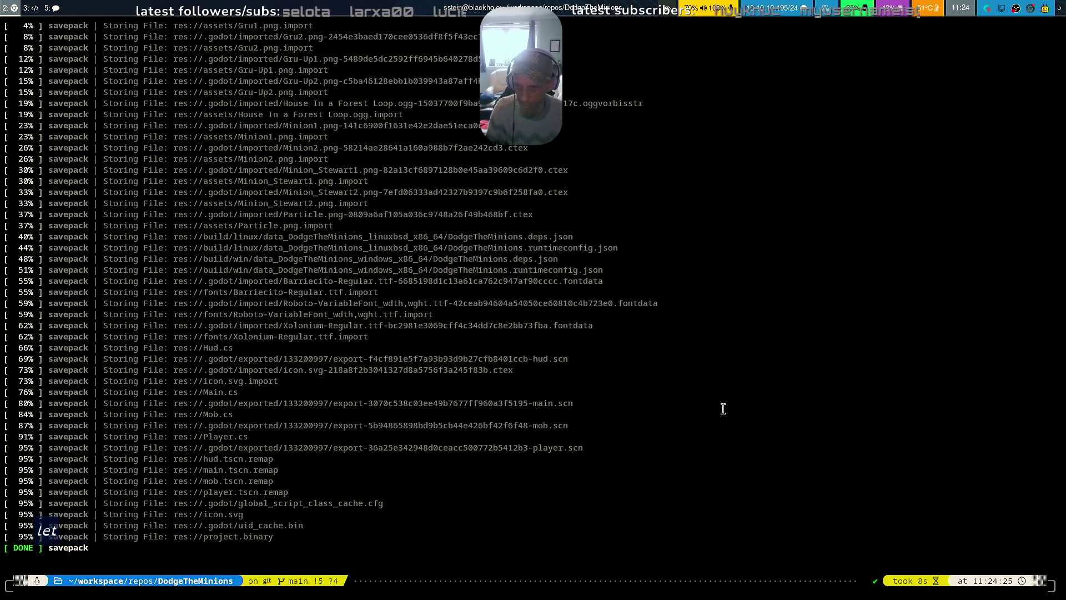
Step: Open README.md in Emacs and add a new closing line ending 'can be done via'
{"action": "type", "text": "emasc"}
{"action": "key", "text": "BackSpace"}
{"action": "key", "text": "BackSpace"}
{"action": "type", "text": "csead"}
{"action": "key", "text": "Tab"}
{"action": "key", "text": "Return"}
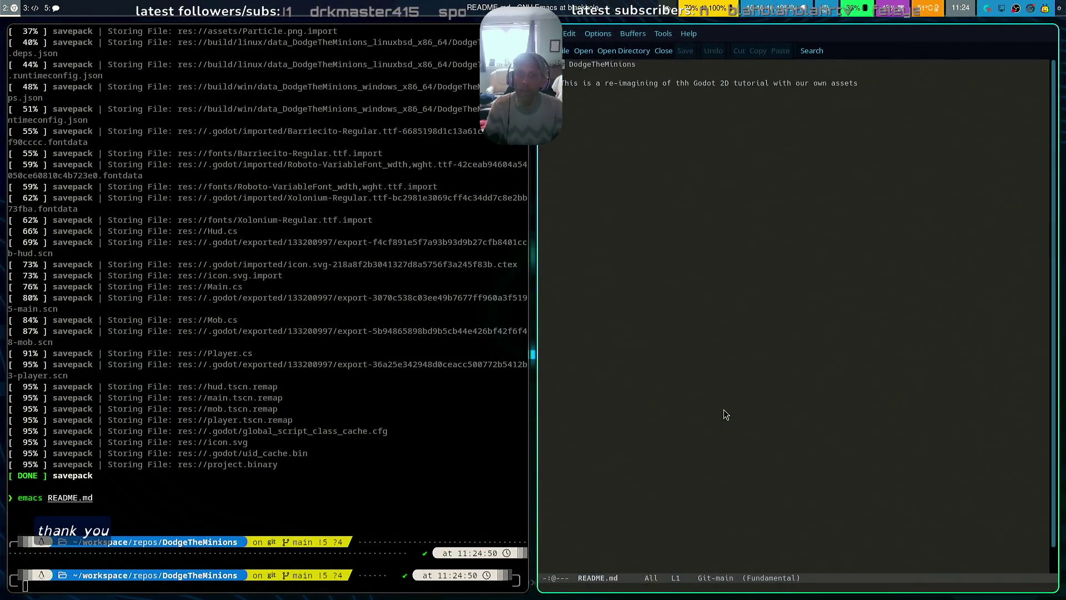
{"action": "key", "text": "Down"}
{"action": "key", "text": "Down"}
{"action": "key", "text": "Down"}
{"action": "key", "text": "Return"}
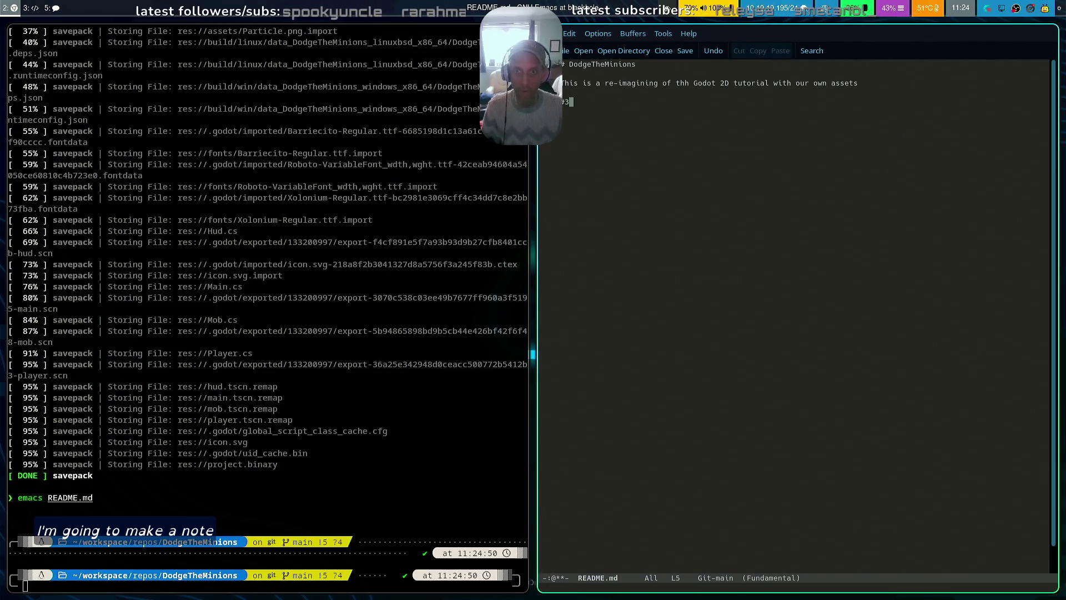
{"action": "type", "text": "#"}
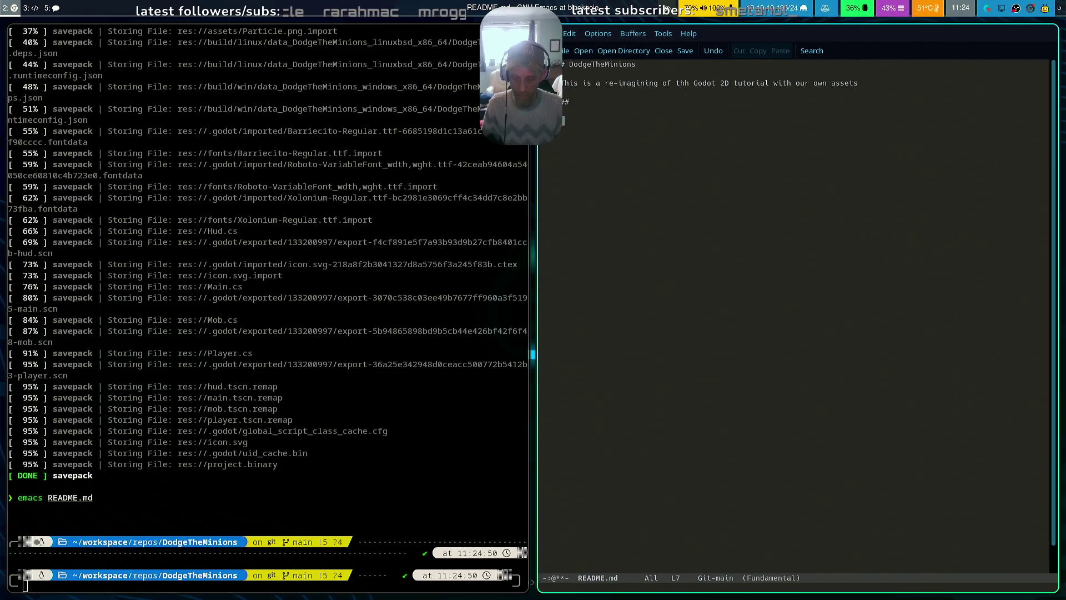
{"action": "type", "text": "e can be d"}
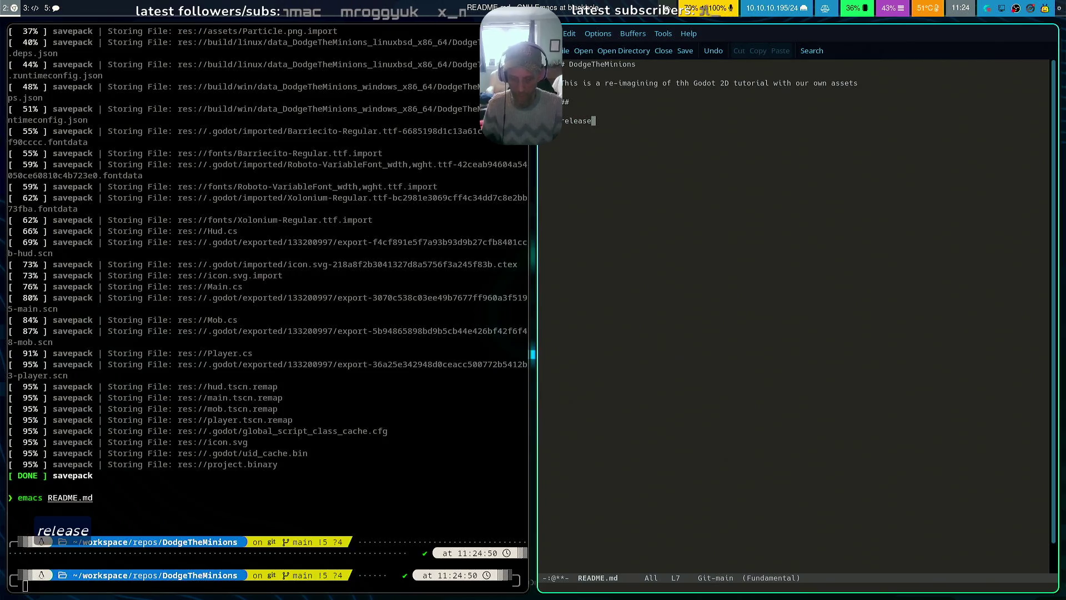
{"action": "type", "text": "one via"}
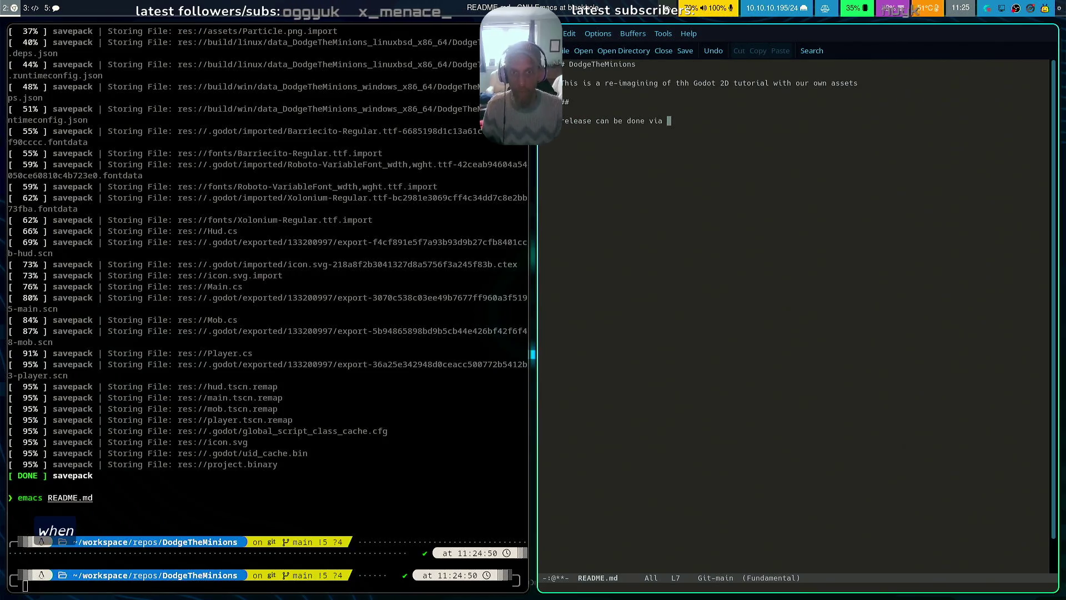
Step: Copy the headless export command and add it in backticks as a '- Linux:' list item
{"action": "key", "text": "Up"}
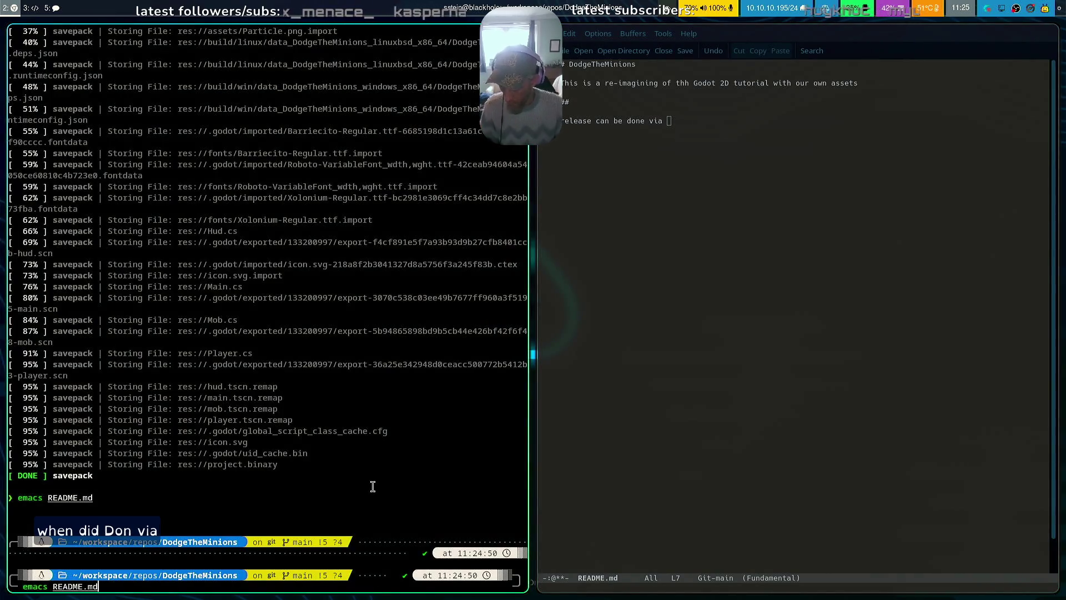
{"action": "key", "text": "Up"}
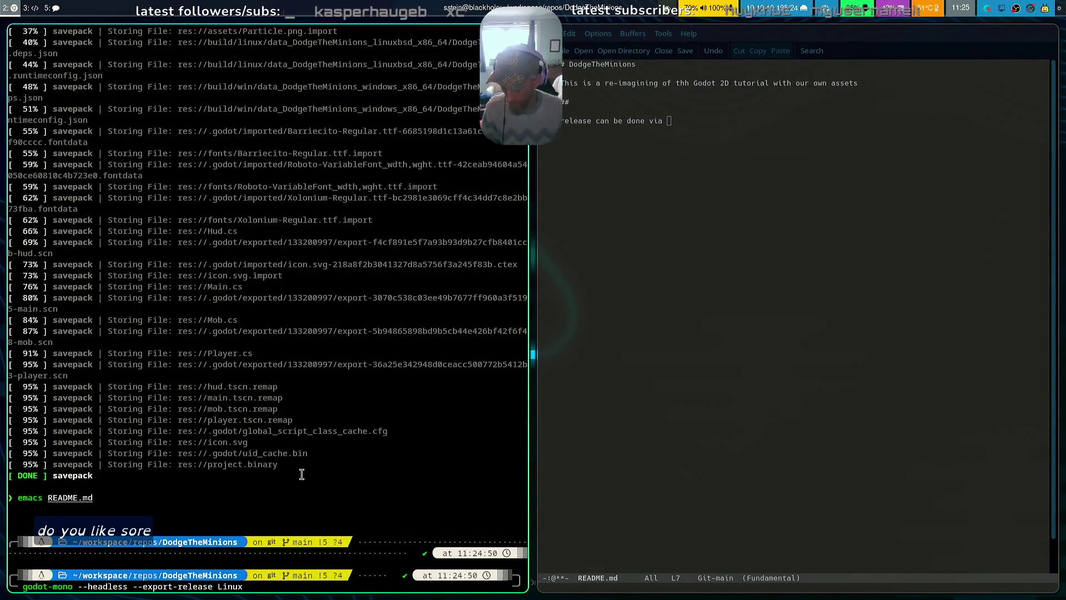
{"action": "left_click_drag", "start_coordinate": [22, 587], "coordinate": [245, 587]}
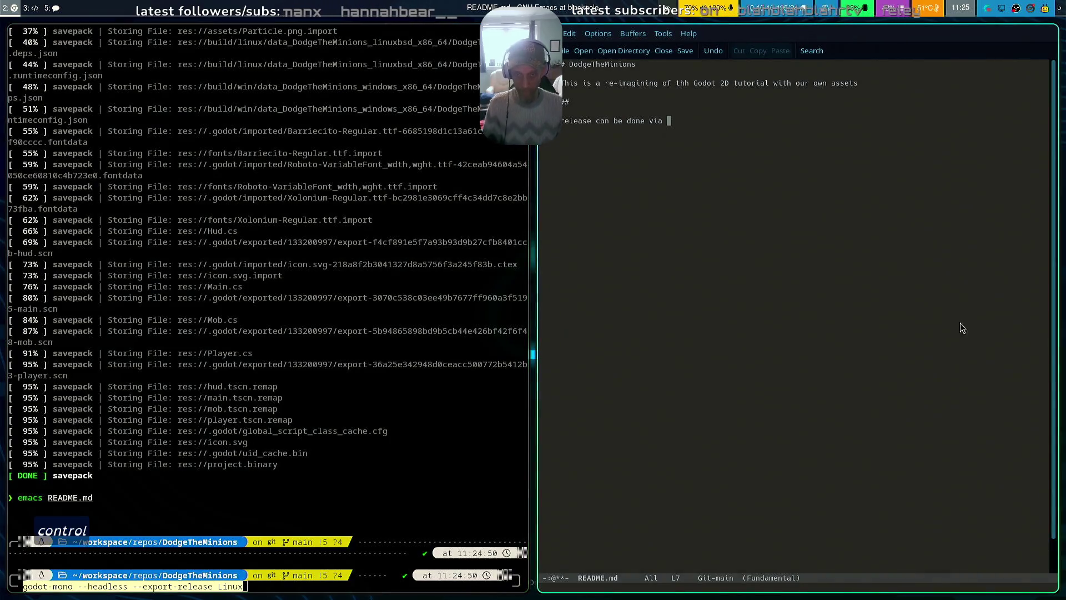
{"action": "key", "text": "Return"}
{"action": "key", "text": "Return"}
{"action": "type", "text": "- "}
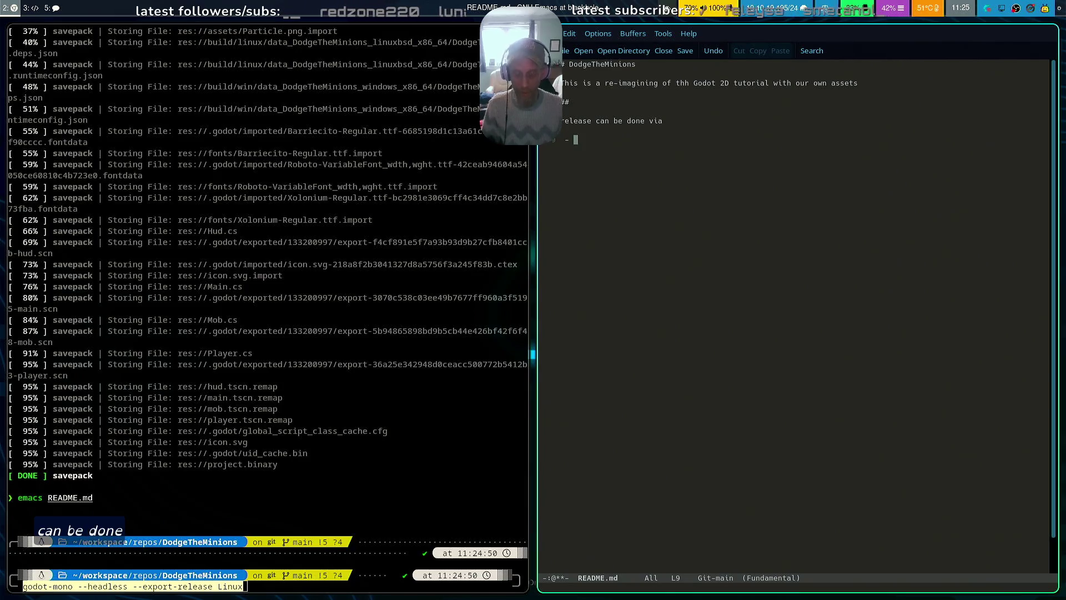
{"action": "type", "text": "Linux: "}
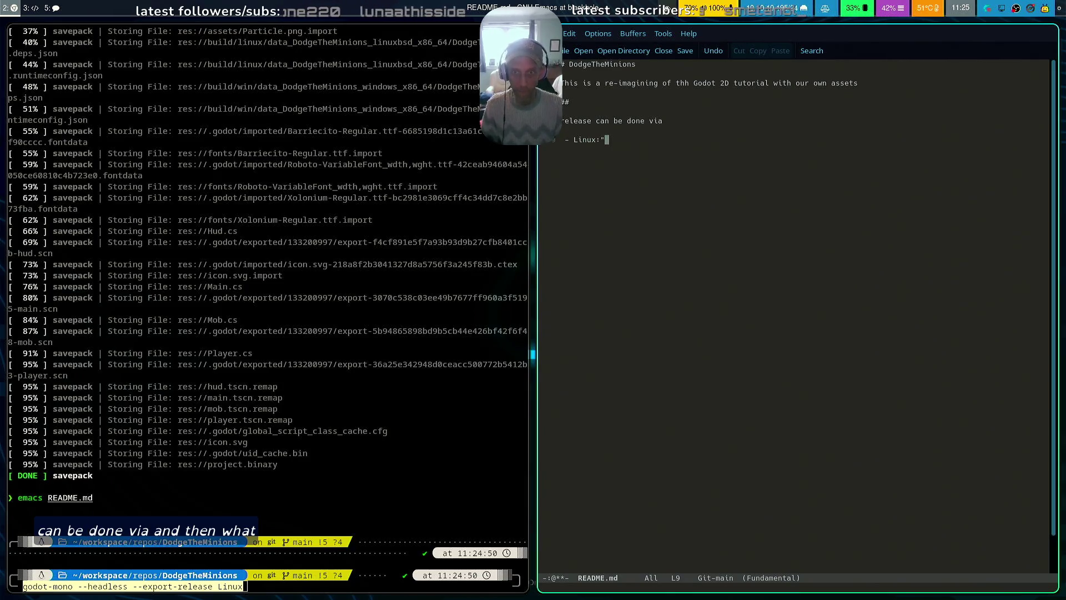
{"action": "type", "text": "`"}
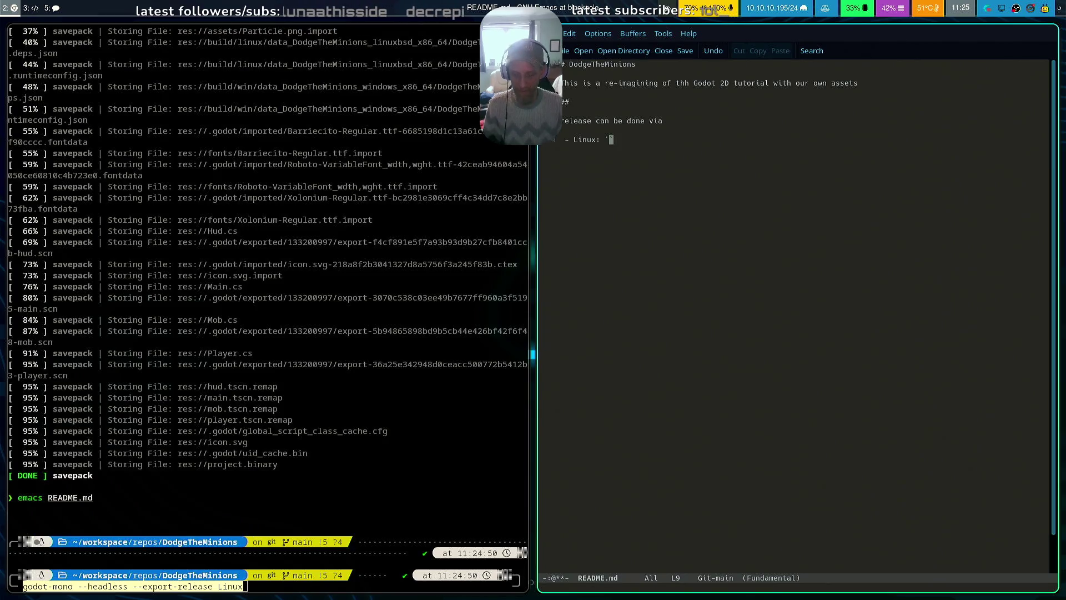
{"action": "key", "text": "ctrl+y"}
{"action": "type", "text": "`"}
Step: Add a '- Windows:' item with the same command using the "Windows Desktop" preset
{"action": "key", "text": "Return"}
{"action": "type", "text": "- Windows"}
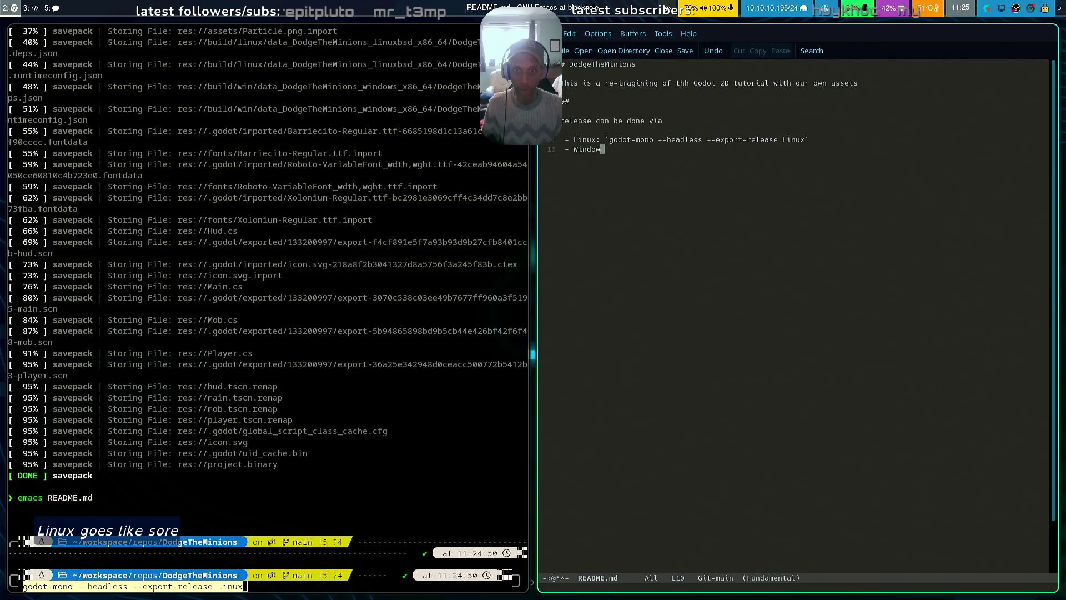
{"action": "type", "text": ": `"}
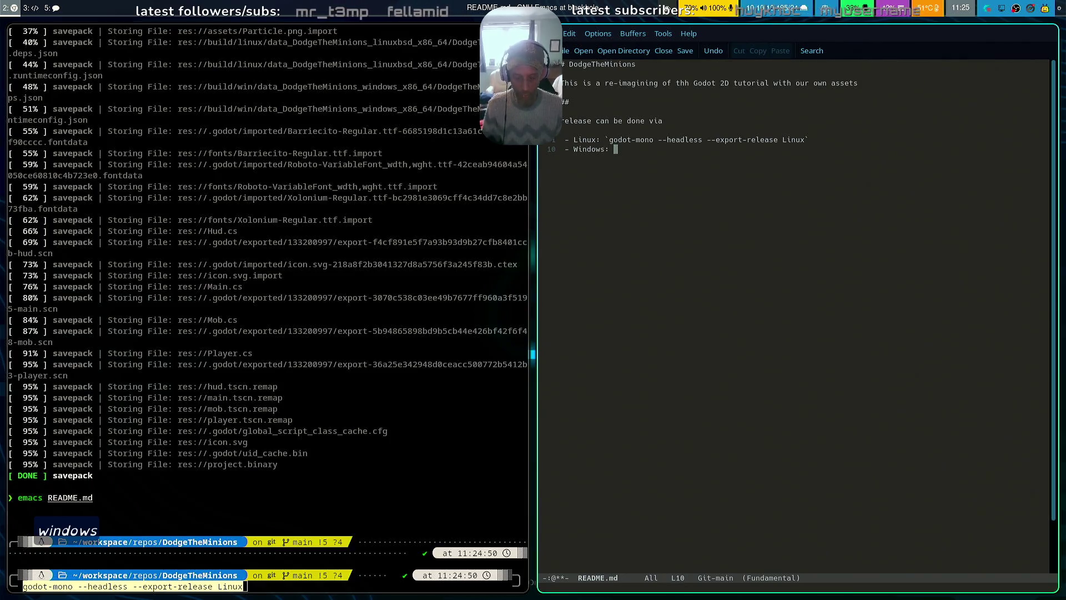
{"action": "type", "text": "`"}
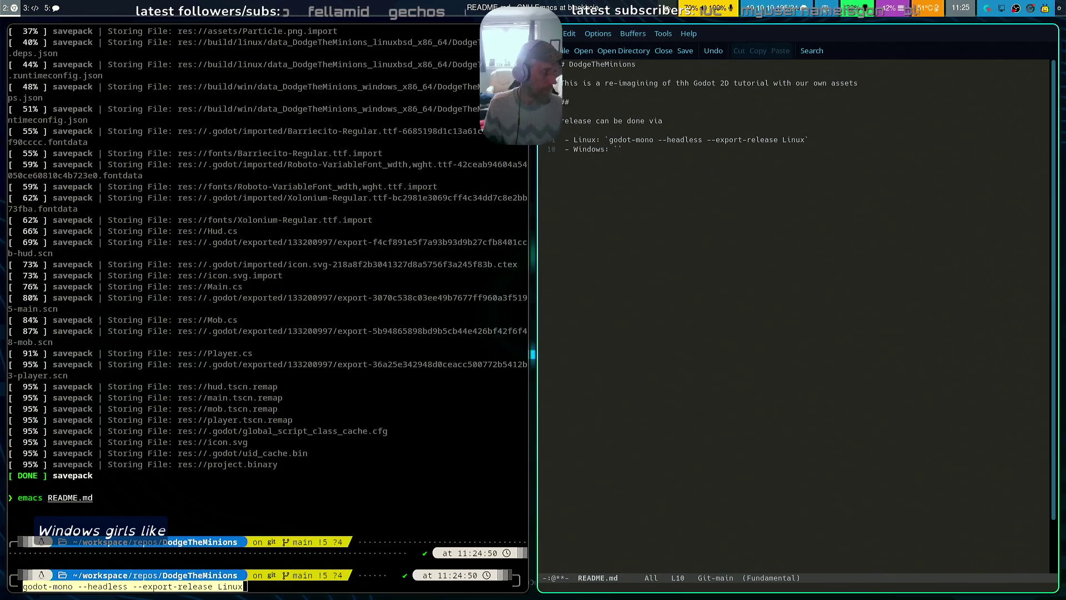
{"action": "key", "text": "ctrl+y"}
{"action": "key", "text": "BackSpace"}
{"action": "key", "text": "BackSpace"}
{"action": "key", "text": "BackSpace"}
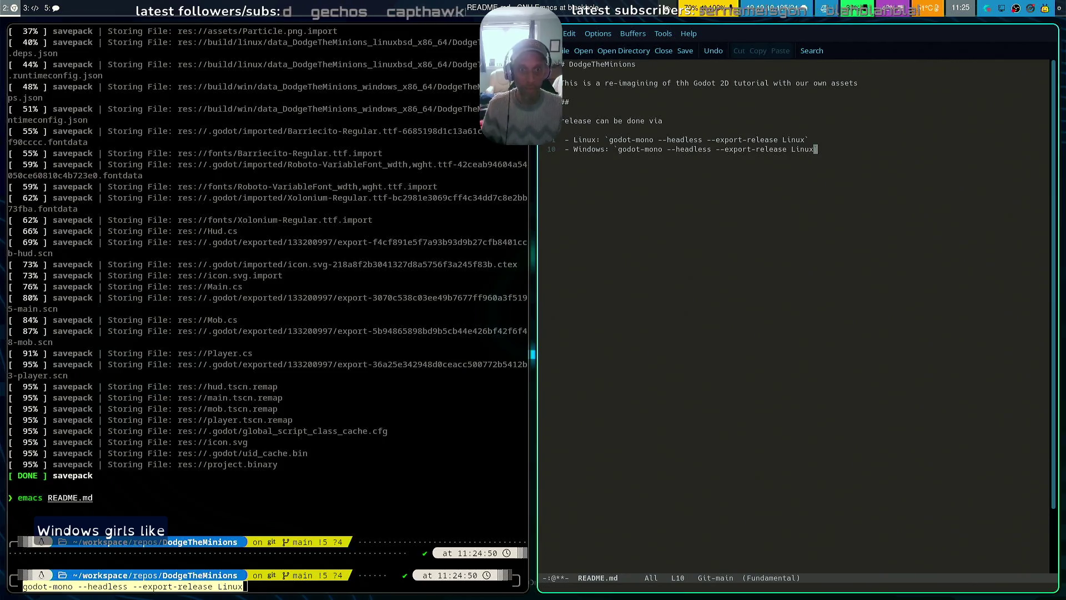
{"action": "key", "text": "BackSpace"}
{"action": "type", "text": "\"W"}
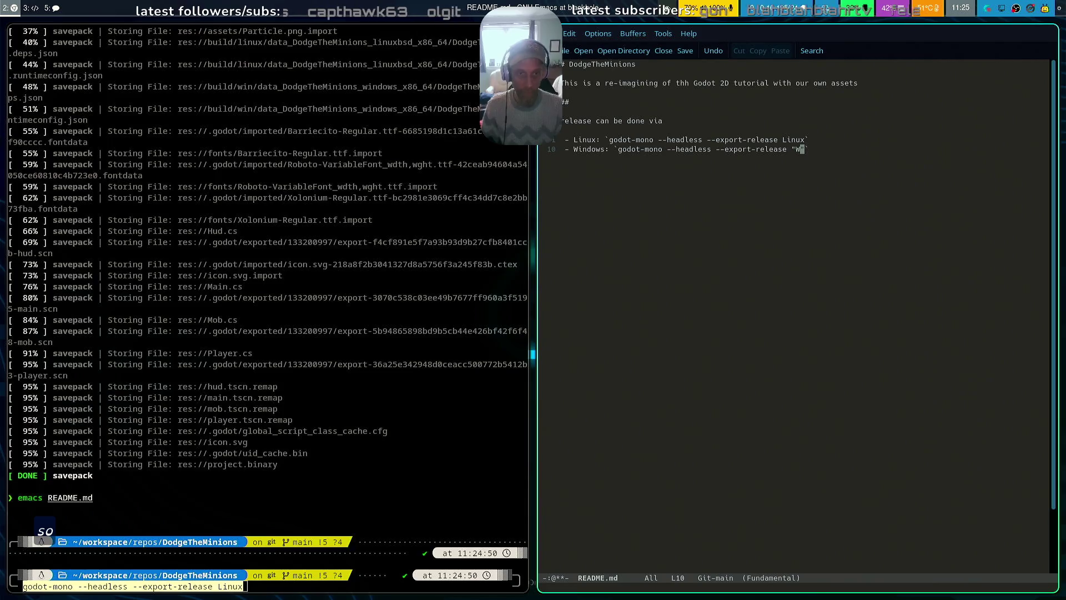
{"action": "type", "text": "indows Deskt"}
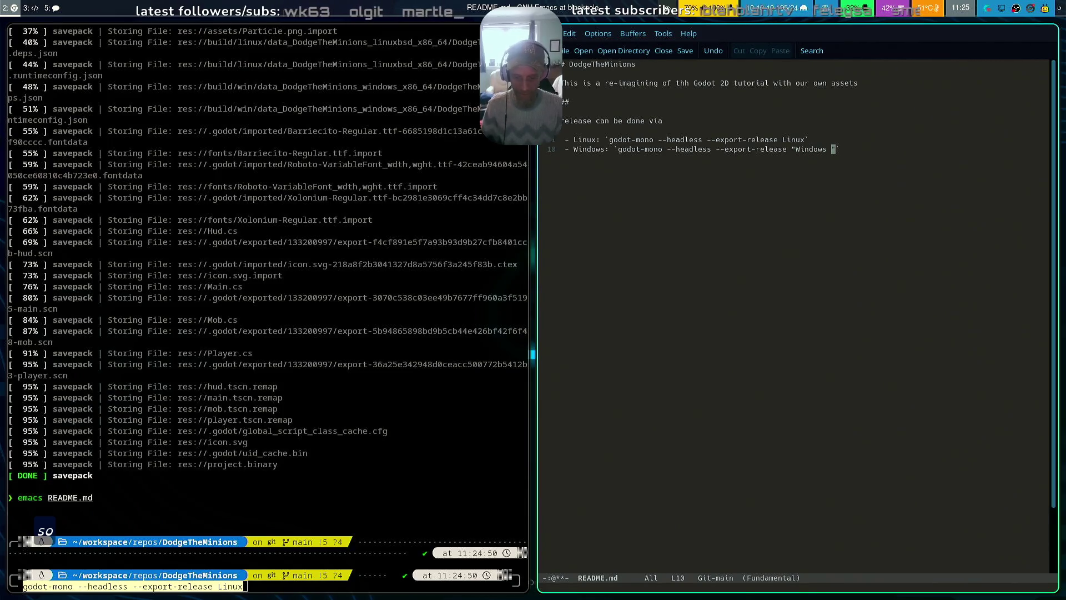
{"action": "type", "text": "op\""}
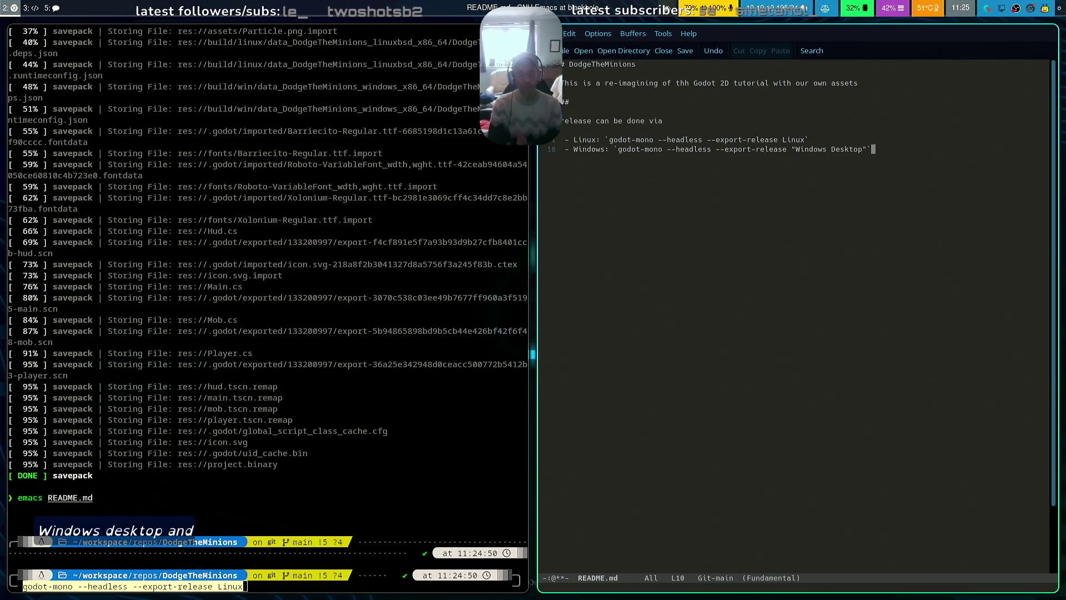
{"action": "key", "text": "ctrl+s"}
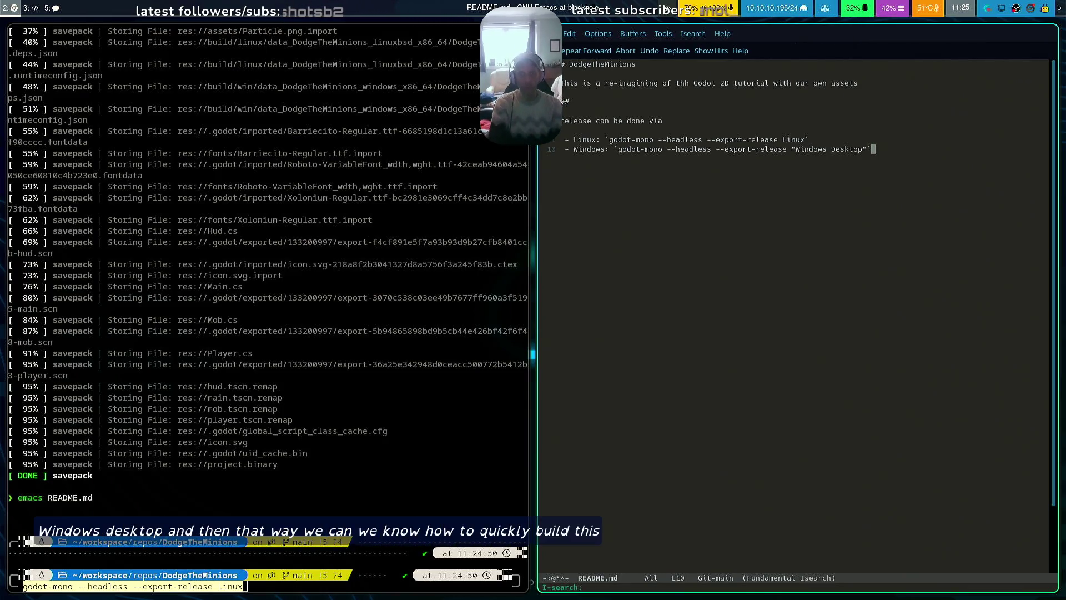
Step: Save and close README.md, cancel the pending terminal command, and bring up the viewport docs
{"action": "key", "text": "ctrl+x"}
{"action": "key", "text": "ctrl+s"}
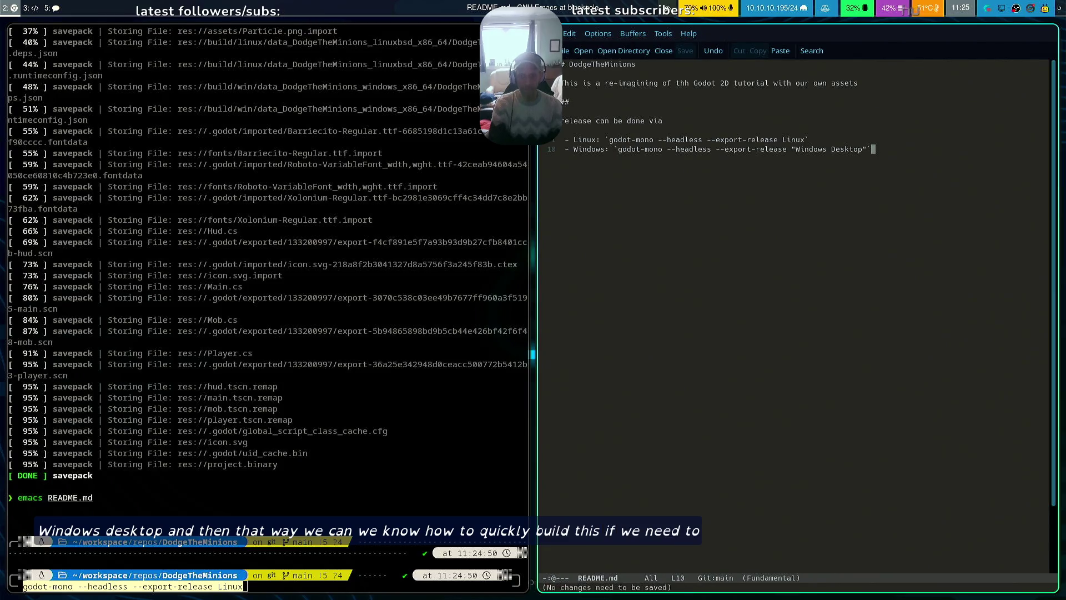
{"action": "key", "text": "ctrl+x"}
{"action": "key", "text": "ctrl+c"}
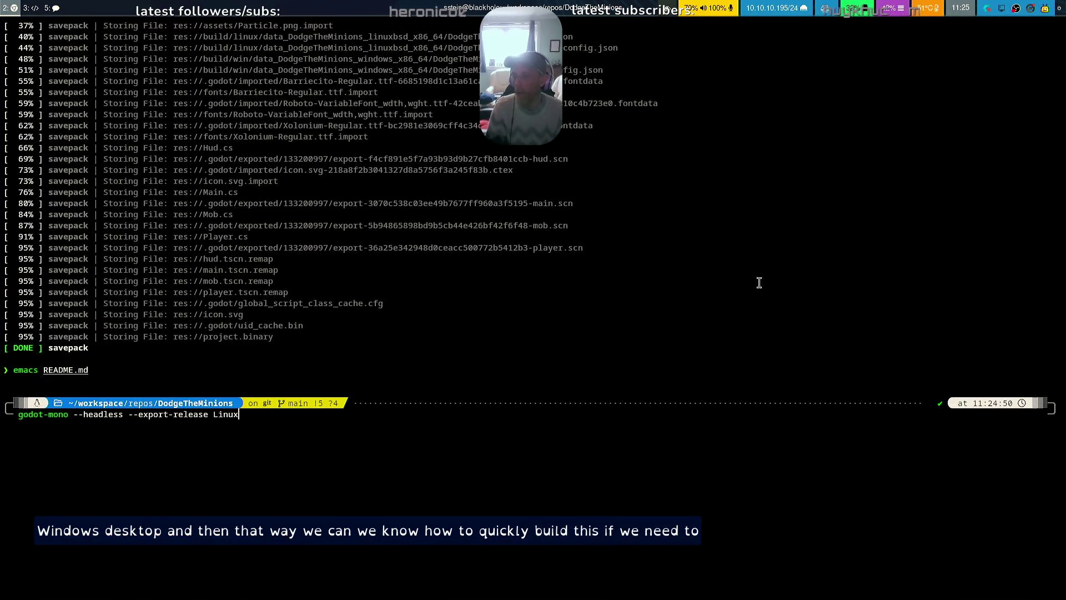
{"action": "key", "text": "ctrl+c"}
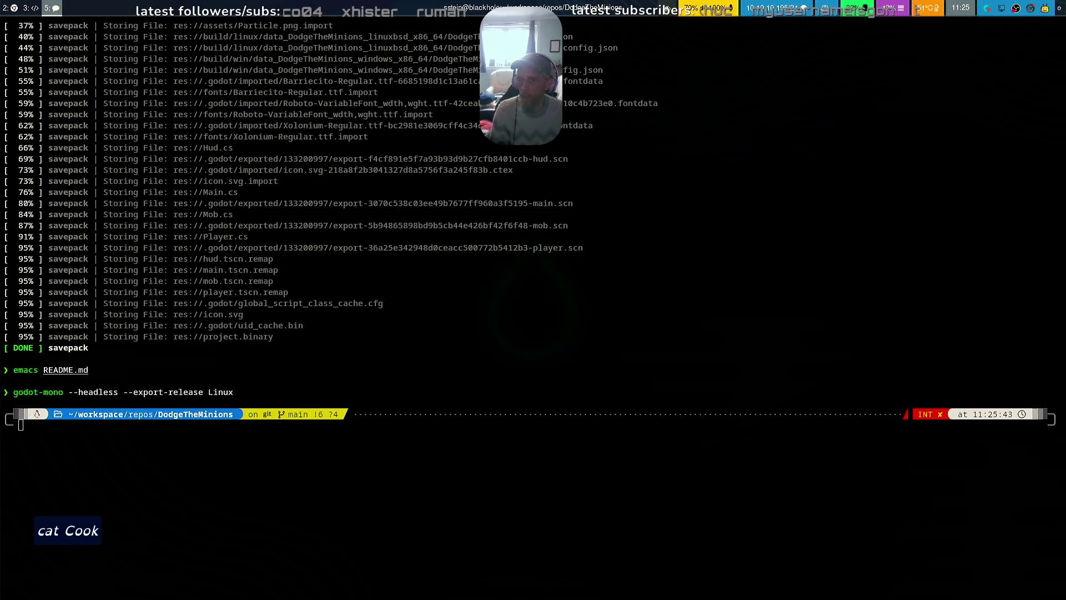
{"action": "key", "text": "super+minus"}
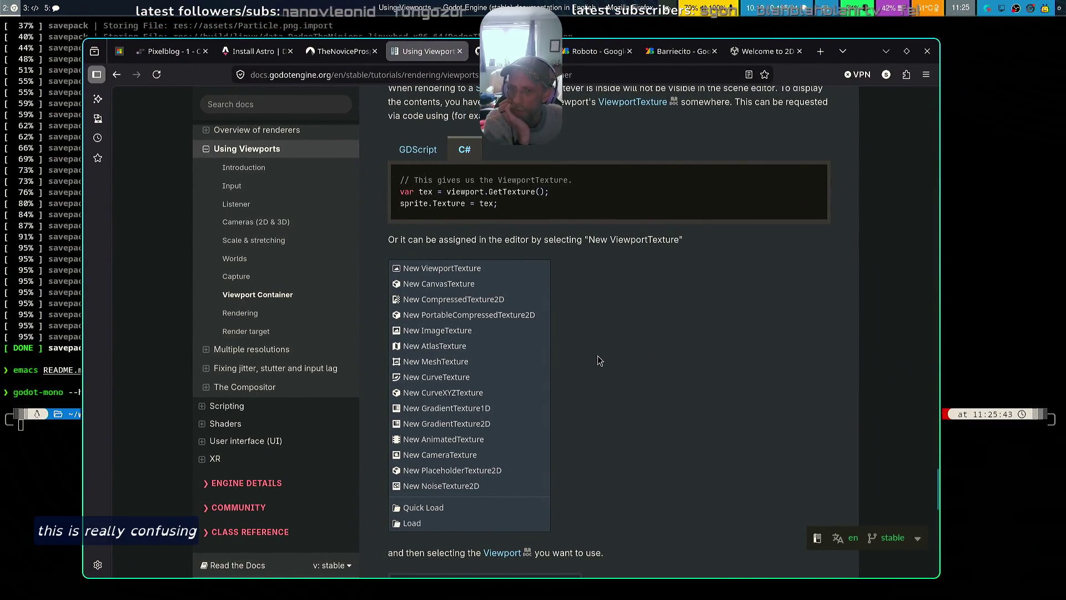
Step: Read through the Render target section of Using Viewports, then hide the docs window
{"action": "scroll", "coordinate": [597, 355], "scroll_direction": "down", "scroll_amount": 5}
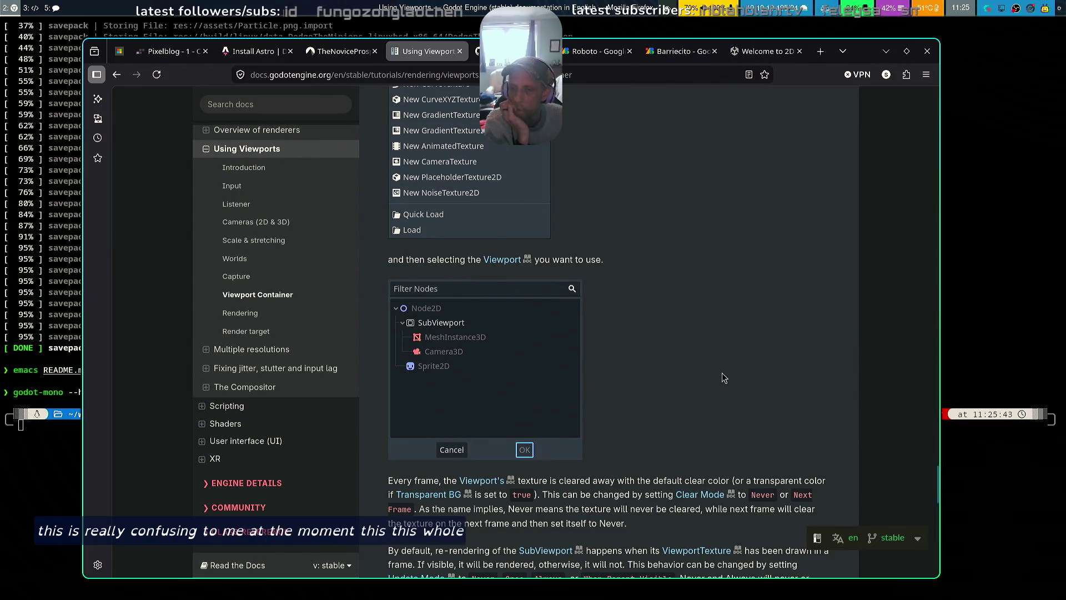
{"action": "scroll", "coordinate": [722, 379], "scroll_direction": "down", "scroll_amount": 5}
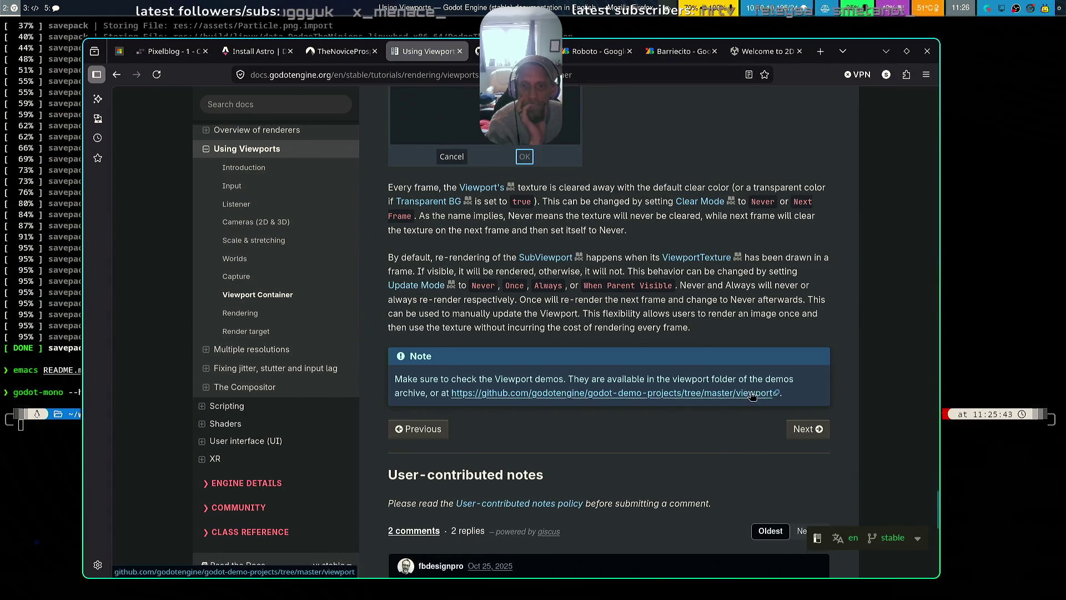
{"action": "scroll", "coordinate": [708, 342], "scroll_direction": "down", "scroll_amount": 5}
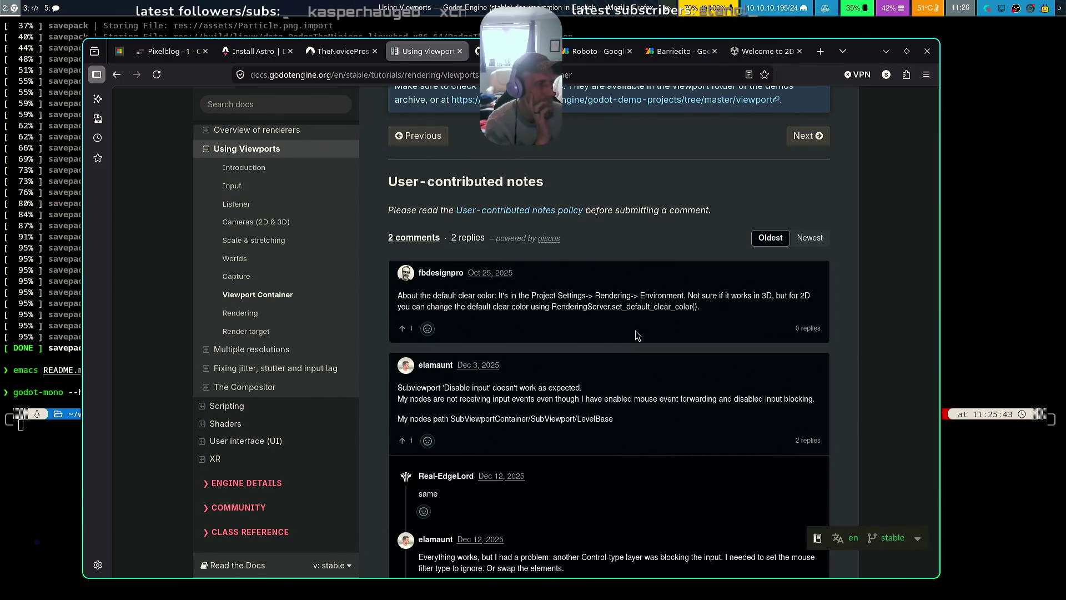
{"action": "scroll", "coordinate": [636, 331], "scroll_direction": "down", "scroll_amount": 3}
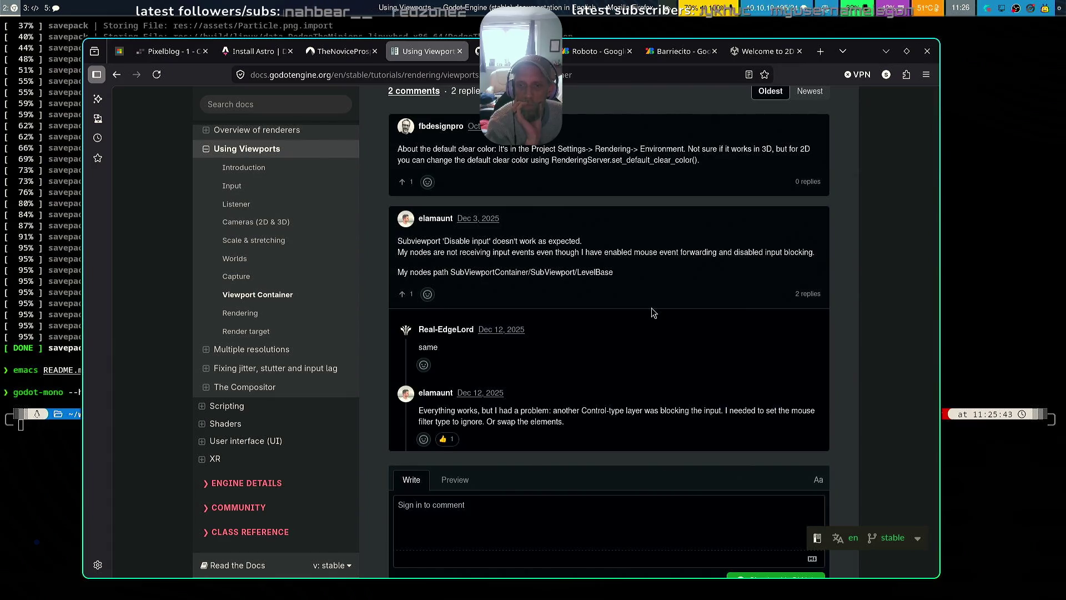
{"action": "scroll", "coordinate": [653, 313], "scroll_direction": "up", "scroll_amount": 7}
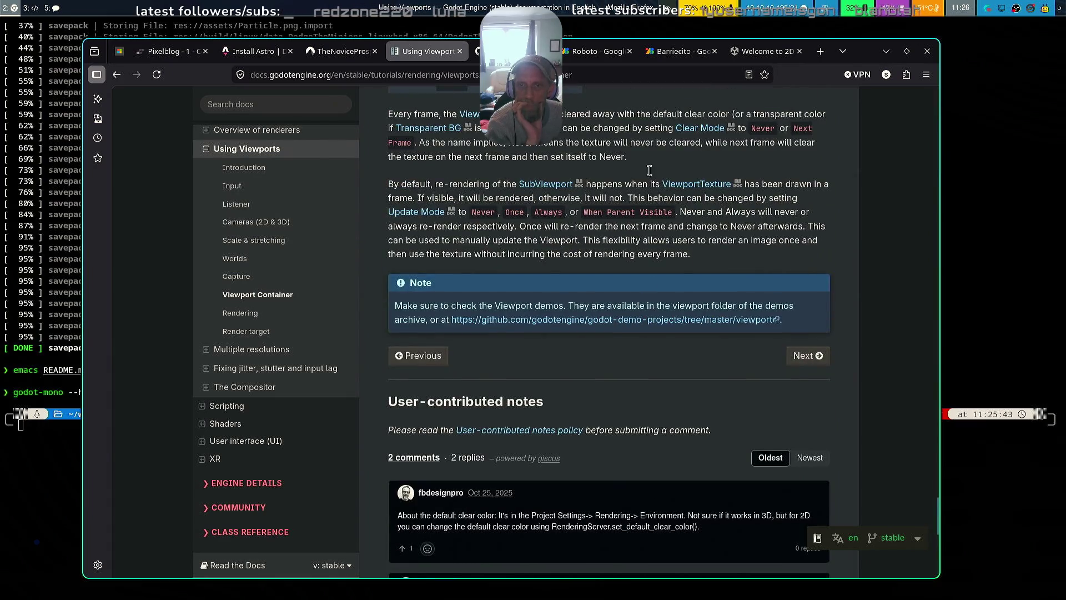
{"action": "scroll", "coordinate": [639, 161], "scroll_direction": "up", "scroll_amount": 6}
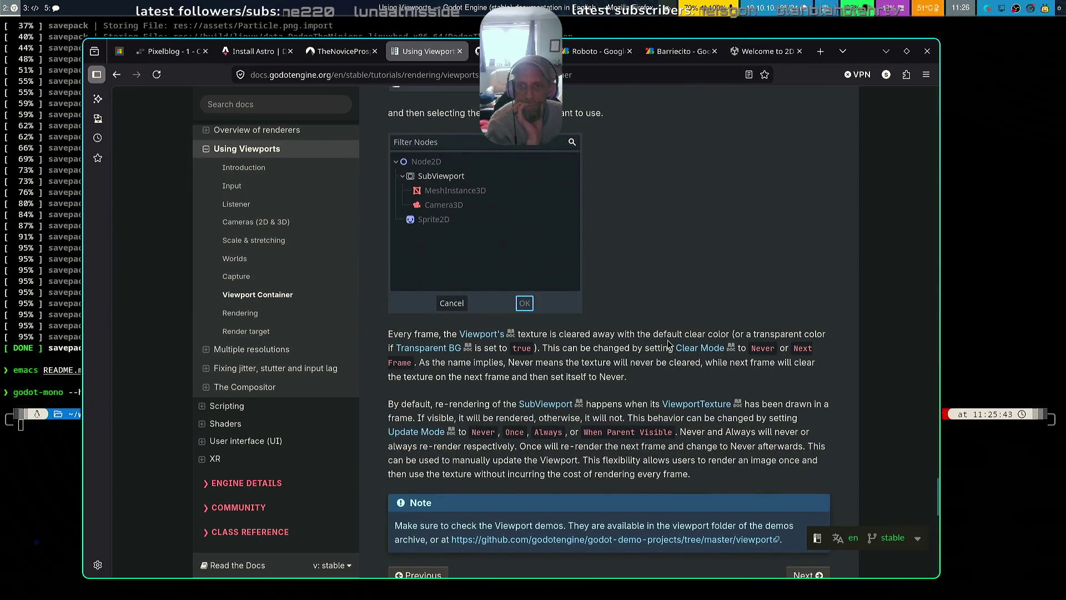
{"action": "scroll", "coordinate": [668, 344], "scroll_direction": "up", "scroll_amount": 2}
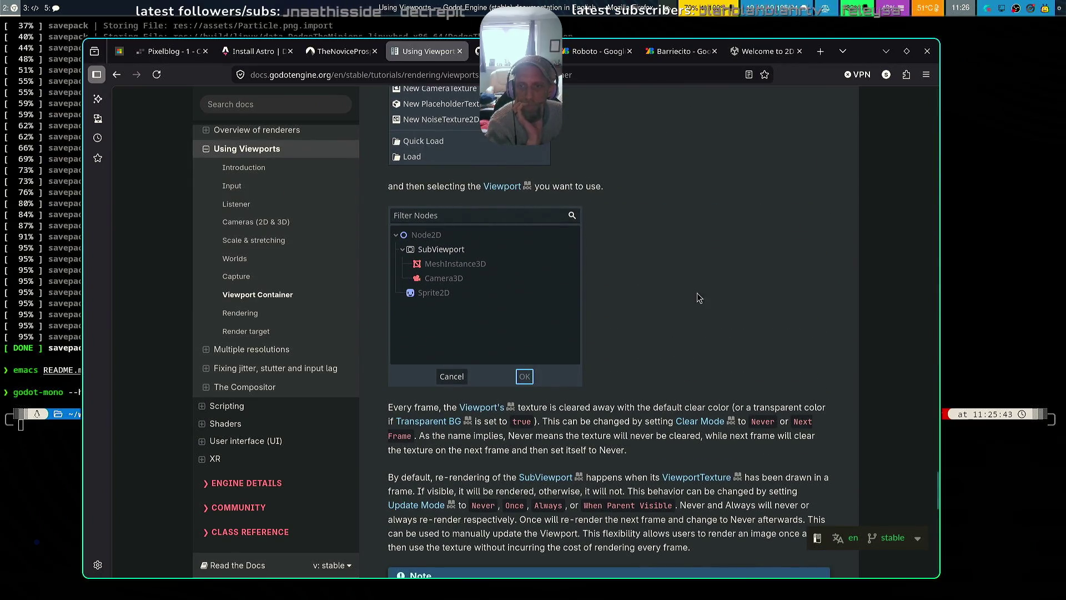
{"action": "scroll", "coordinate": [699, 298], "scroll_direction": "up", "scroll_amount": 4}
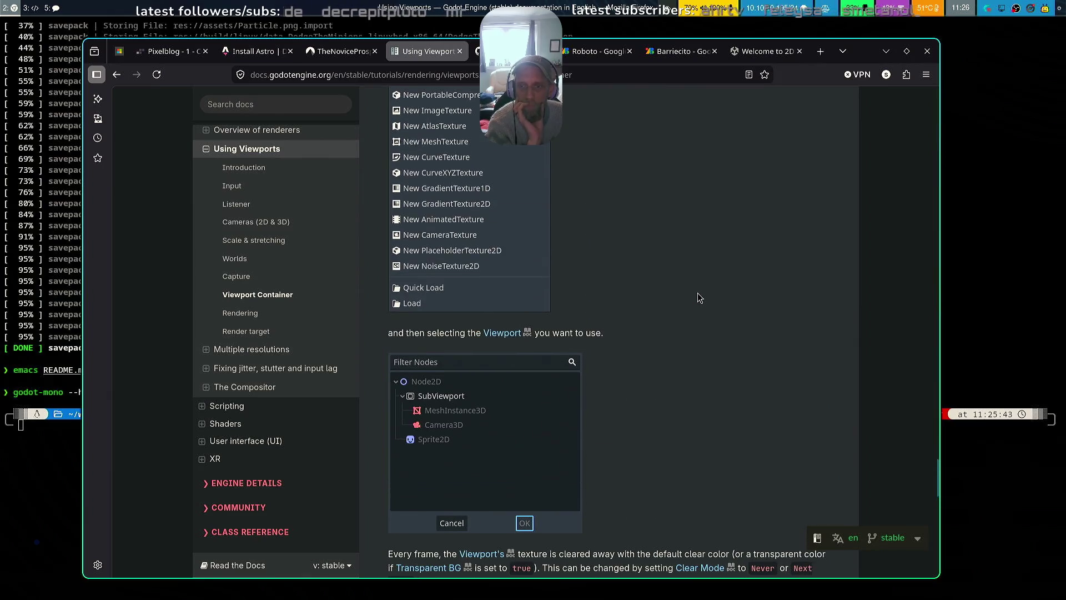
{"action": "scroll", "coordinate": [698, 293], "scroll_direction": "up", "scroll_amount": 8}
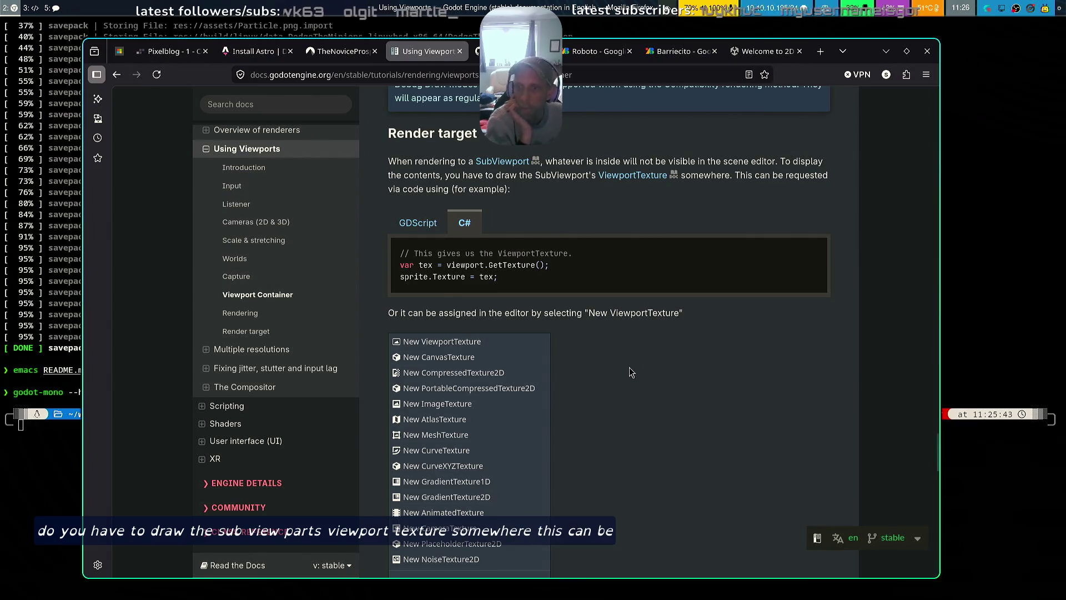
{"action": "scroll", "coordinate": [663, 424], "scroll_direction": "down", "scroll_amount": 2}
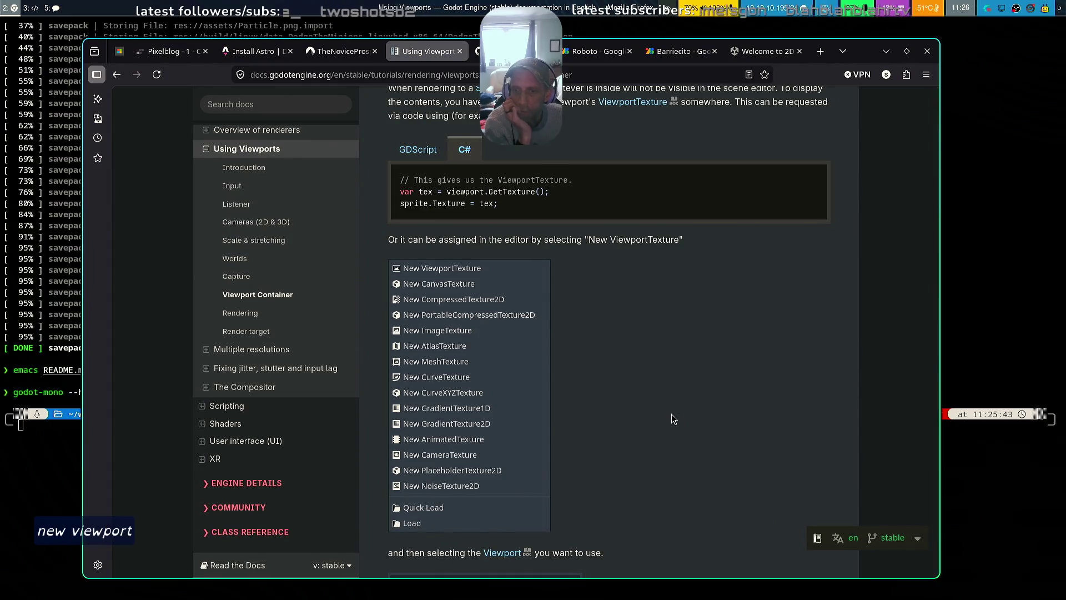
{"action": "scroll", "coordinate": [672, 414], "scroll_direction": "down", "scroll_amount": 4}
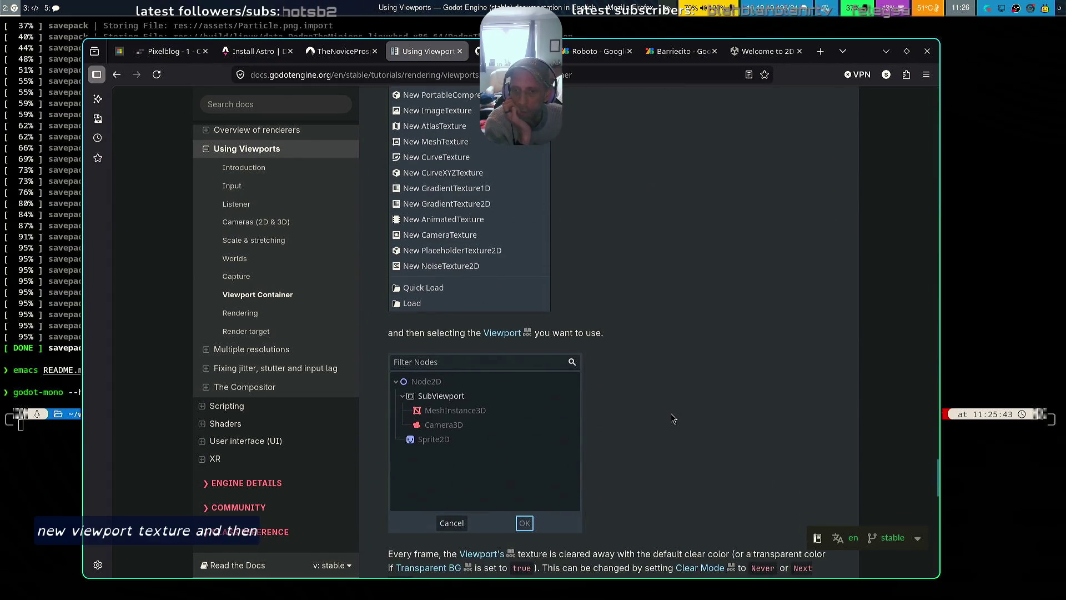
{"action": "scroll", "coordinate": [684, 410], "scroll_direction": "up", "scroll_amount": 4}
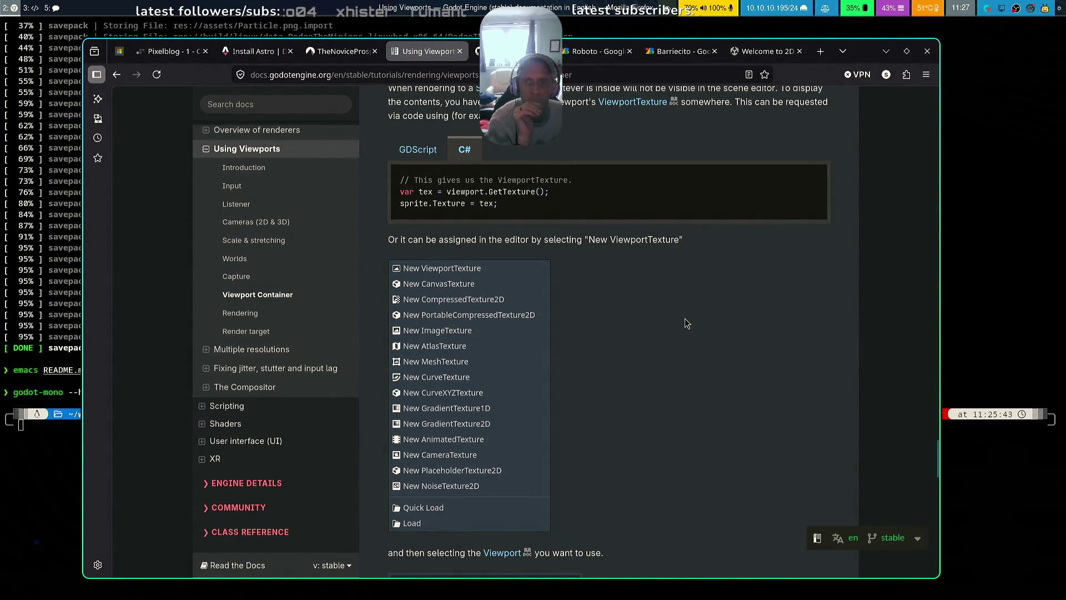
{"action": "scroll", "coordinate": [684, 319], "scroll_direction": "up", "scroll_amount": 2}
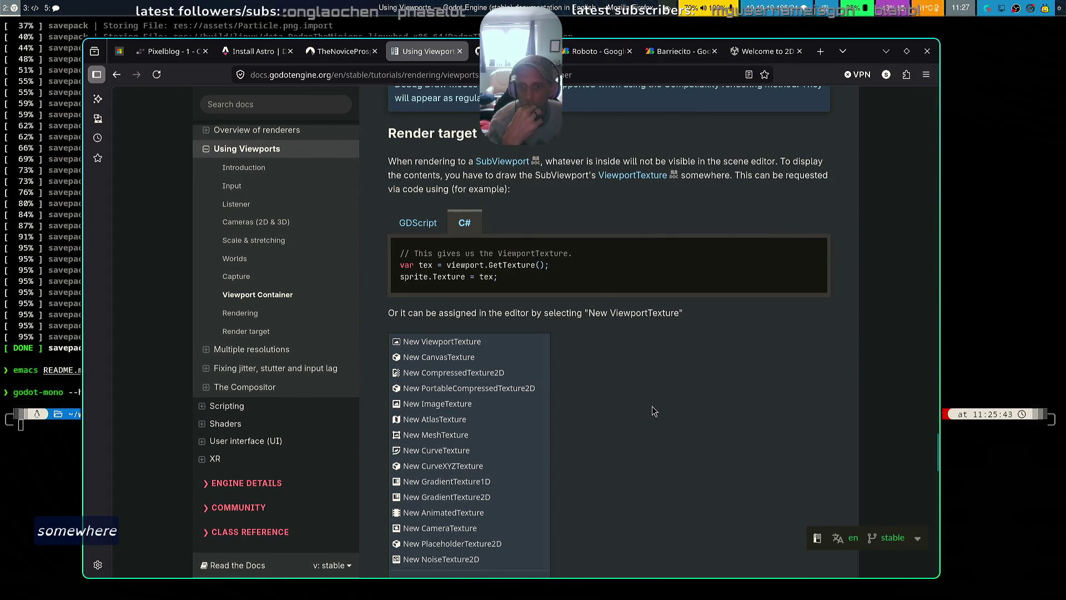
{"action": "scroll", "coordinate": [652, 407], "scroll_direction": "down", "scroll_amount": 3}
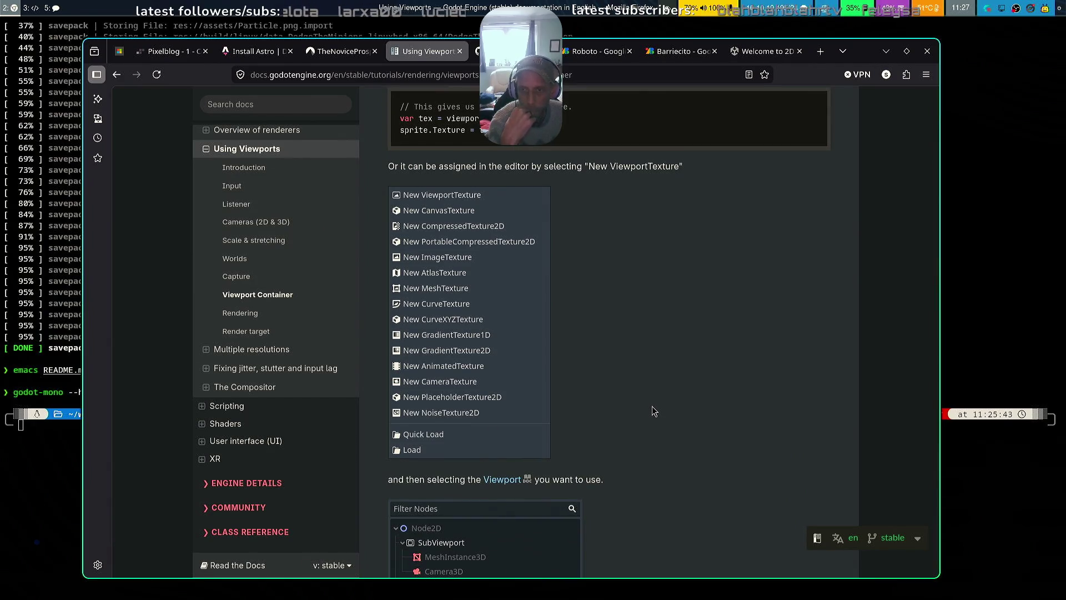
{"action": "scroll", "coordinate": [694, 411], "scroll_direction": "down", "scroll_amount": 3}
{"action": "scroll", "coordinate": [692, 410], "scroll_direction": "down", "scroll_amount": 1}
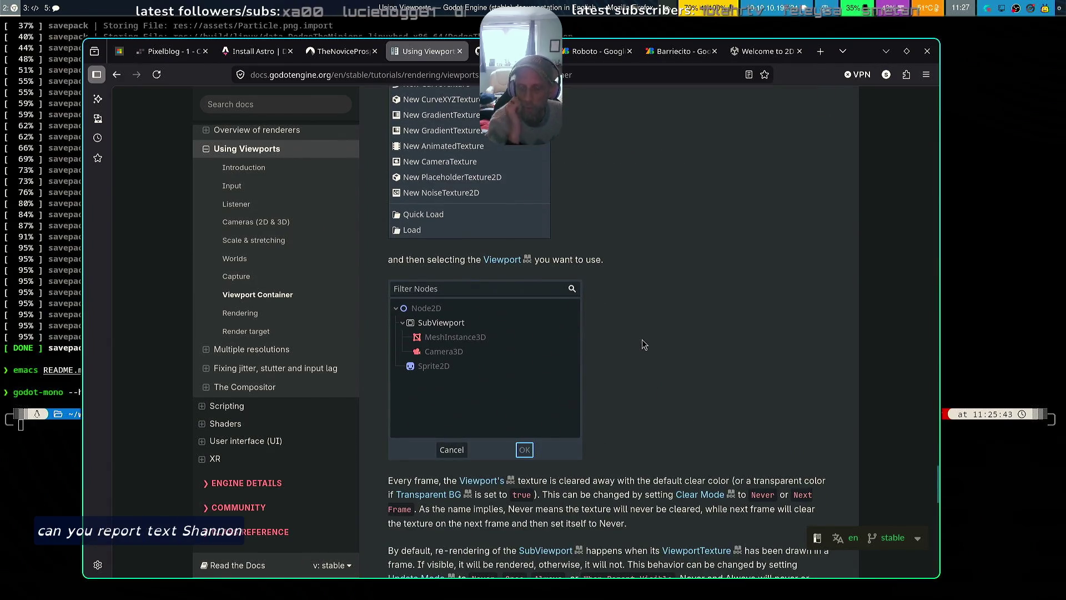
{"action": "scroll", "coordinate": [626, 342], "scroll_direction": "down", "scroll_amount": 1}
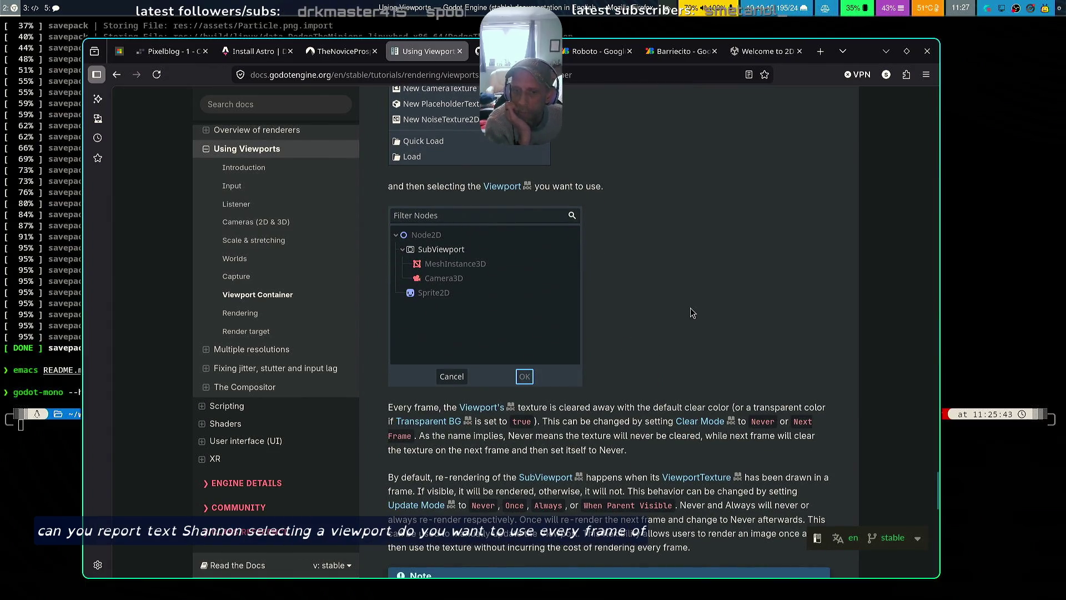
{"action": "scroll", "coordinate": [667, 282], "scroll_direction": "up", "scroll_amount": 4}
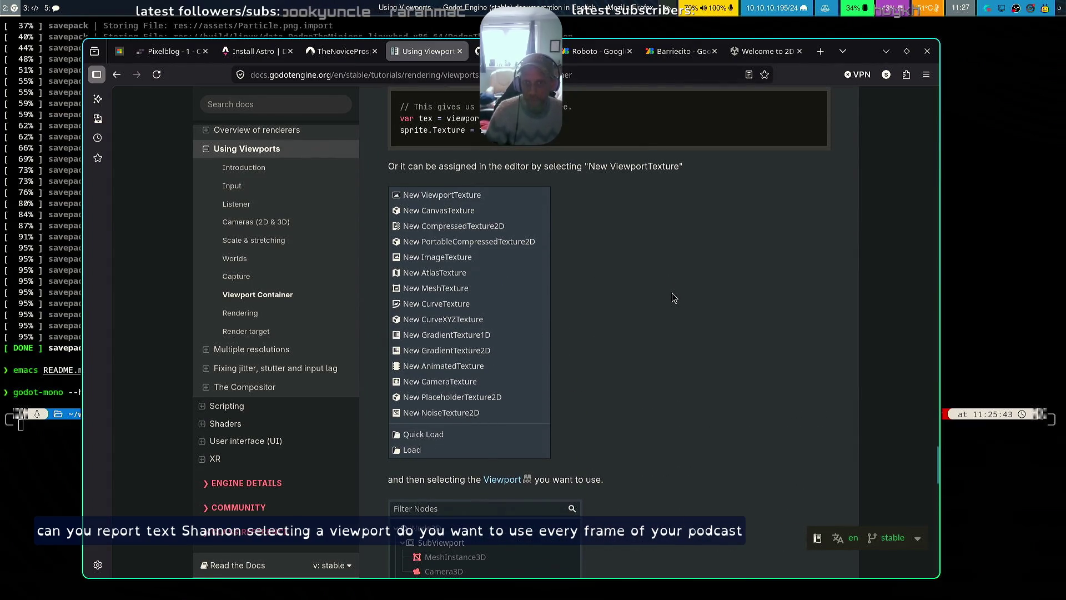
{"action": "key", "text": "super+minus"}
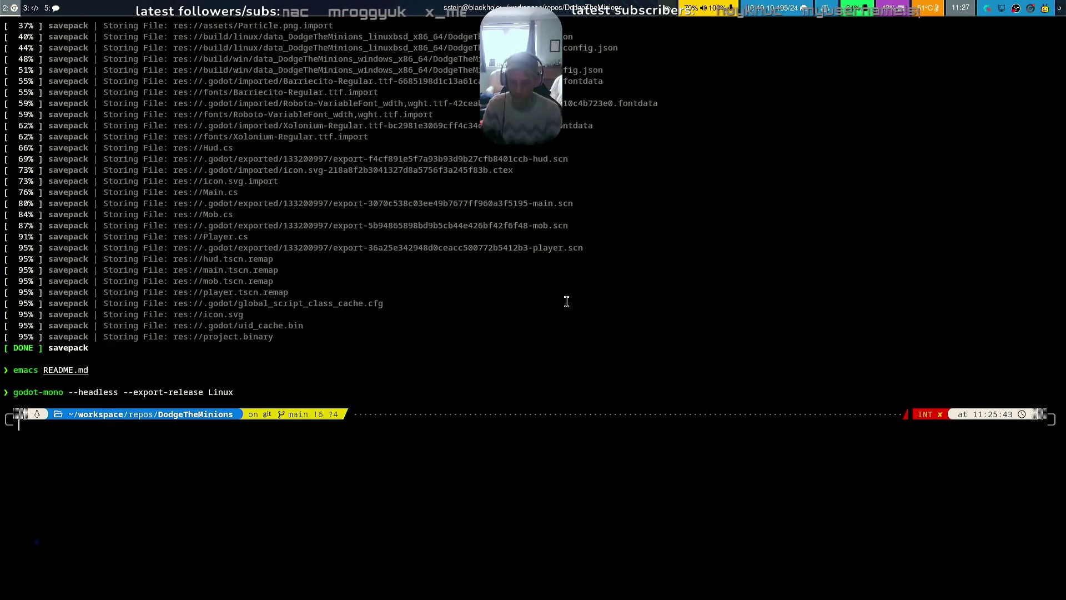
Step: Launch Godot Engine Mono from the application launcher by searching 'godot'
{"action": "key", "text": "super+d"}
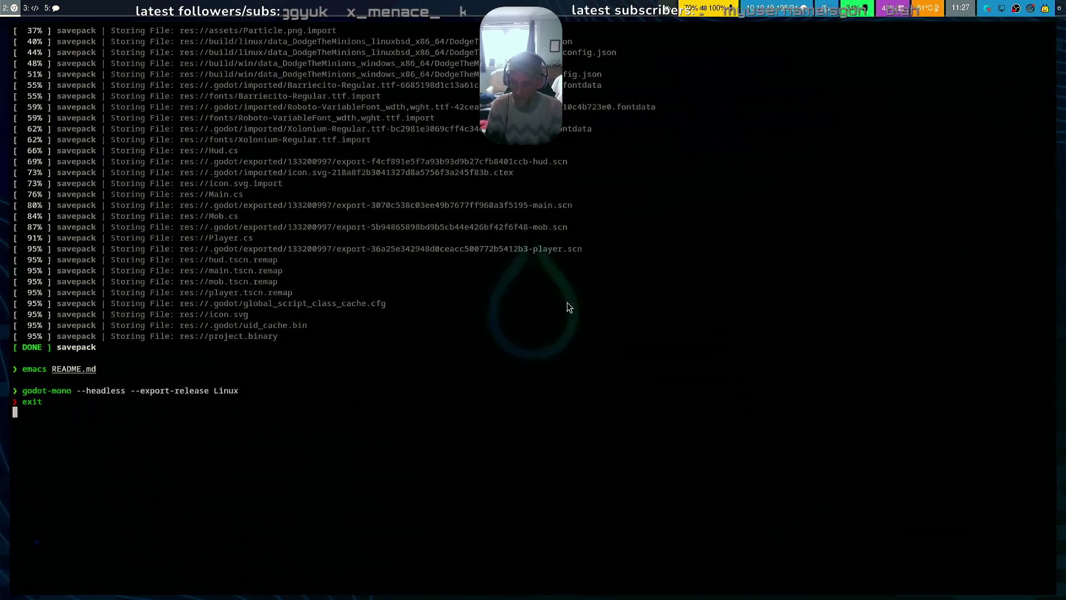
{"action": "type", "text": "godot"}
{"action": "key", "text": "Return"}
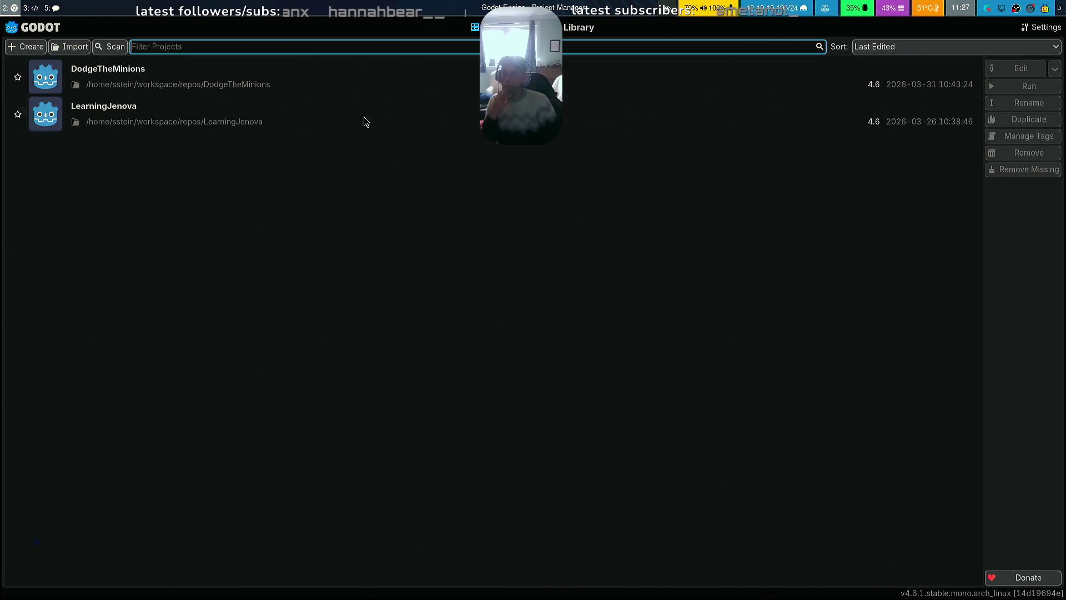
Step: Open DodgeTheMinions from the Project Manager list
{"action": "double_click", "coordinate": [341, 87]}
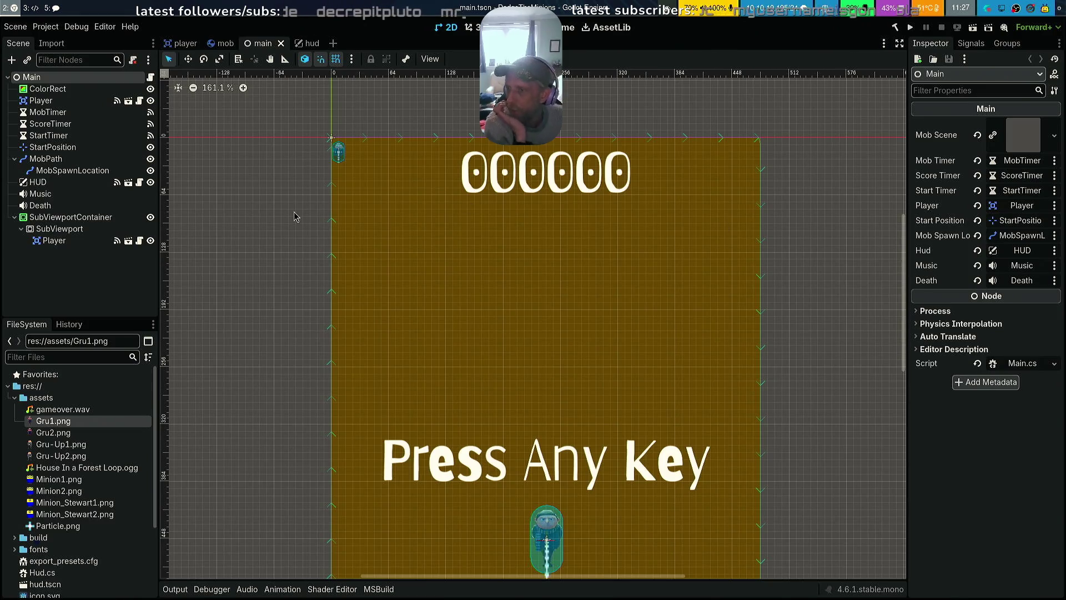
Step: Select SubViewportContainer, then its child SubViewport to show it in the Inspector
{"action": "left_click", "coordinate": [87, 223]}
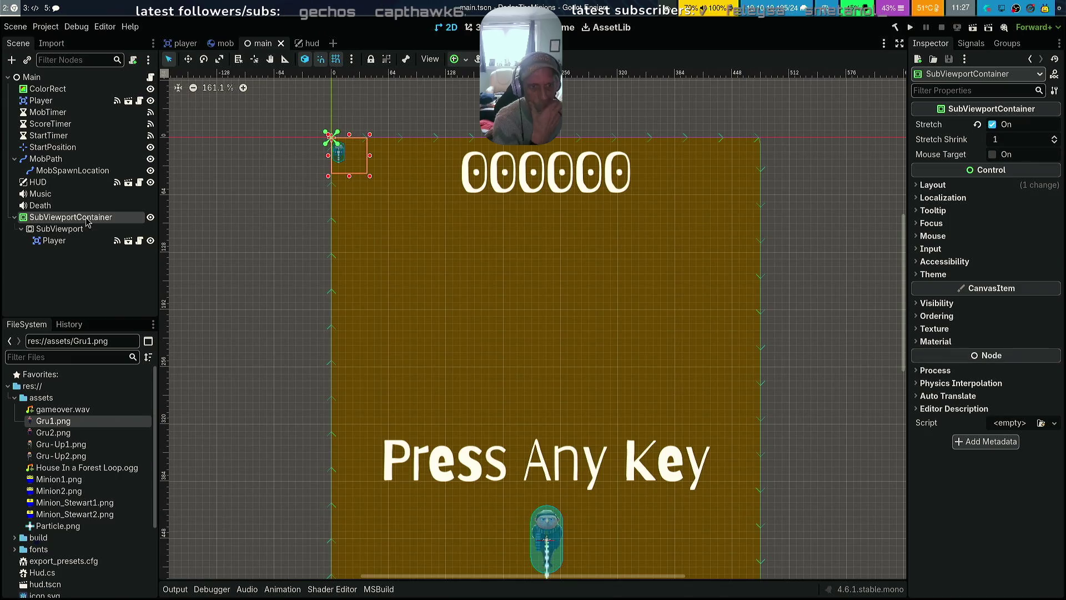
{"action": "left_click", "coordinate": [83, 229]}
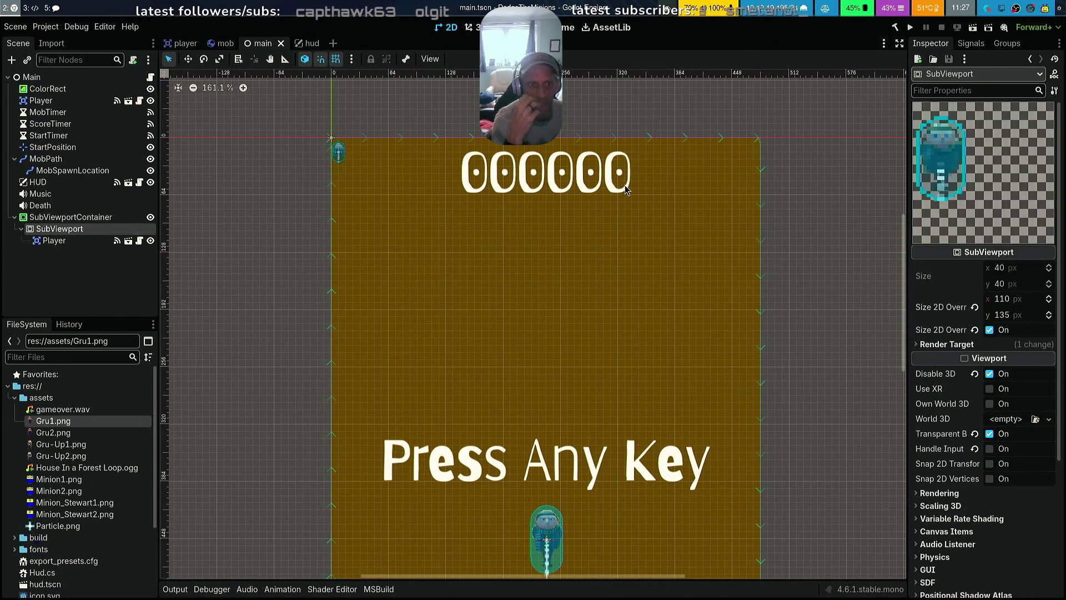
{"action": "left_click", "coordinate": [917, 345]}
{"action": "left_click", "coordinate": [917, 345]}
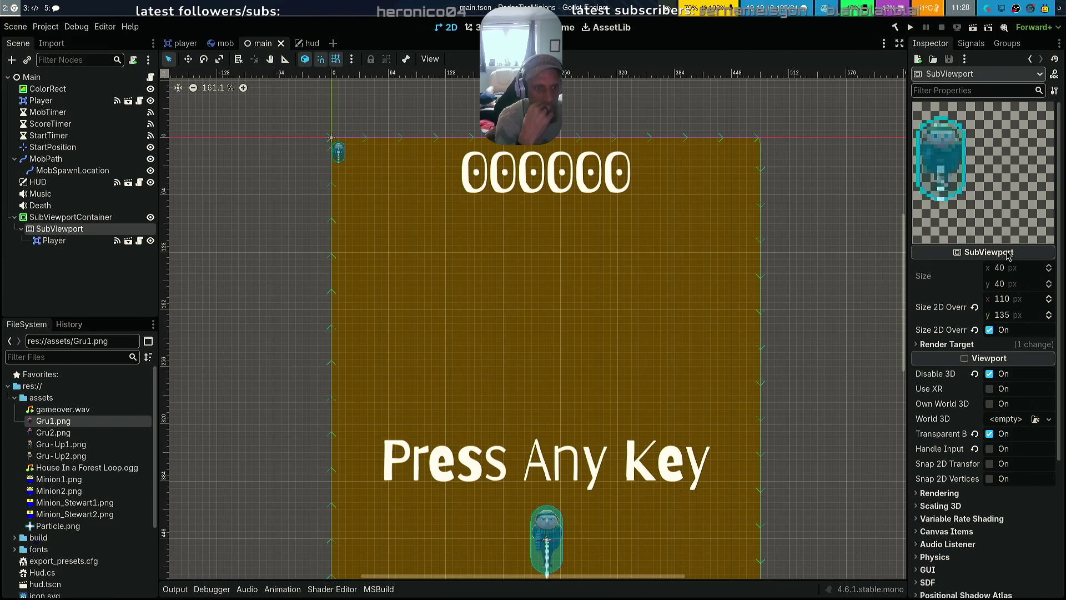
{"action": "scroll", "coordinate": [938, 279], "scroll_direction": "down", "scroll_amount": 5}
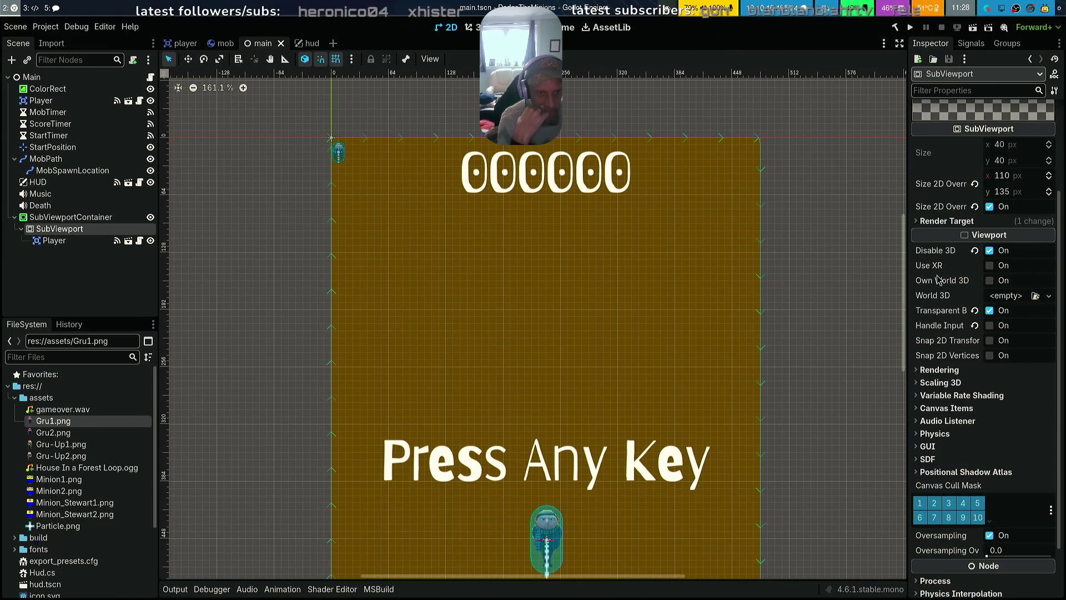
{"action": "left_click", "coordinate": [918, 370]}
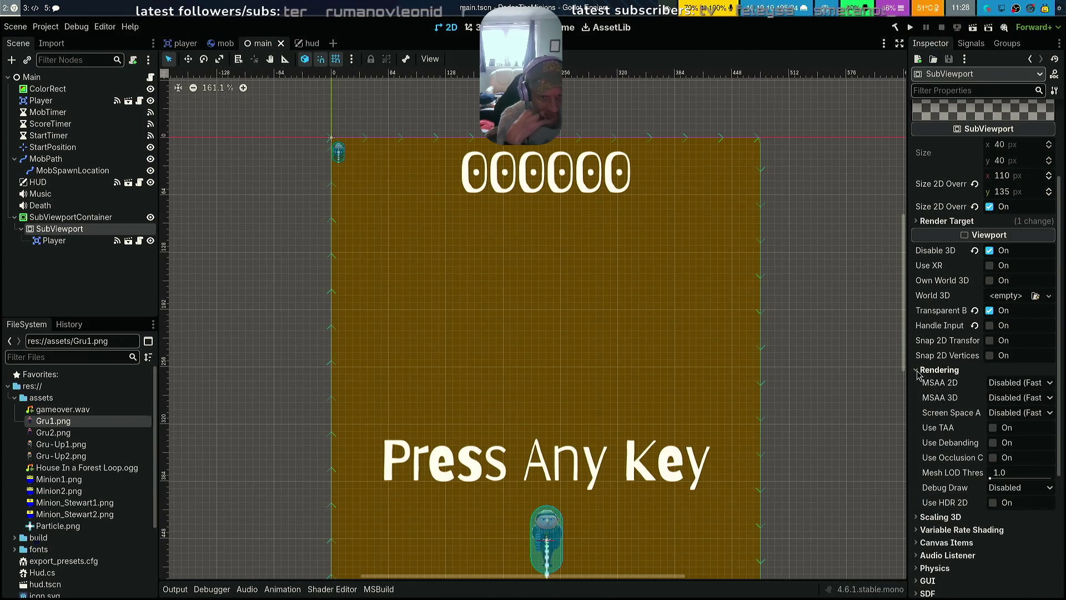
{"action": "left_click", "coordinate": [918, 370]}
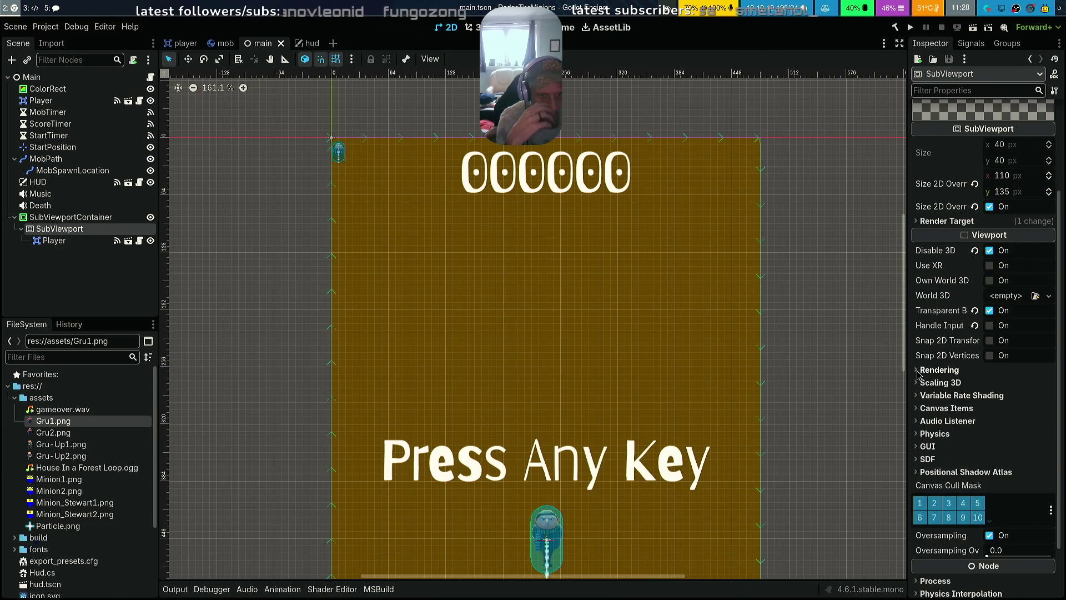
{"action": "left_click", "coordinate": [918, 409]}
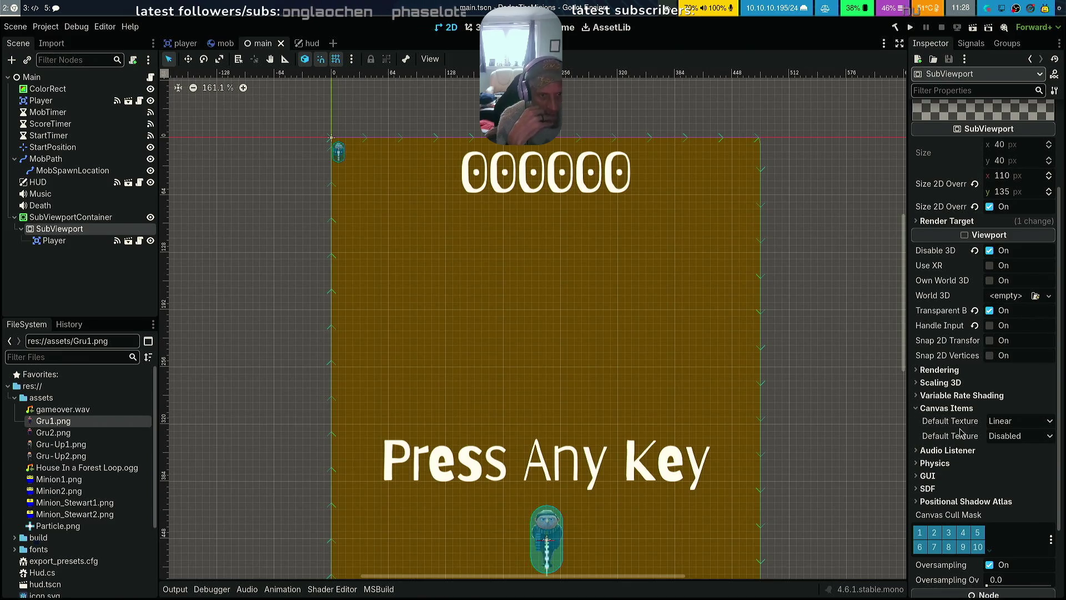
{"action": "left_click", "coordinate": [1014, 427]}
{"action": "left_click", "coordinate": [1021, 437]}
{"action": "left_click", "coordinate": [1024, 437]}
{"action": "left_click", "coordinate": [1027, 417]}
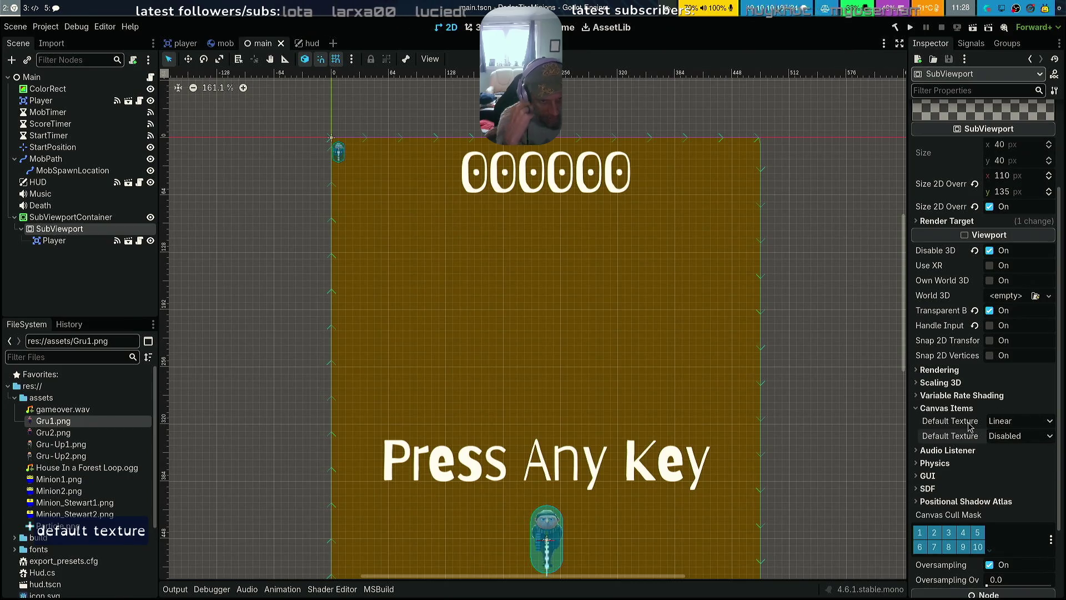
{"action": "mouse_move", "coordinate": [971, 426]}
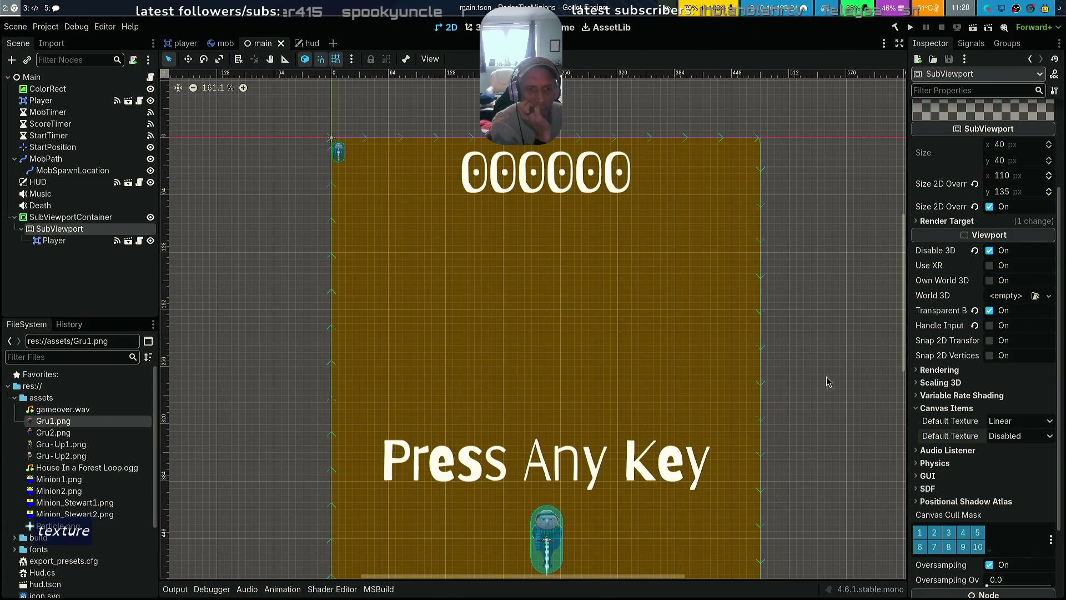
{"action": "scroll", "coordinate": [983, 474], "scroll_direction": "down", "scroll_amount": 5}
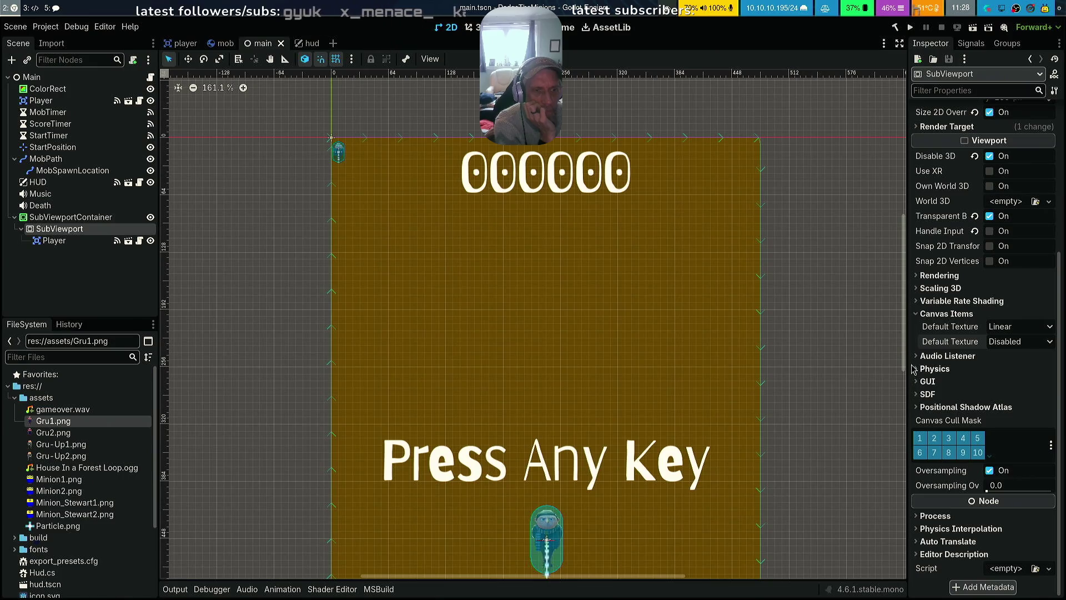
Step: Expand and collapse the SubViewport's GUI and SDF Inspector sections, then return to the top
{"action": "left_click", "coordinate": [918, 382]}
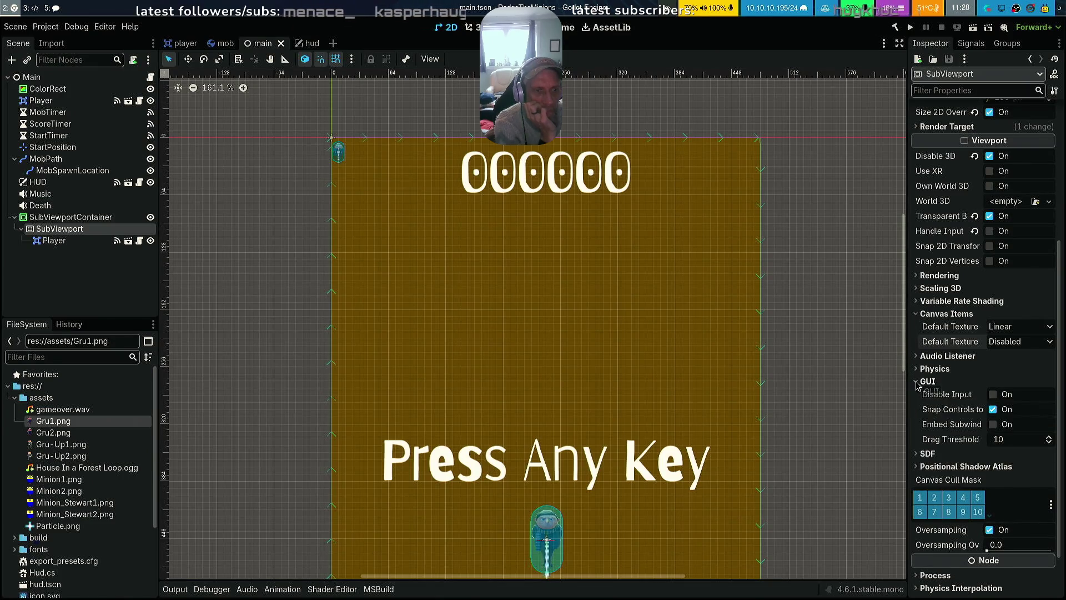
{"action": "left_click", "coordinate": [917, 383]}
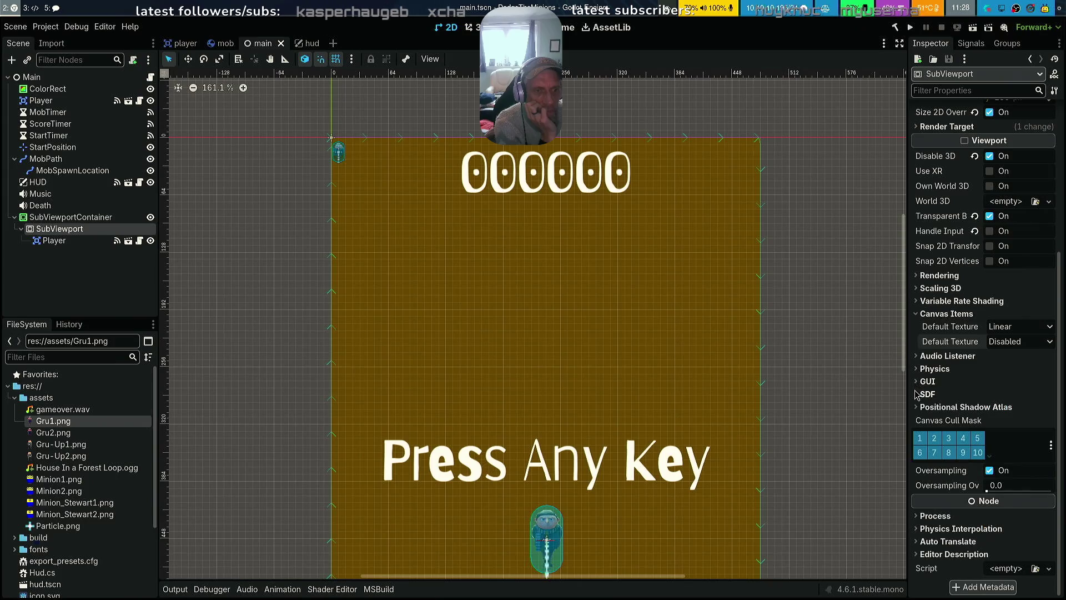
{"action": "left_click", "coordinate": [919, 396]}
{"action": "left_click", "coordinate": [919, 396]}
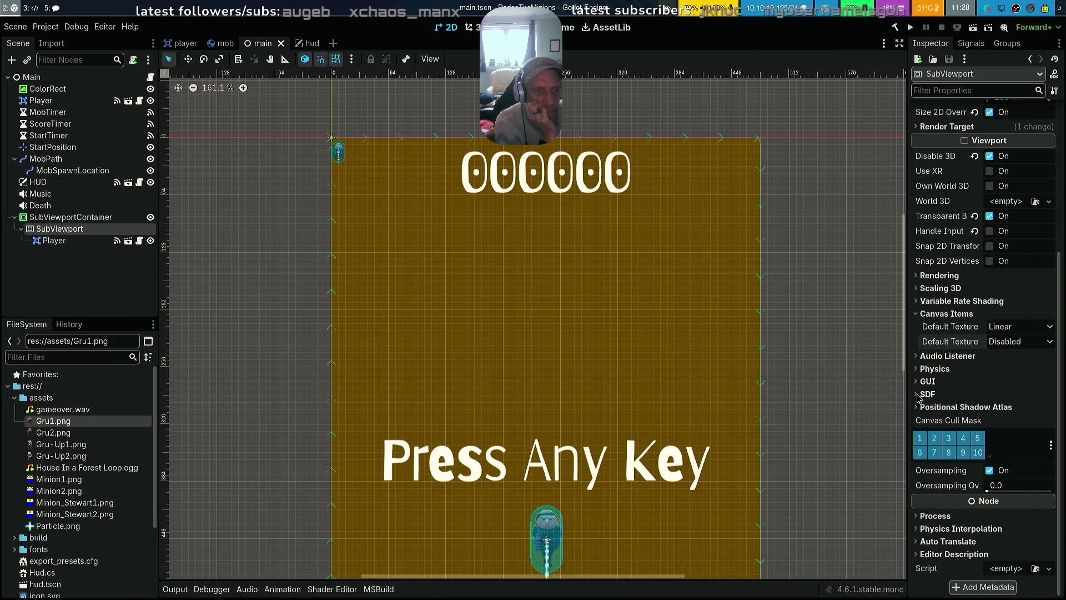
{"action": "scroll", "coordinate": [917, 395], "scroll_direction": "up", "scroll_amount": 5}
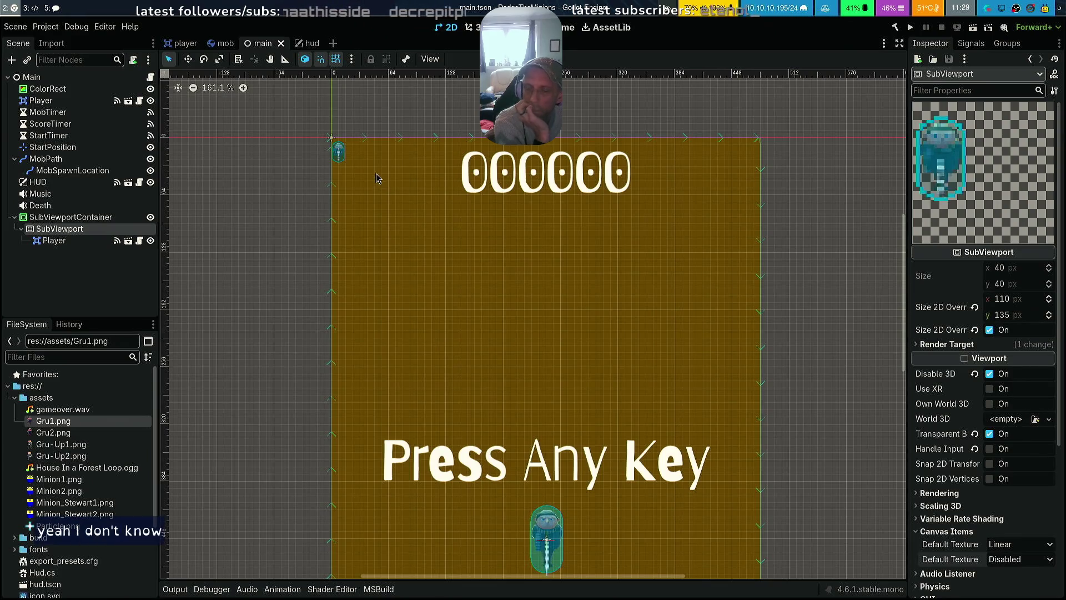
Step: Select the Player node under SubViewport to see its Speed 400 and Half Speed 200
{"action": "left_click", "coordinate": [77, 218]}
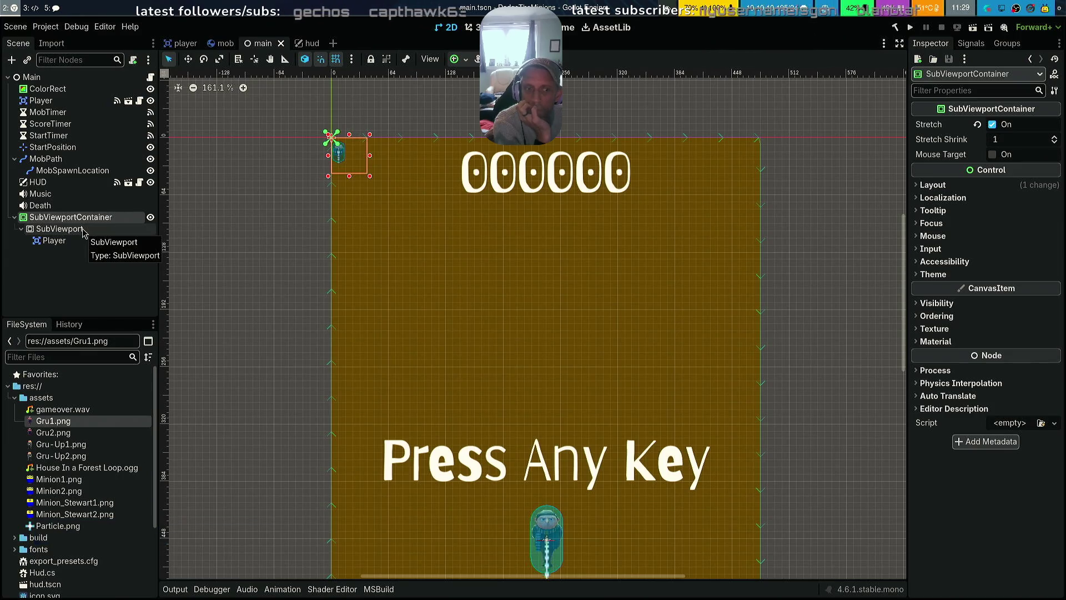
{"action": "left_click", "coordinate": [75, 244]}
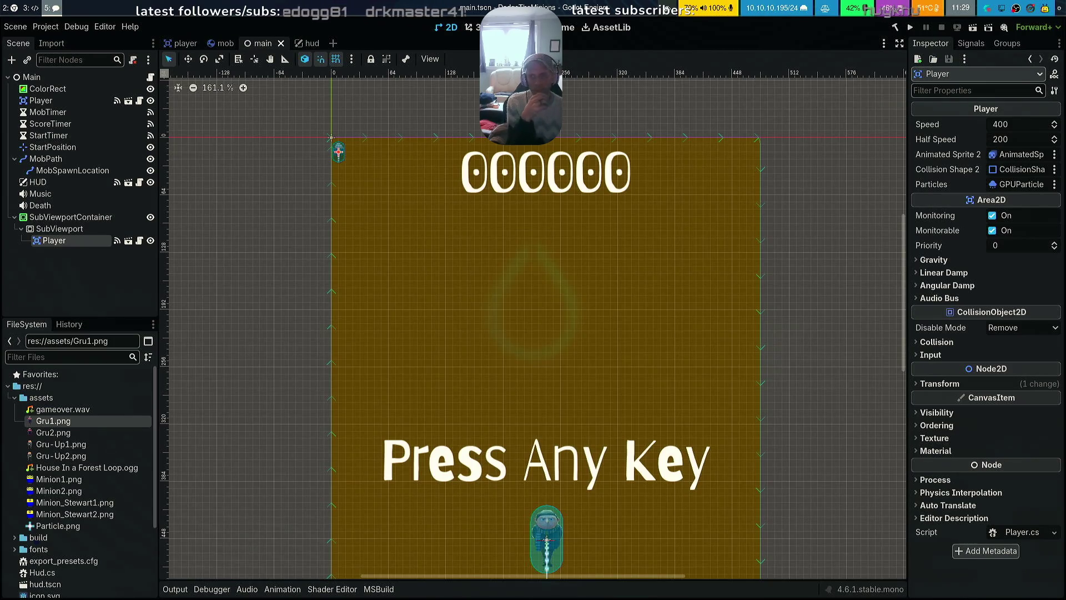
{"action": "key", "text": "Right"}
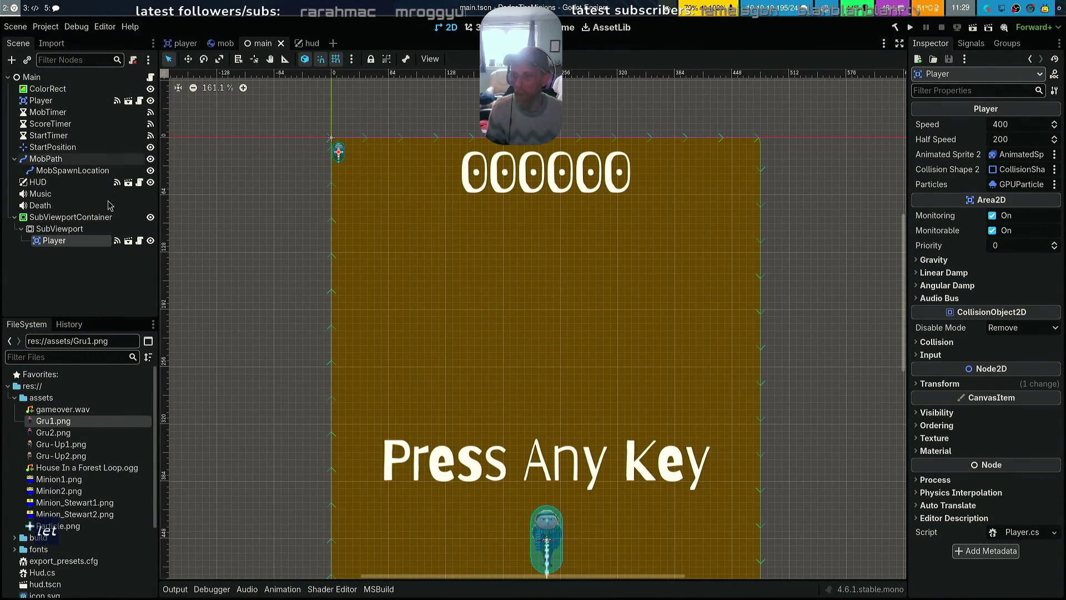
Step: Attach the existing res://Main.cs to the Main node to open it in the external editor
{"action": "right_click", "coordinate": [73, 77]}
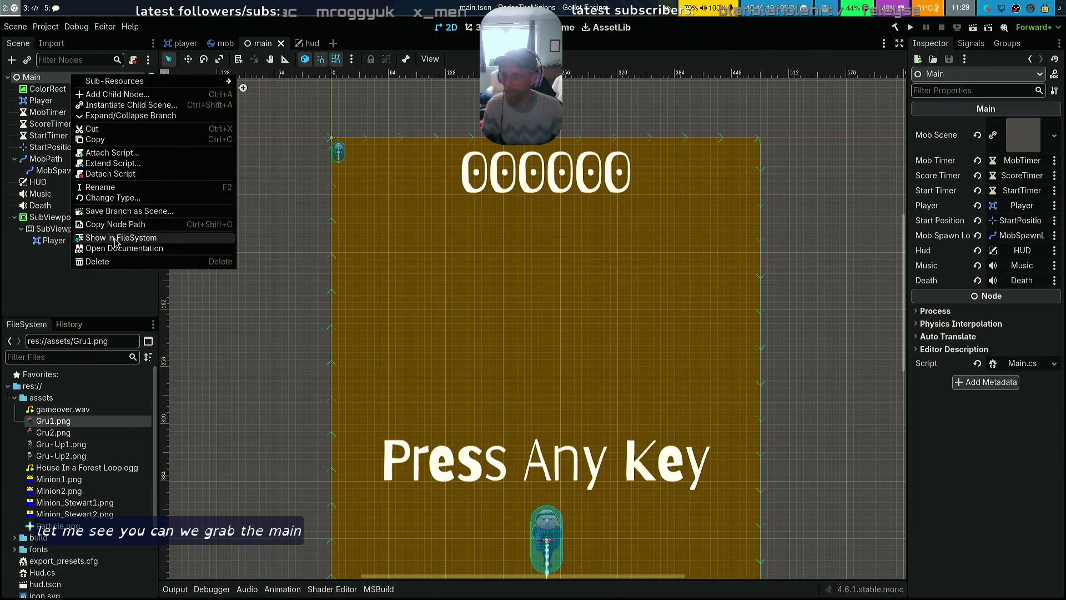
{"action": "left_click", "coordinate": [111, 152]}
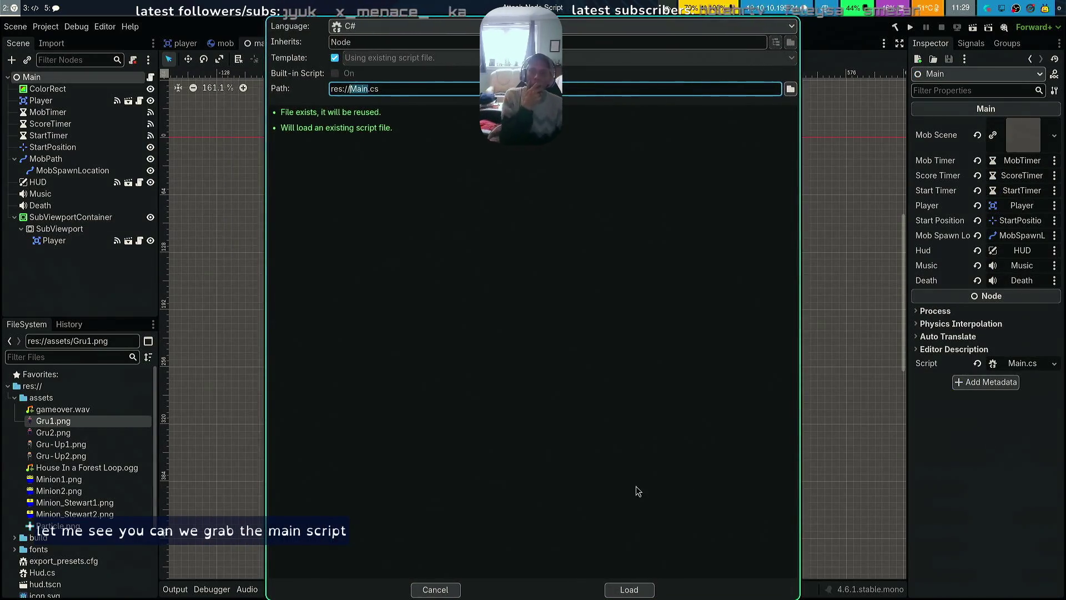
{"action": "left_click", "coordinate": [640, 590]}
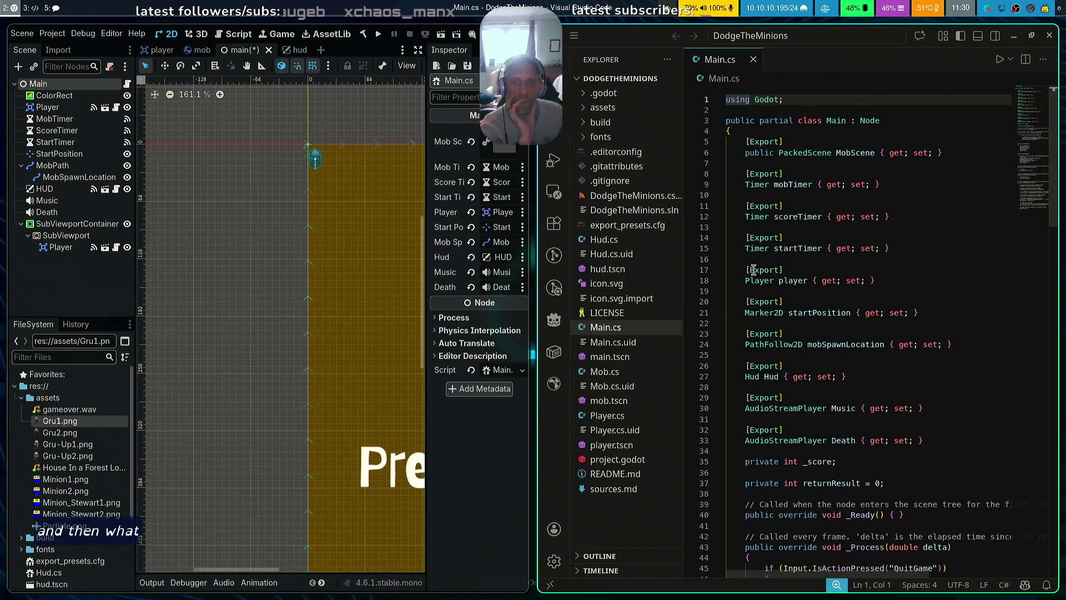
{"action": "scroll", "coordinate": [891, 415], "scroll_direction": "down", "scroll_amount": 4}
{"action": "scroll", "coordinate": [891, 415], "scroll_direction": "down", "scroll_amount": 5}
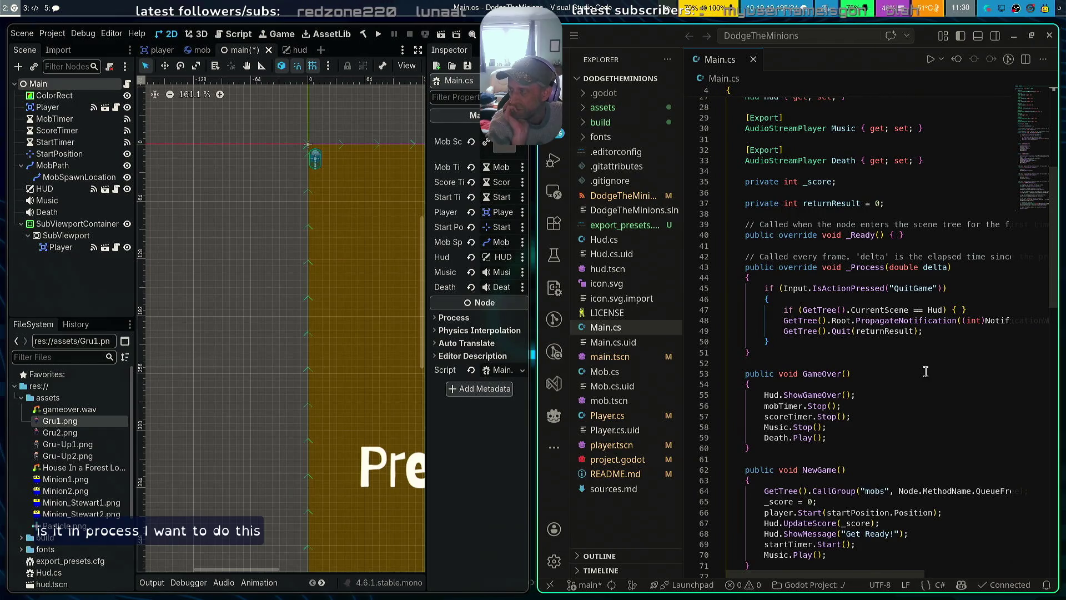
{"action": "left_click", "coordinate": [790, 390]}
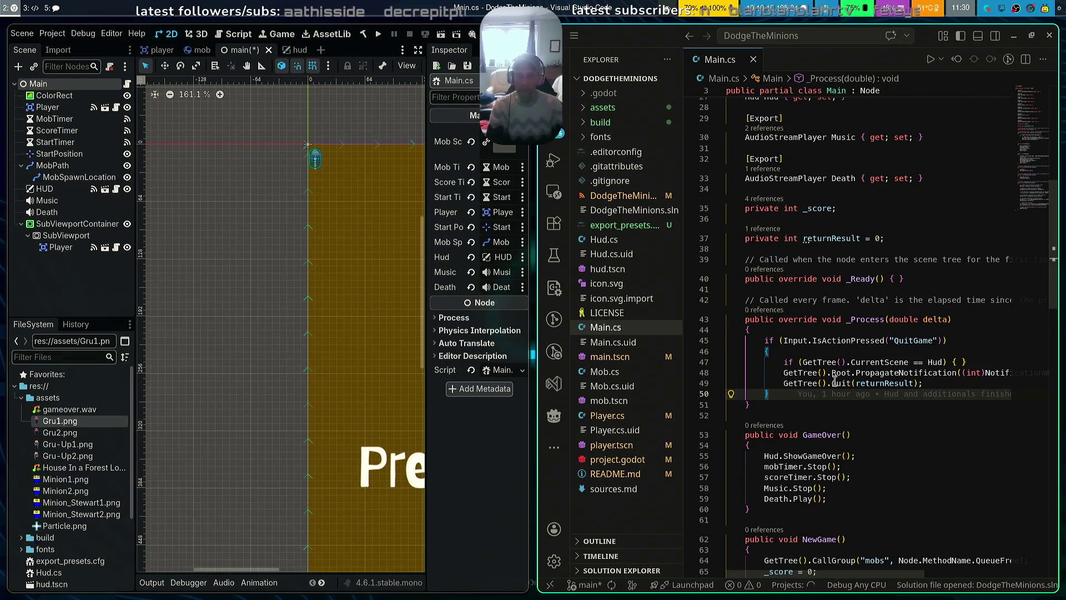
{"action": "scroll", "coordinate": [881, 261], "scroll_direction": "up", "scroll_amount": 2}
{"action": "scroll", "coordinate": [864, 262], "scroll_direction": "up", "scroll_amount": 1}
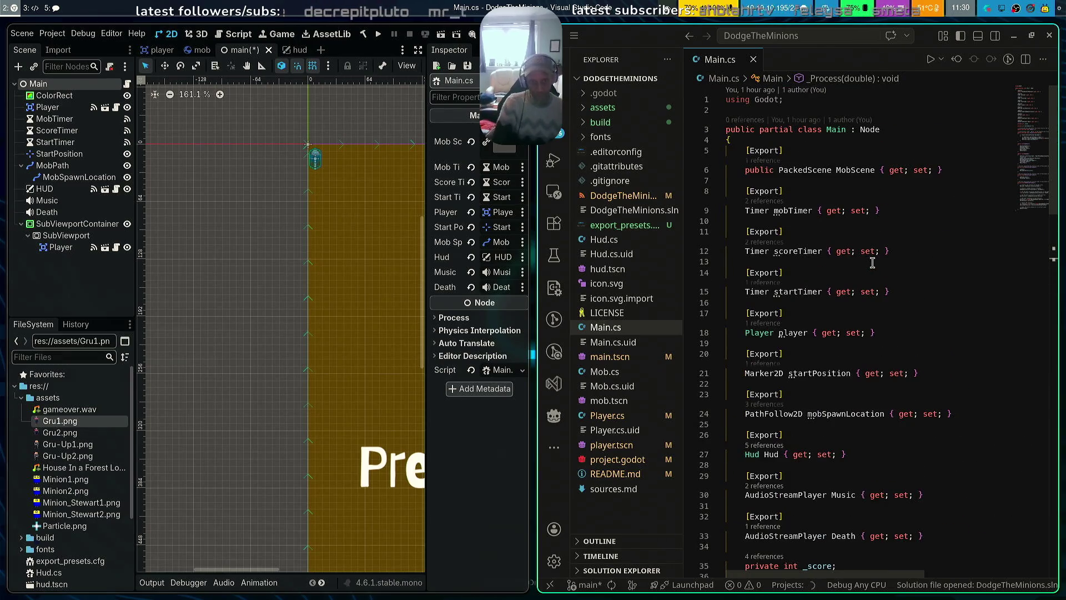
{"action": "left_click", "coordinate": [951, 414]}
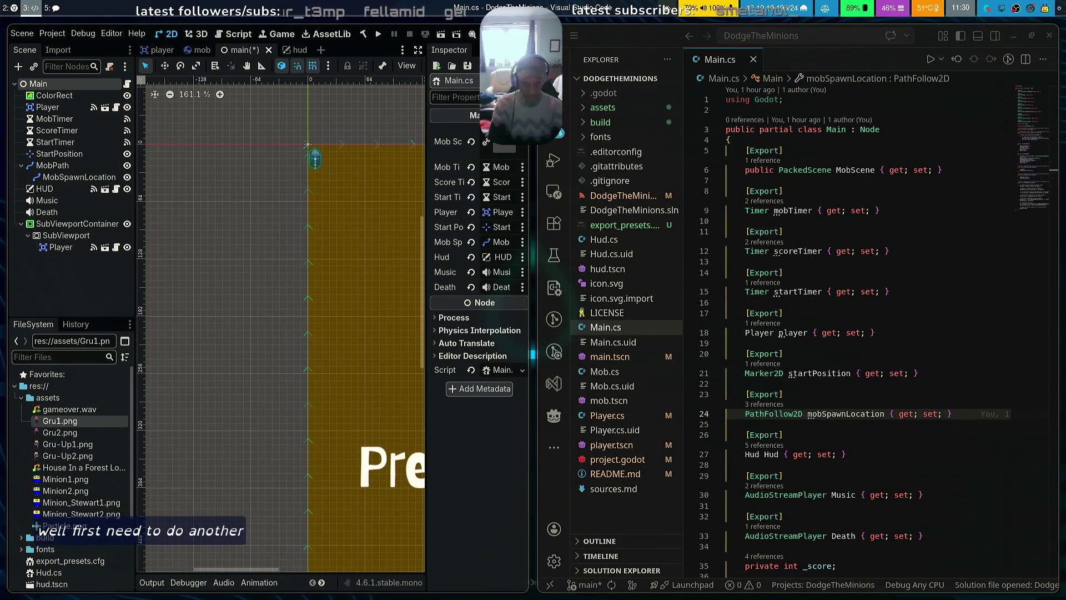
{"action": "key", "text": "Down"}
{"action": "key", "text": "Down"}
{"action": "key", "text": "Down"}
{"action": "key", "text": "Down"}
{"action": "key", "text": "Down"}
Step: Below the Death property, add an [Export] attribute and a SubViewport-typed declaration
{"action": "key", "text": "Return"}
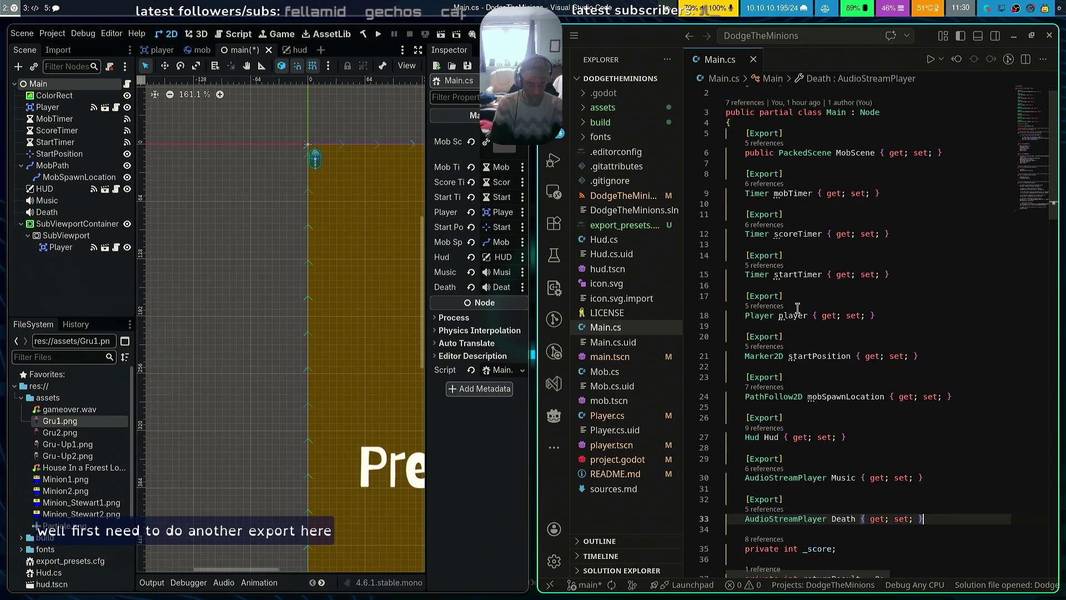
{"action": "type", "text": "[Export]"}
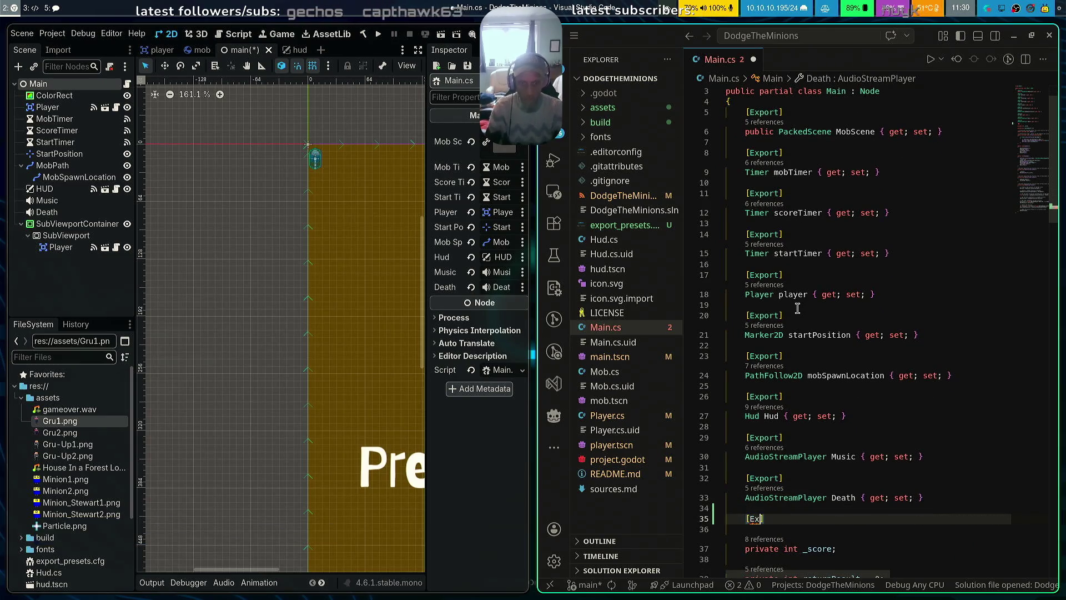
{"action": "key", "text": "Return"}
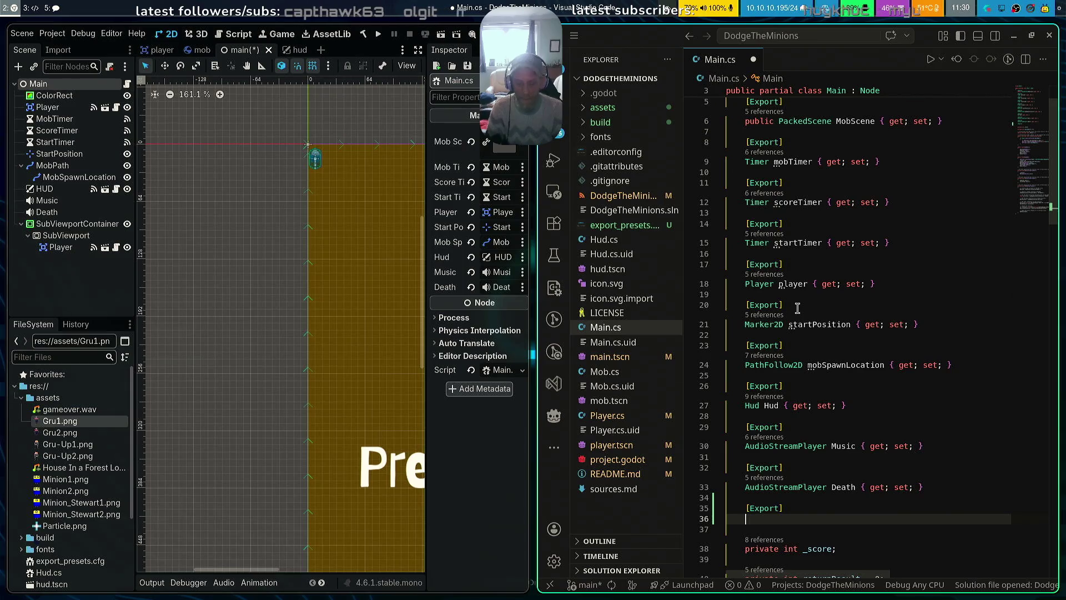
{"action": "type", "text": "Viewoirt"}
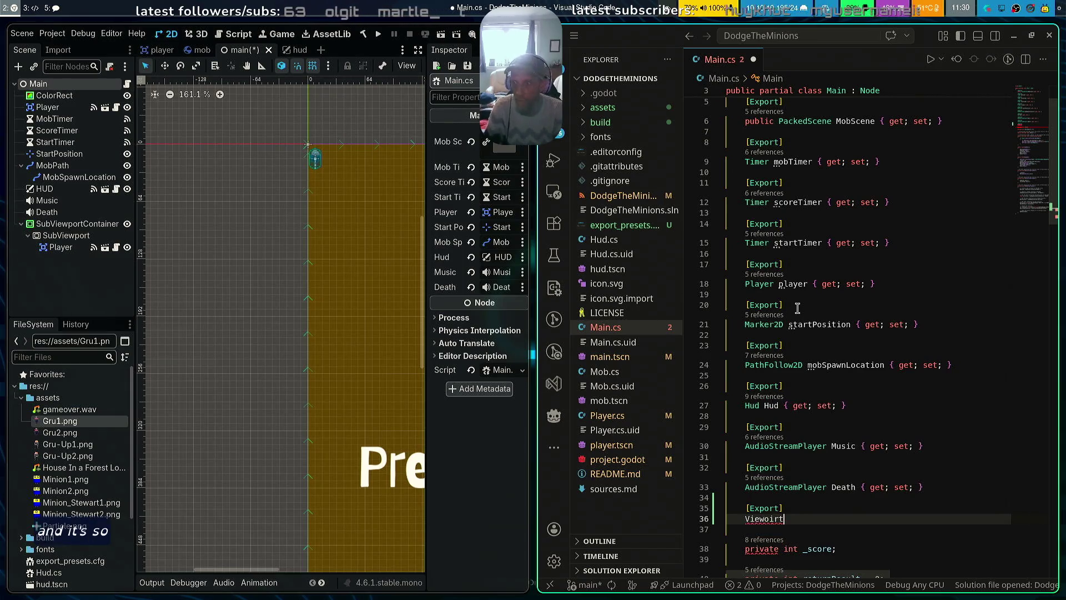
{"action": "key", "text": "BackSpace"}
{"action": "key", "text": "BackSpace"}
{"action": "key", "text": "BackSpace"}
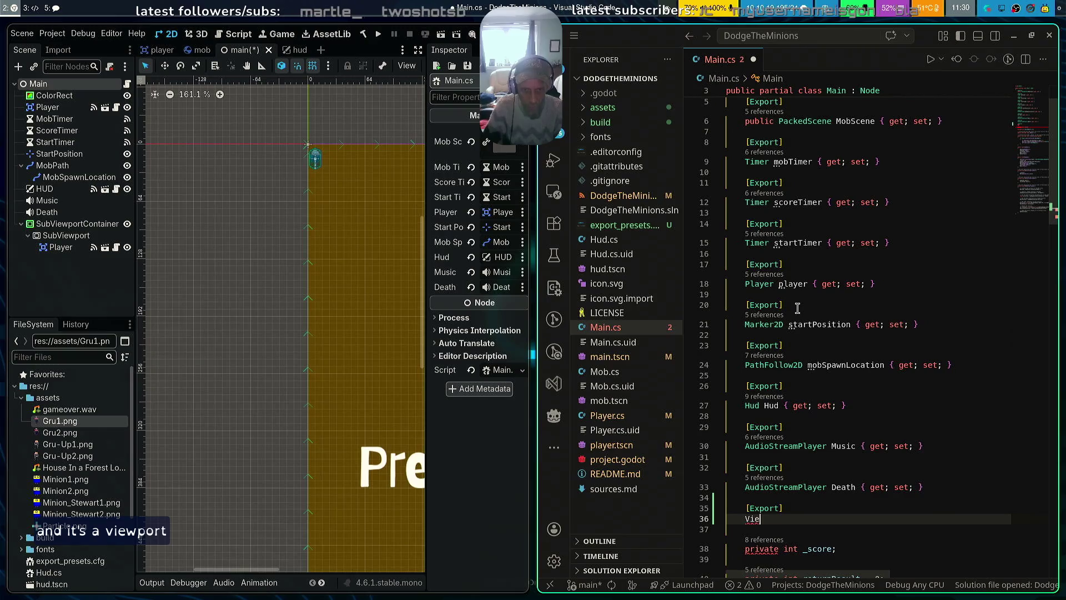
{"action": "type", "text": "Sub"}
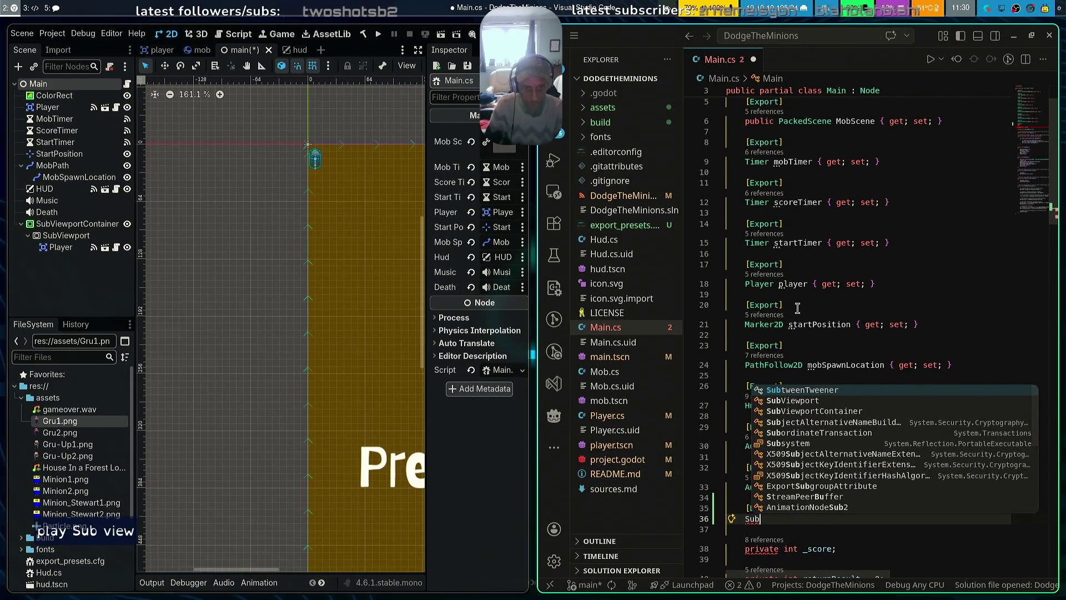
{"action": "key", "text": "Down"}
{"action": "key", "text": "Return"}
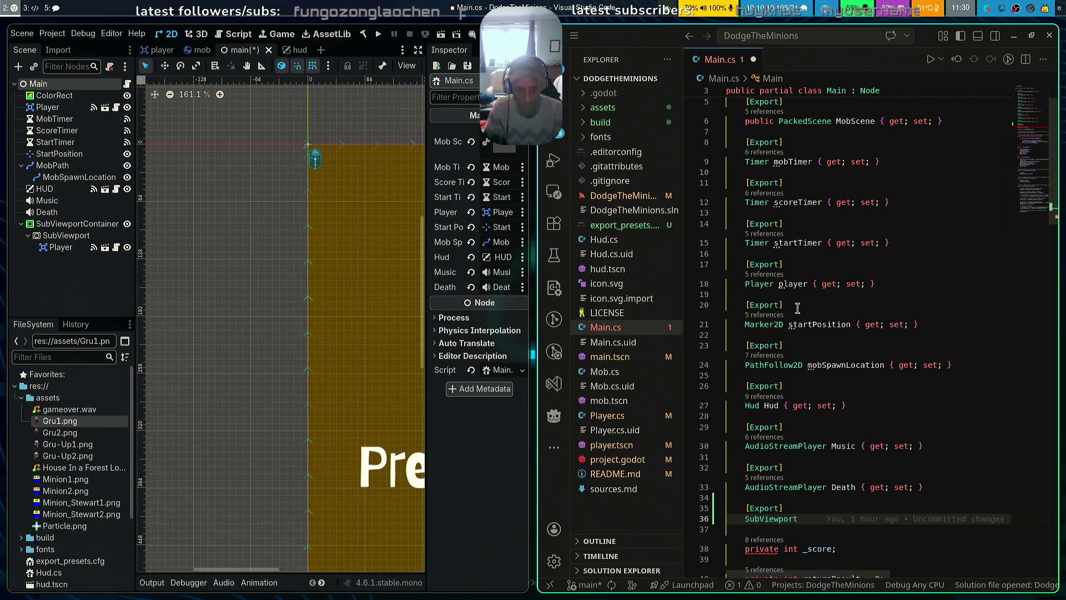
Step: Name the property viewPort with { get; set; } and save Main.cs
{"action": "type", "text": "viewPort {"}
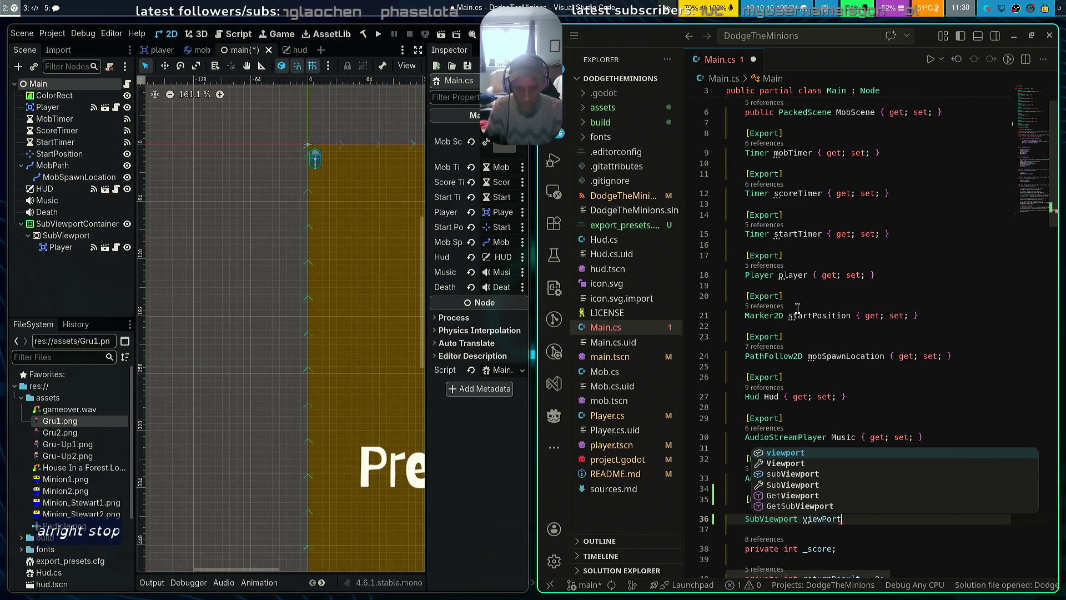
{"action": "type", "text": " get; set"}
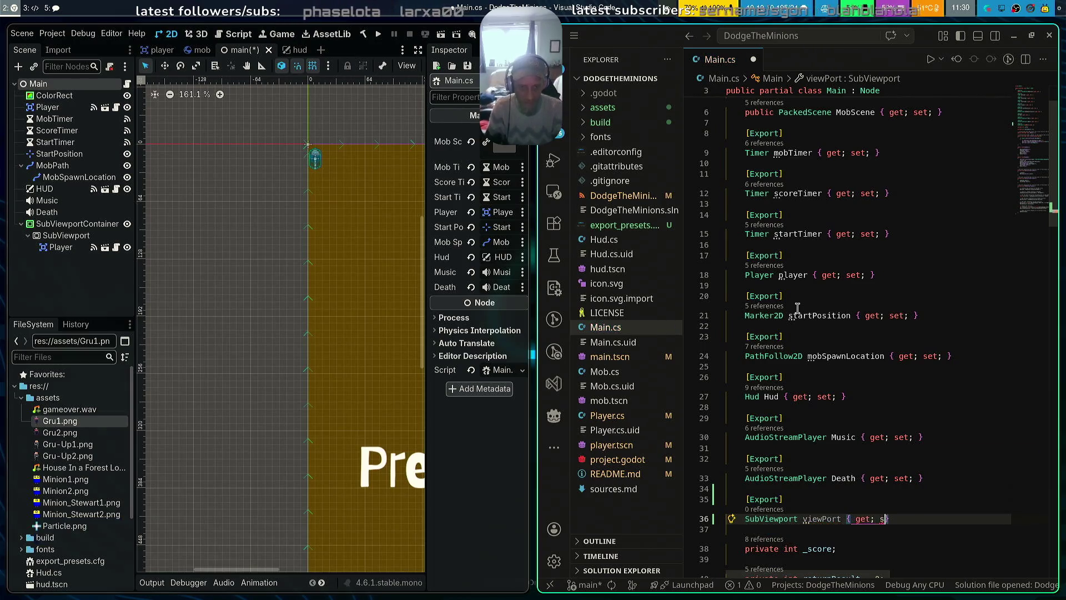
{"action": "type", "text": ";"}
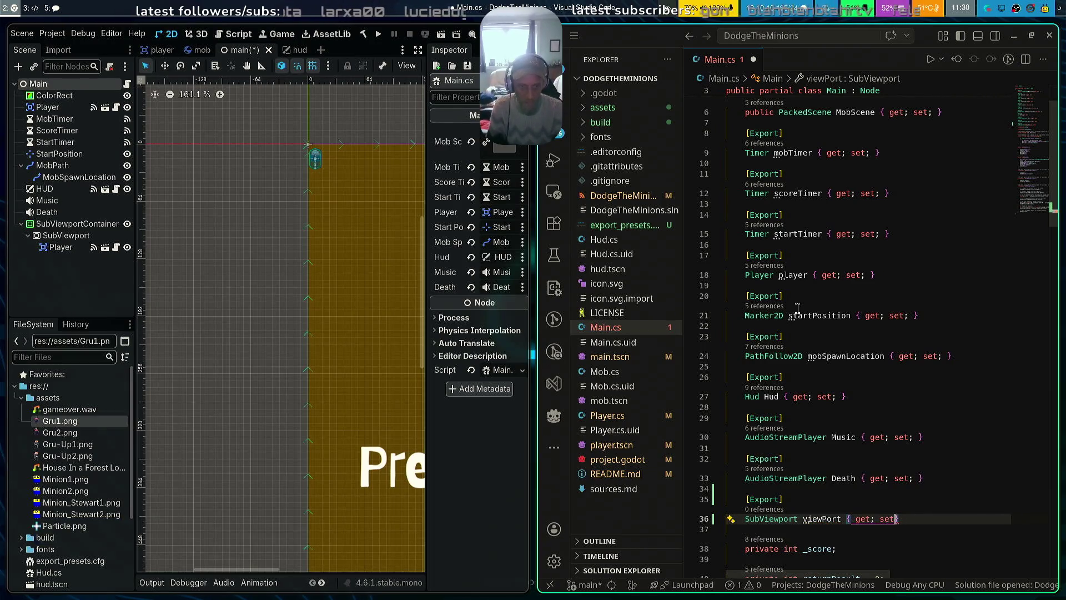
{"action": "key", "text": "ctrl+s"}
{"action": "scroll", "coordinate": [812, 308], "scroll_direction": "down", "scroll_amount": 1}
{"action": "scroll", "coordinate": [812, 308], "scroll_direction": "down", "scroll_amount": 13}
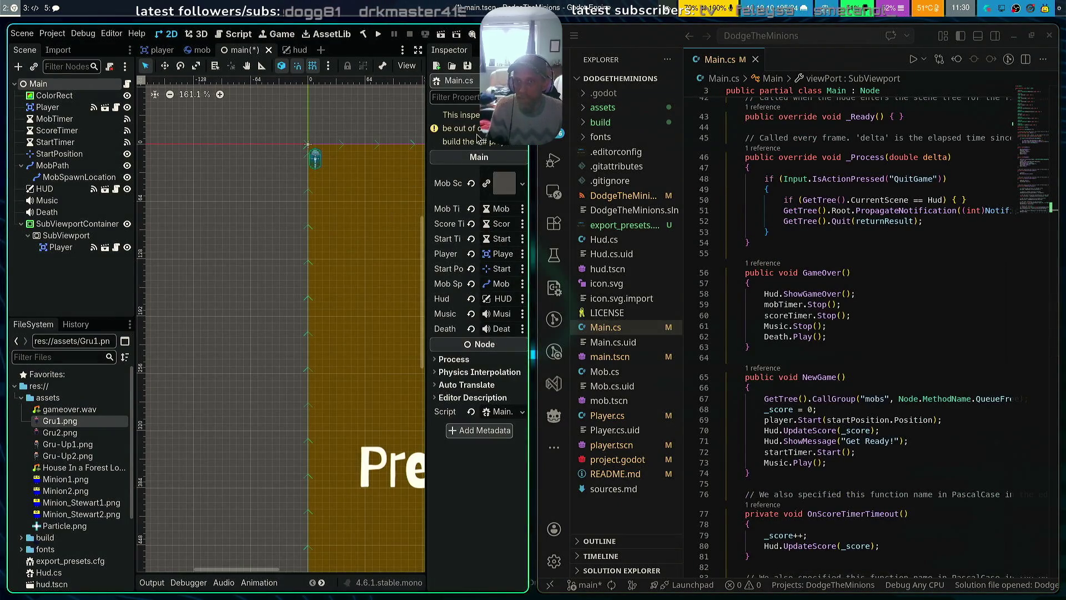
Step: Rebuild the C# project and assign the SubViewport node to Main's View Port property
{"action": "left_click", "coordinate": [367, 34]}
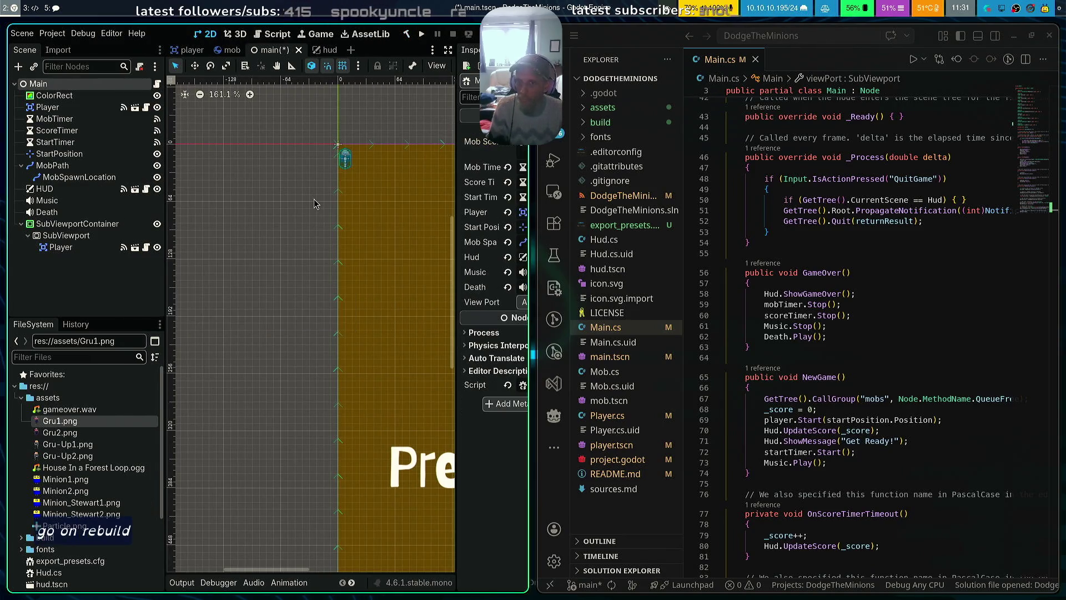
{"action": "left_click", "coordinate": [522, 302]}
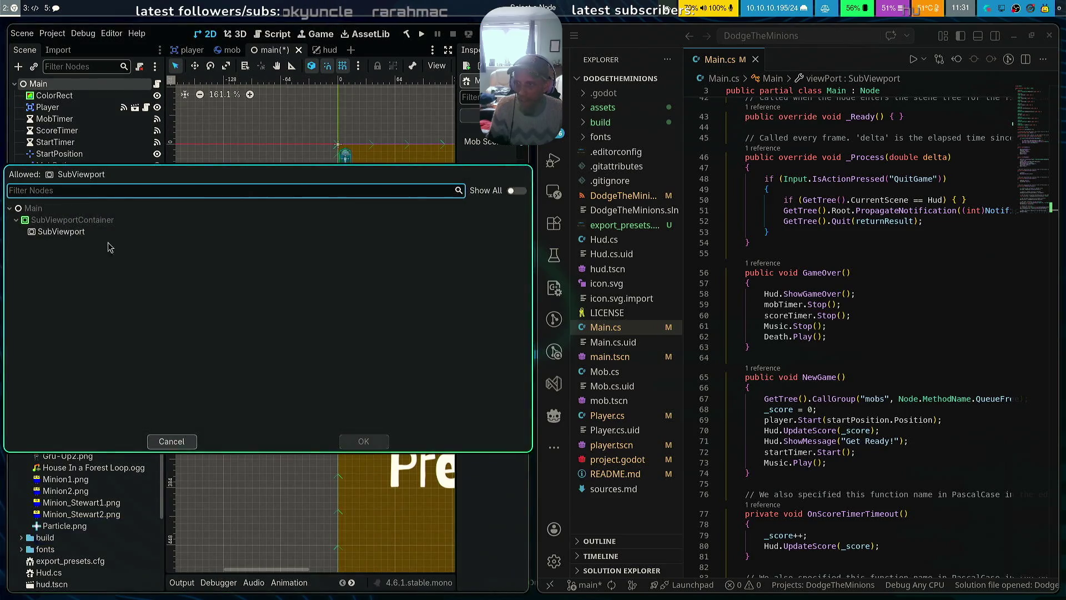
{"action": "left_click", "coordinate": [81, 236]}
{"action": "left_click", "coordinate": [364, 441]}
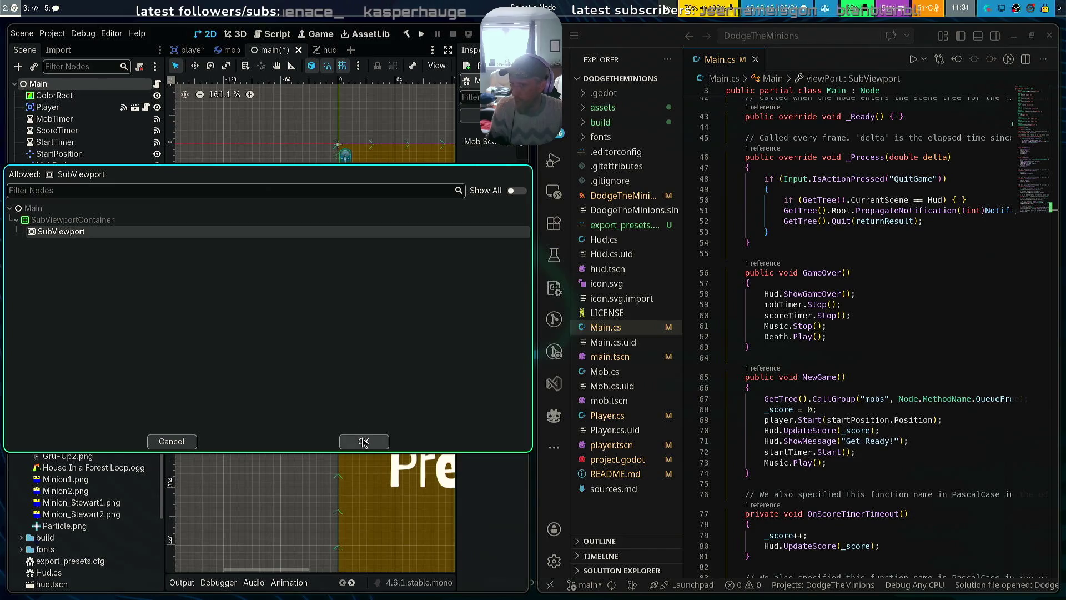
{"action": "scroll", "coordinate": [906, 303], "scroll_direction": "down", "scroll_amount": 12}
{"action": "scroll", "coordinate": [906, 303], "scroll_direction": "up", "scroll_amount": 6}
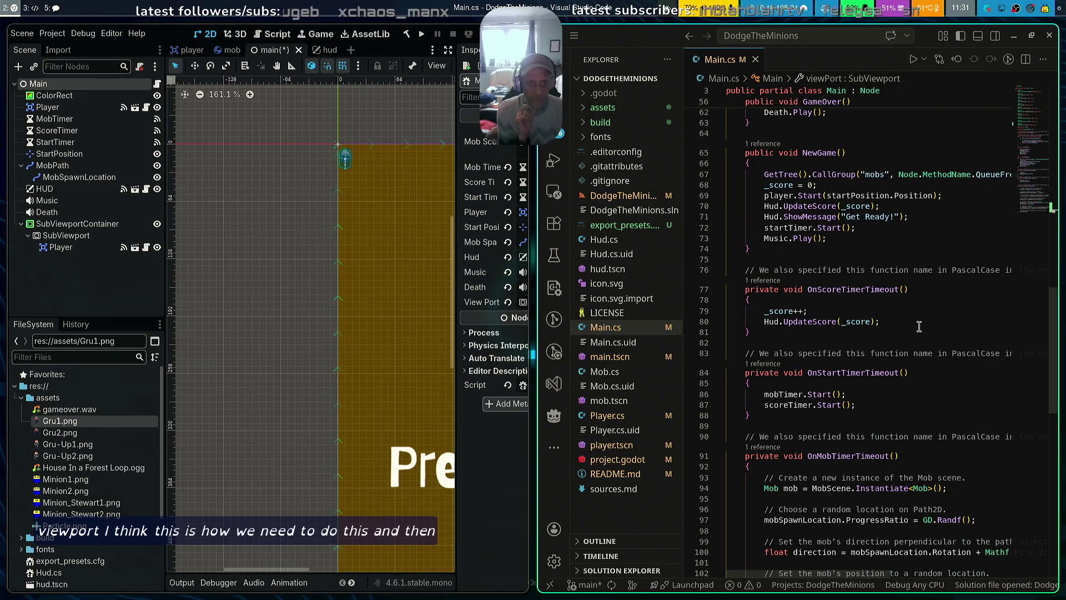
Step: Open a new line in _Process after the QuitGame block, selecting the mistyped viewport.Get text
{"action": "scroll", "coordinate": [918, 327], "scroll_direction": "up", "scroll_amount": 5}
{"action": "scroll", "coordinate": [917, 325], "scroll_direction": "up", "scroll_amount": 3}
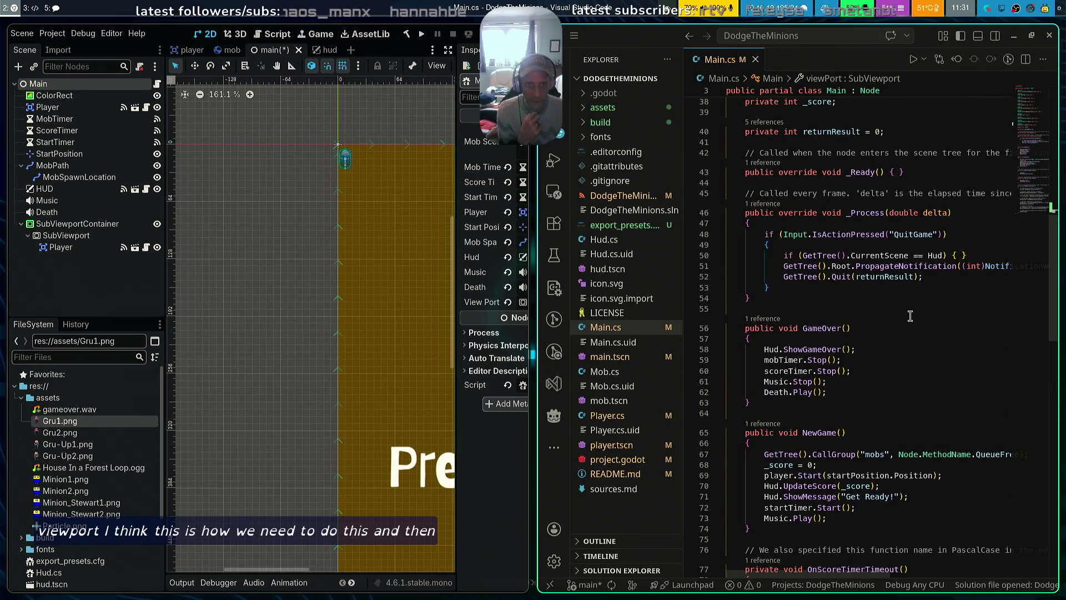
{"action": "left_click", "coordinate": [792, 294]}
{"action": "left_click", "coordinate": [792, 289]}
{"action": "key", "text": "Return"}
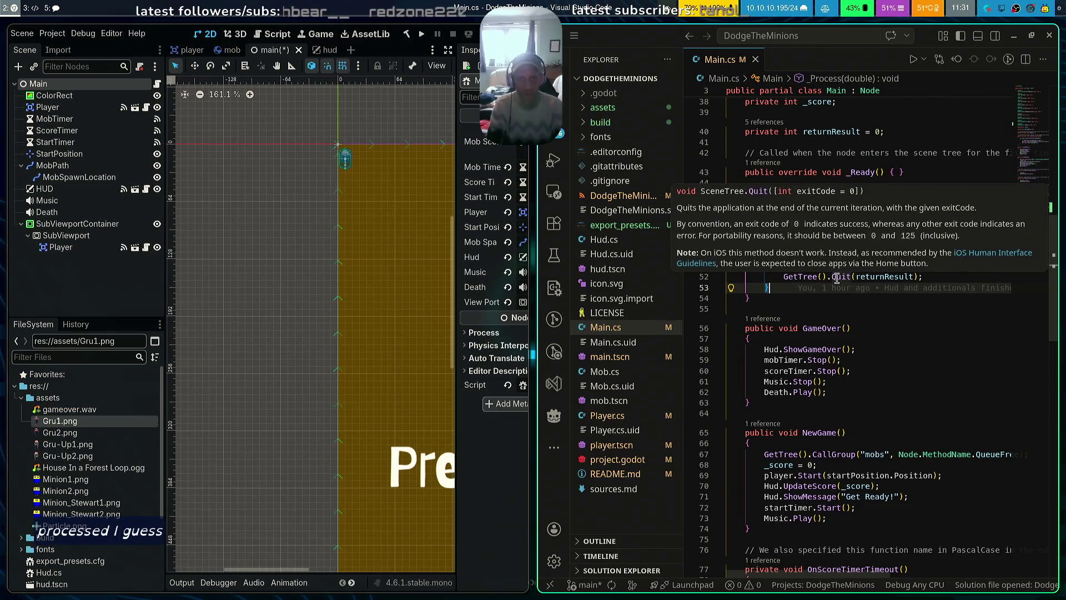
{"action": "type", "text": "v"}
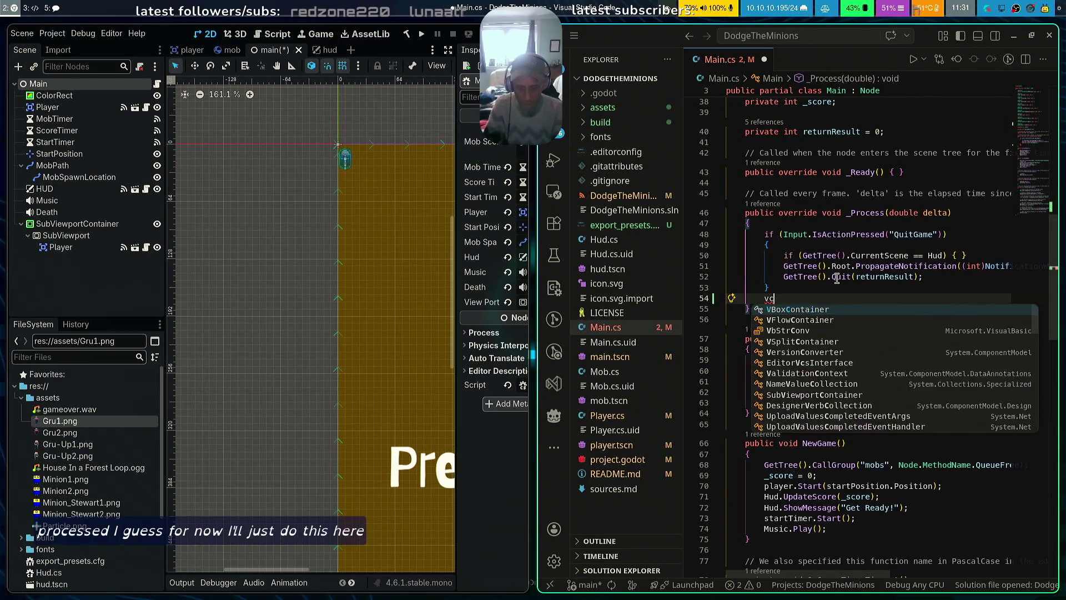
{"action": "type", "text": "iewport."}
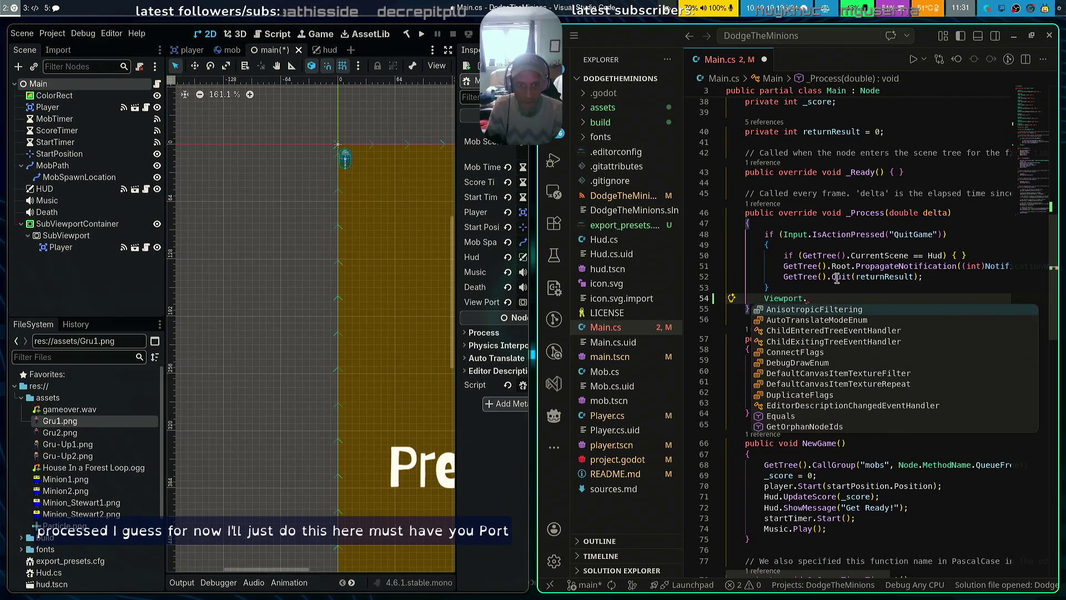
{"action": "type", "text": "Get"}
{"action": "key", "text": "Escape"}
{"action": "key", "text": "shift+Home"}
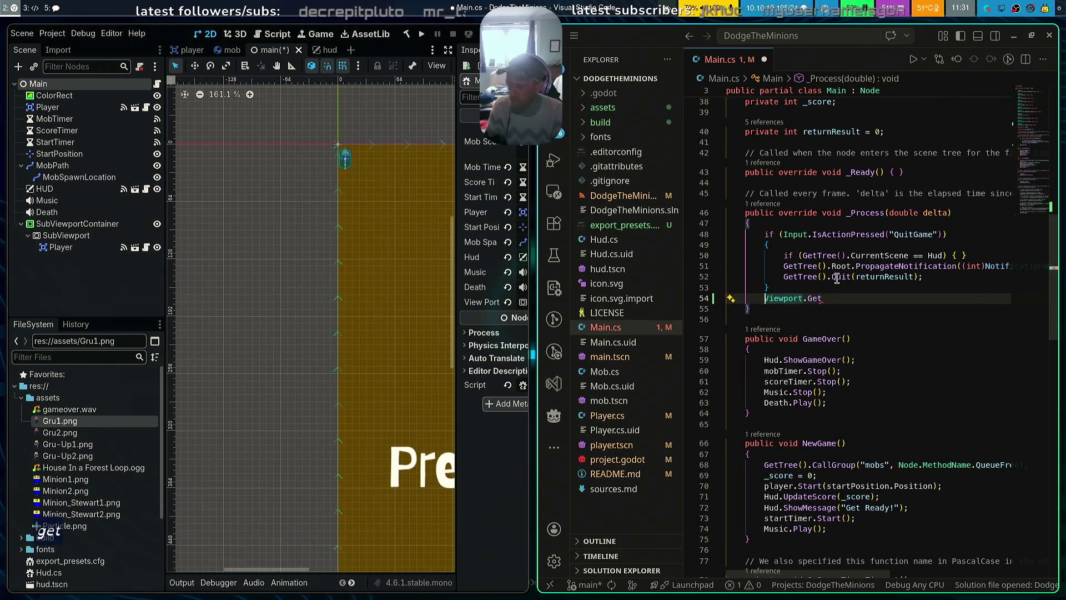
Step: Write var tex = viewPort.GetTexture(); to fetch the viewport's texture
{"action": "type", "text": "var text"}
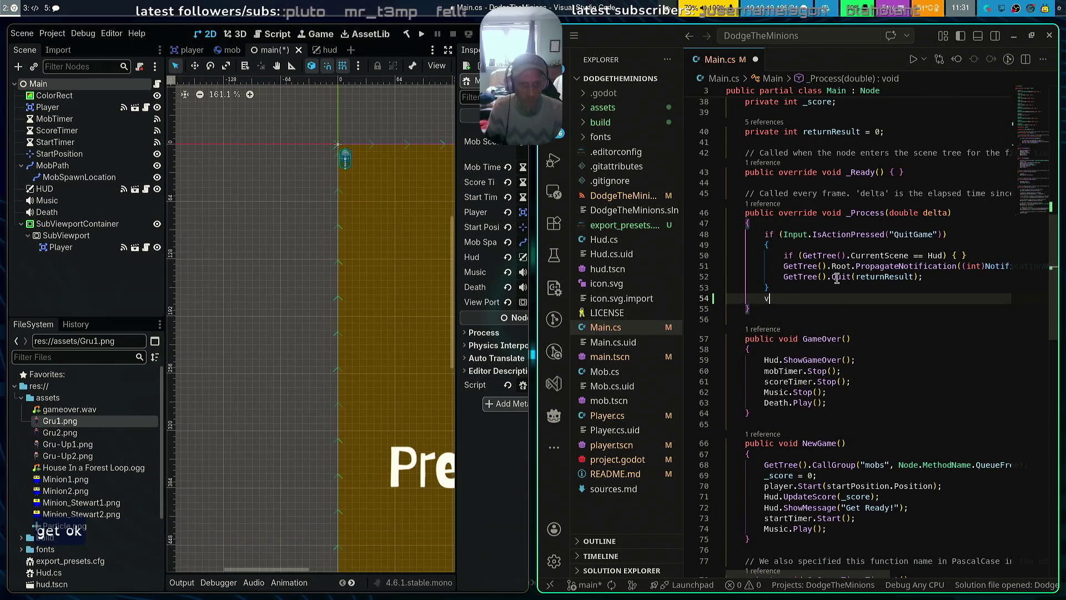
{"action": "key", "text": "BackSpace"}
{"action": "type", "text": "="}
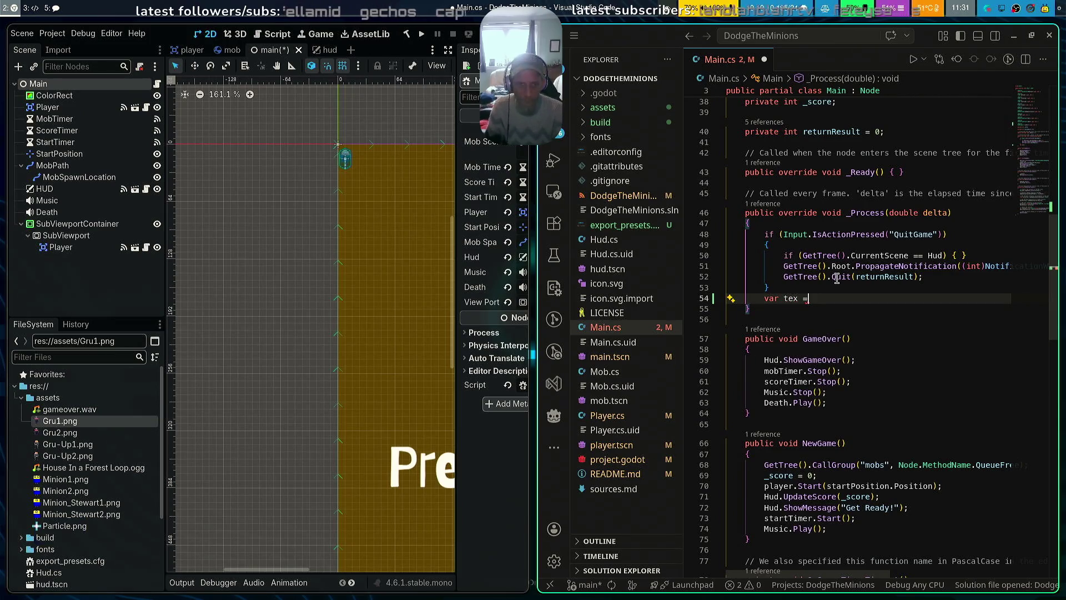
{"action": "type", "text": " viewpoert"}
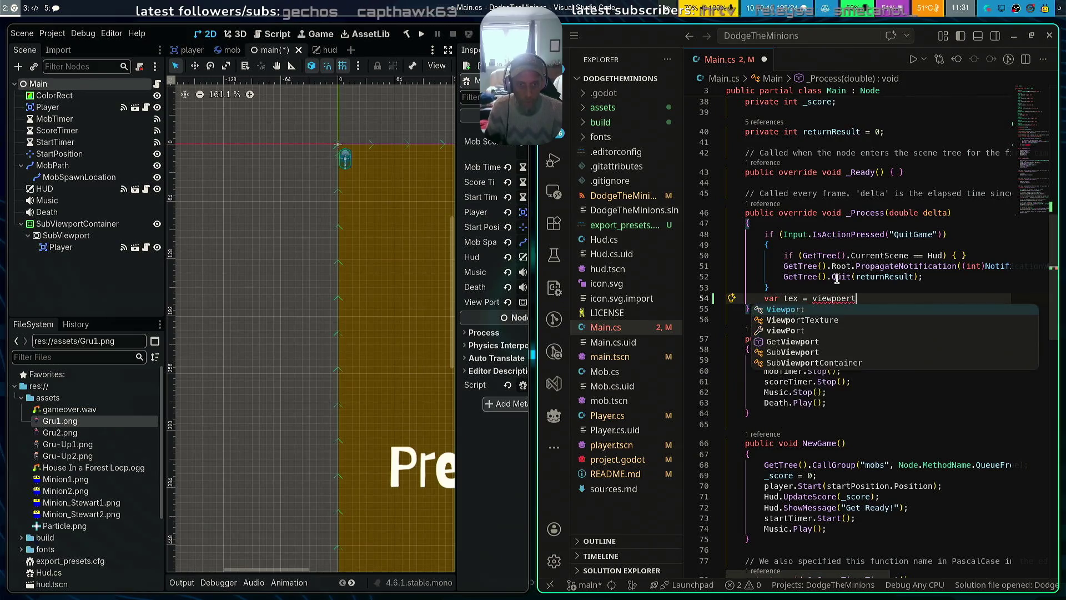
{"action": "key", "text": "BackSpace"}
{"action": "key", "text": "BackSpace"}
{"action": "key", "text": "BackSpace"}
{"action": "type", "text": "w"}
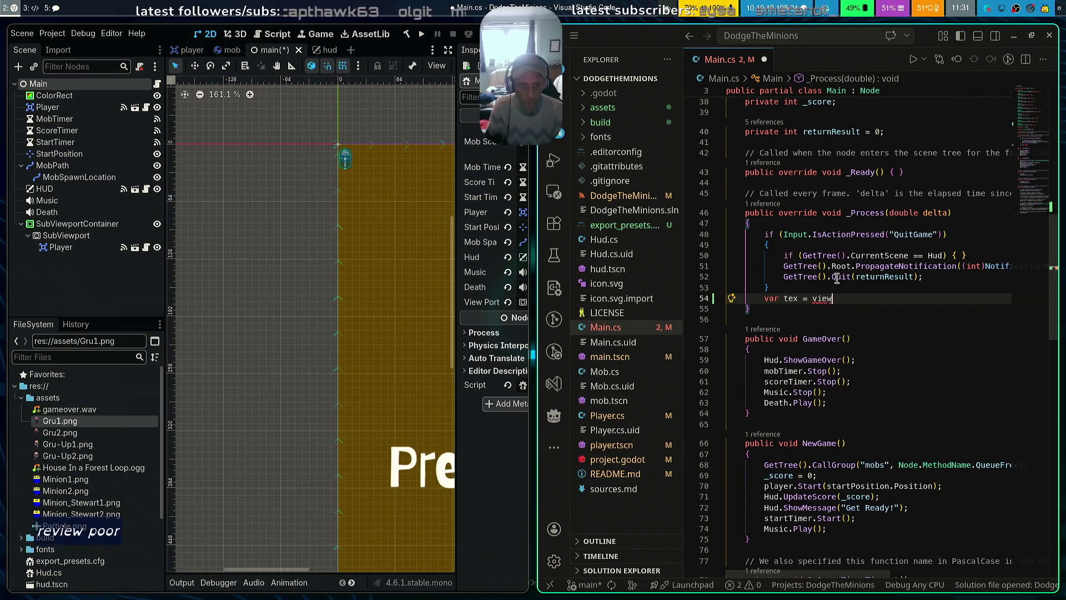
{"action": "key", "text": "Tab"}
{"action": "type", "text": "."}
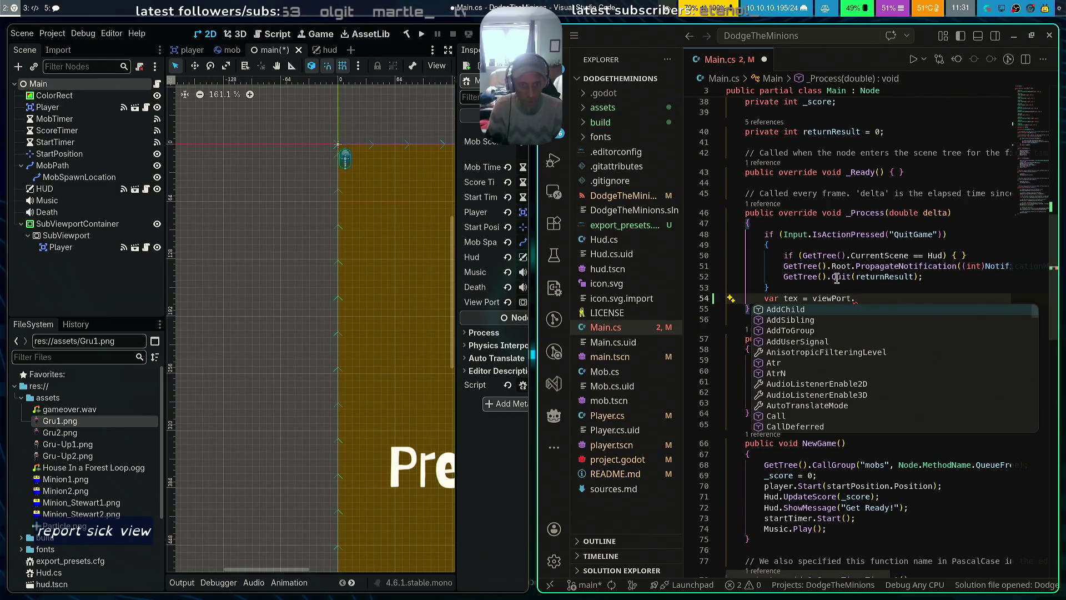
{"action": "type", "text": "Get"}
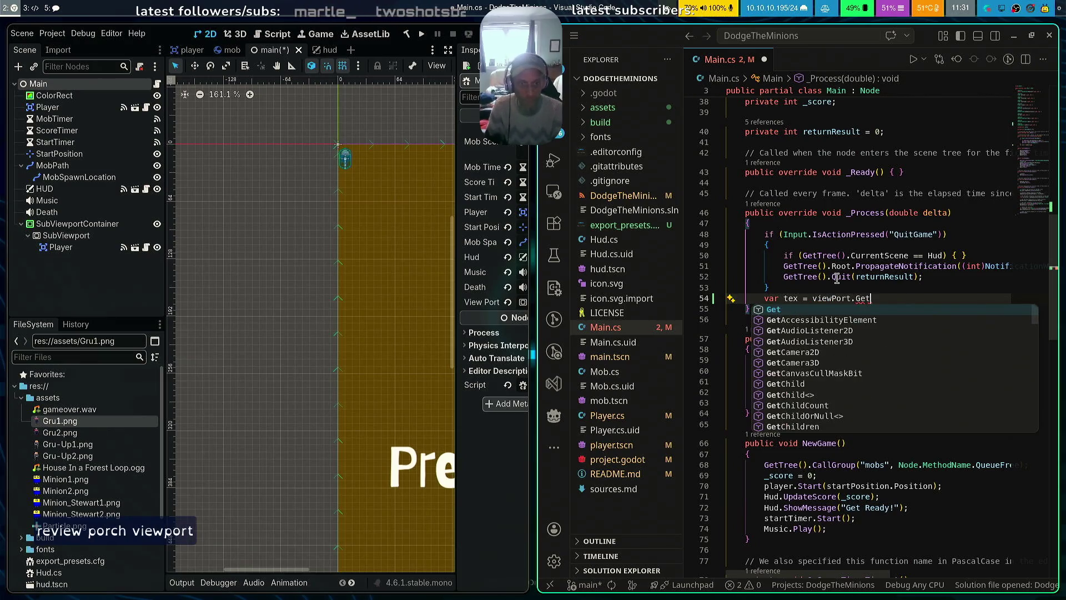
{"action": "type", "text": "T"}
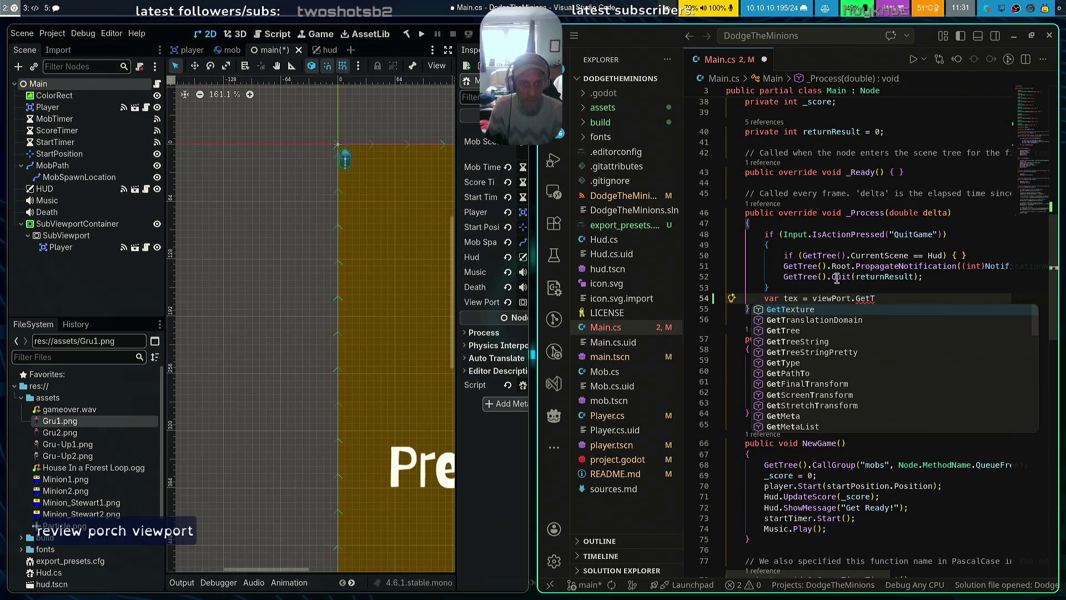
{"action": "key", "text": "Tab"}
{"action": "type", "text": "();"}
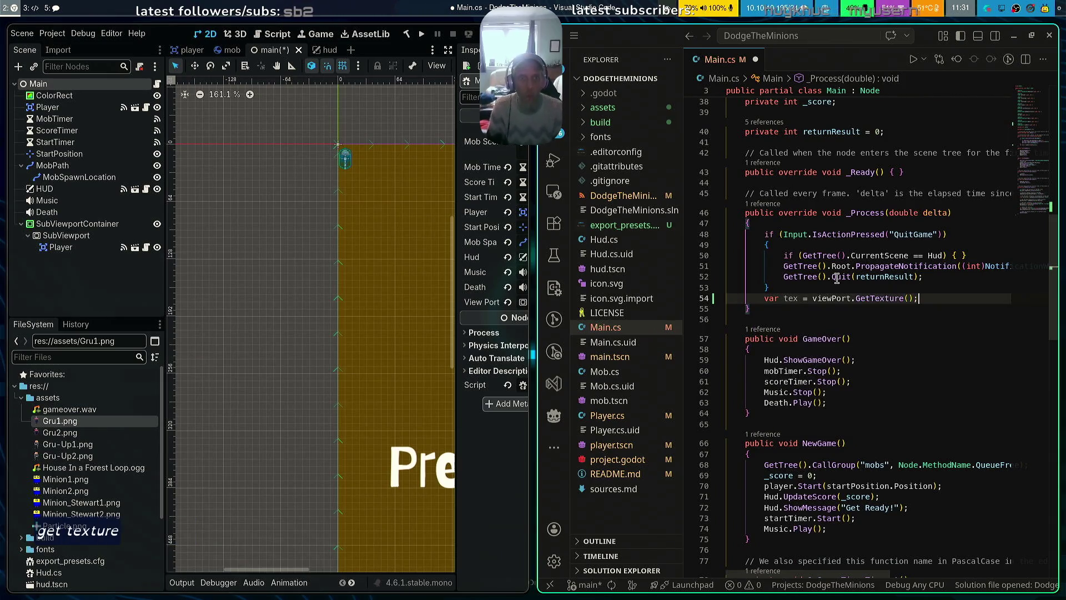
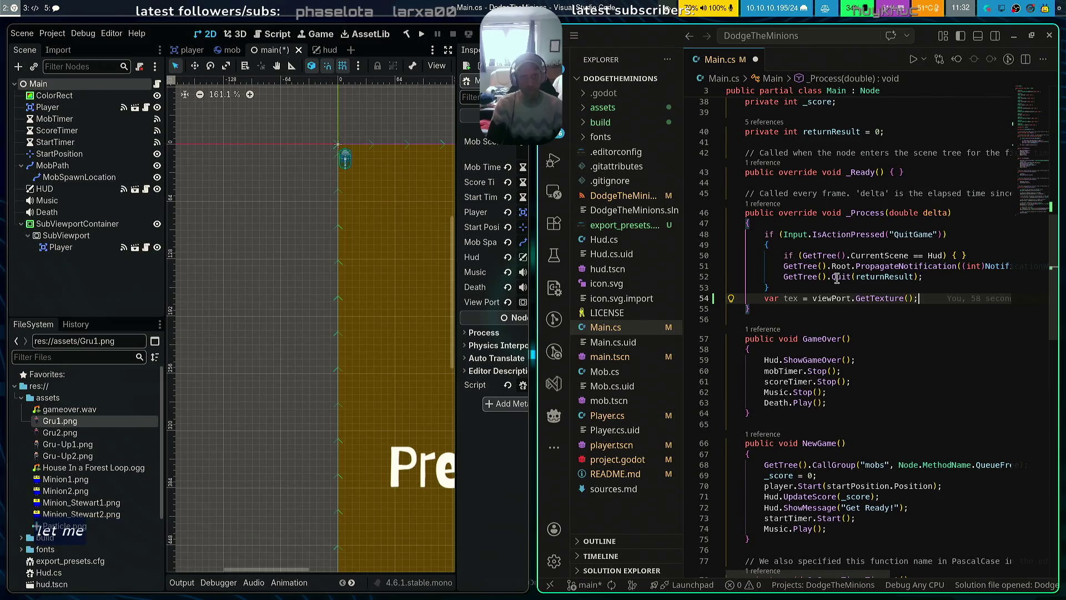
Step: Duplicate the [Export] SubViewport viewPort declaration just above the original in Main.cs
{"action": "scroll", "coordinate": [837, 277], "scroll_direction": "up", "scroll_amount": 5}
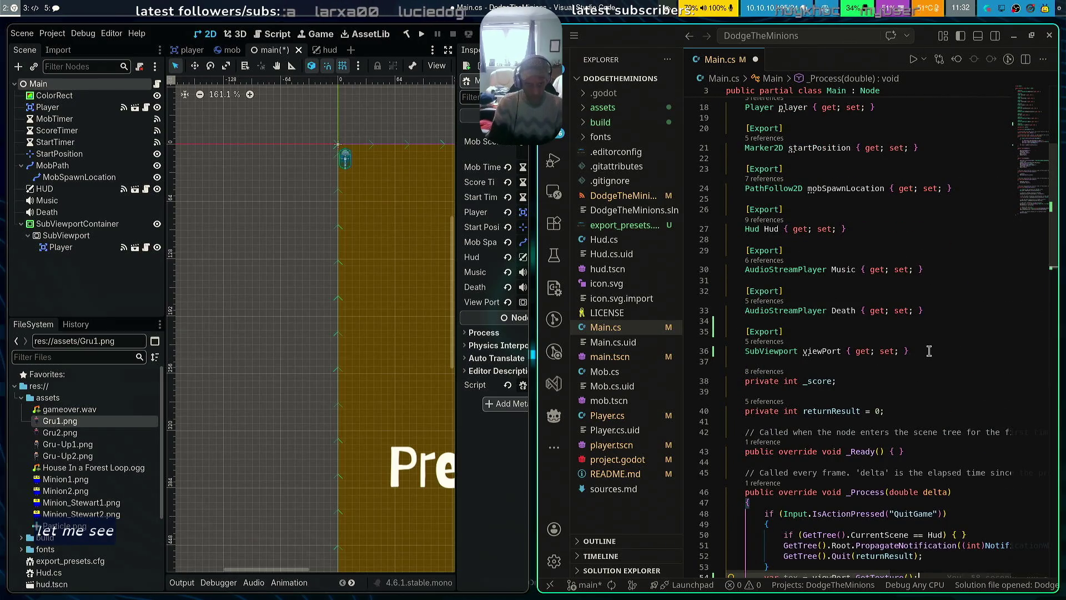
{"action": "left_click", "coordinate": [929, 351]}
{"action": "key", "text": "Home"}
{"action": "key", "text": "Up"}
{"action": "key", "text": "shift+Down"}
{"action": "key", "text": "shift+Down"}
{"action": "key", "text": "shift+Left"}
{"action": "key", "text": "ctrl+c"}
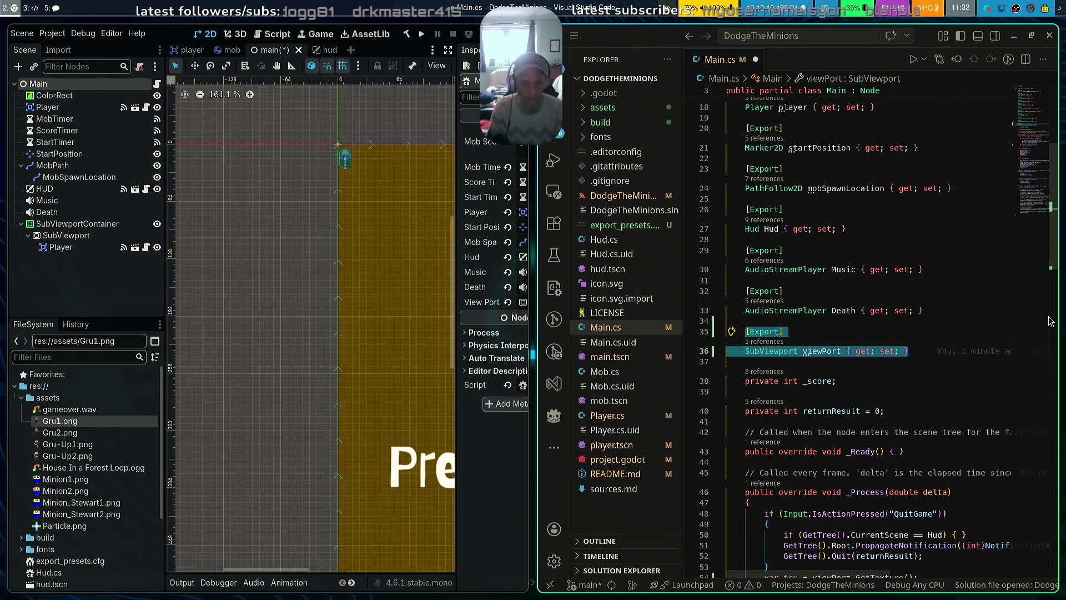
{"action": "key", "text": "Up"}
{"action": "key", "text": "Up"}
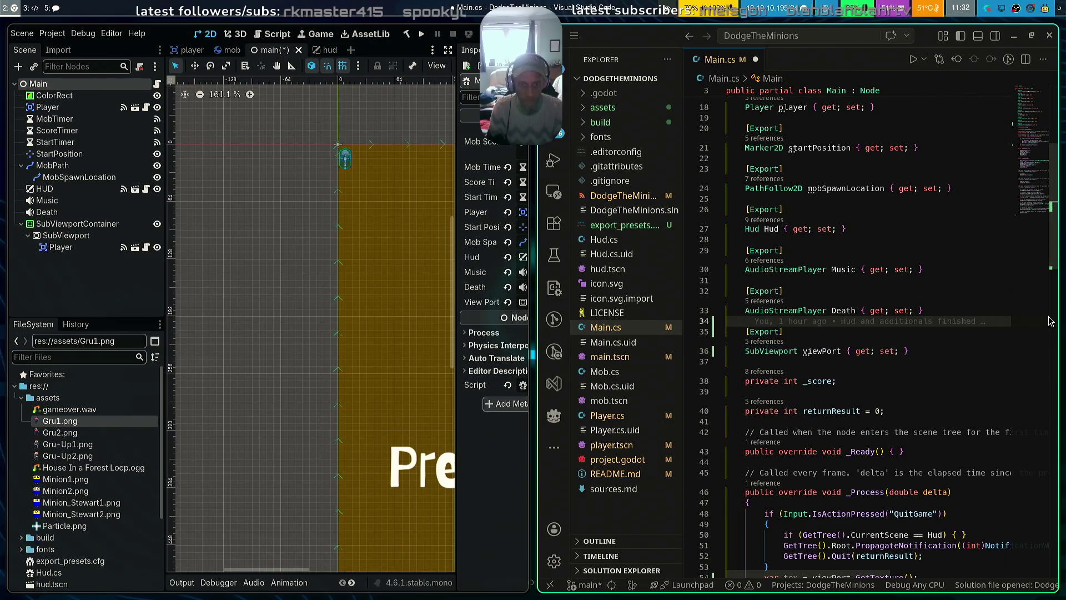
{"action": "key", "text": "Return"}
{"action": "key", "text": "Return"}
{"action": "key", "text": "Up"}
{"action": "key", "text": "ctrl+v"}
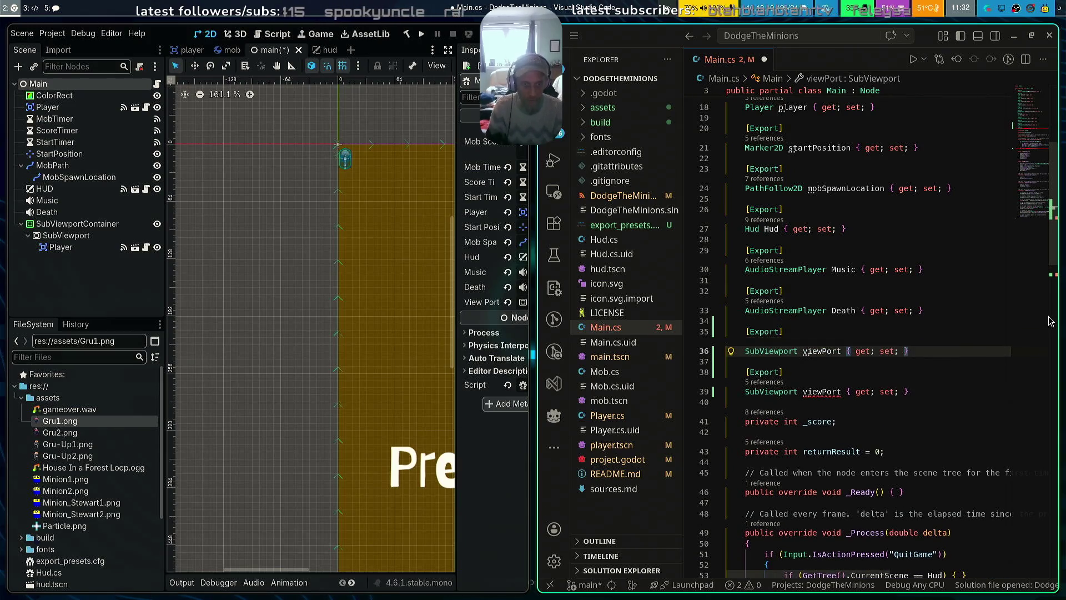
Step: Rename the copy to SubViewportContainer viewPortContainer, save Main.cs, and rebuild the project
{"action": "key", "text": "Up"}
{"action": "key", "text": "Down"}
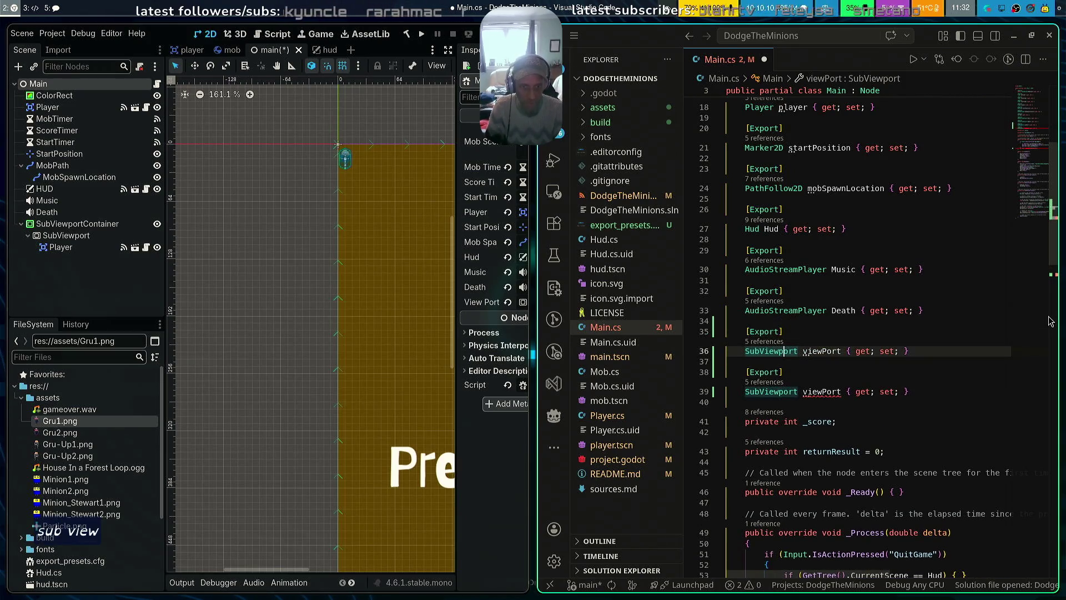
{"action": "key", "text": "ctrl+Right"}
{"action": "type", "text": "Container"}
{"action": "key", "text": "Right"}
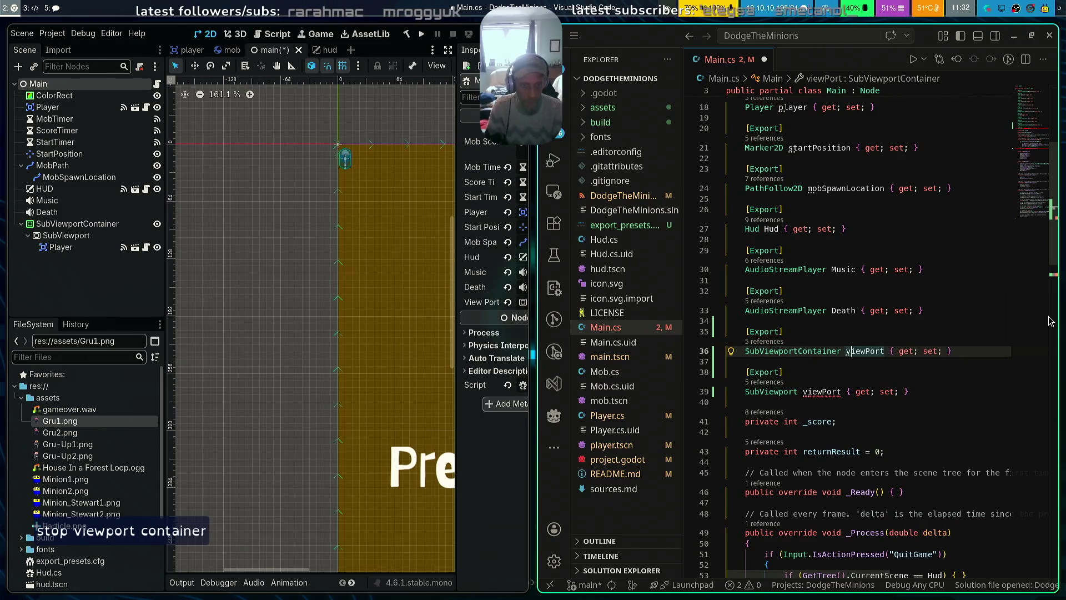
{"action": "type", "text": "Container"}
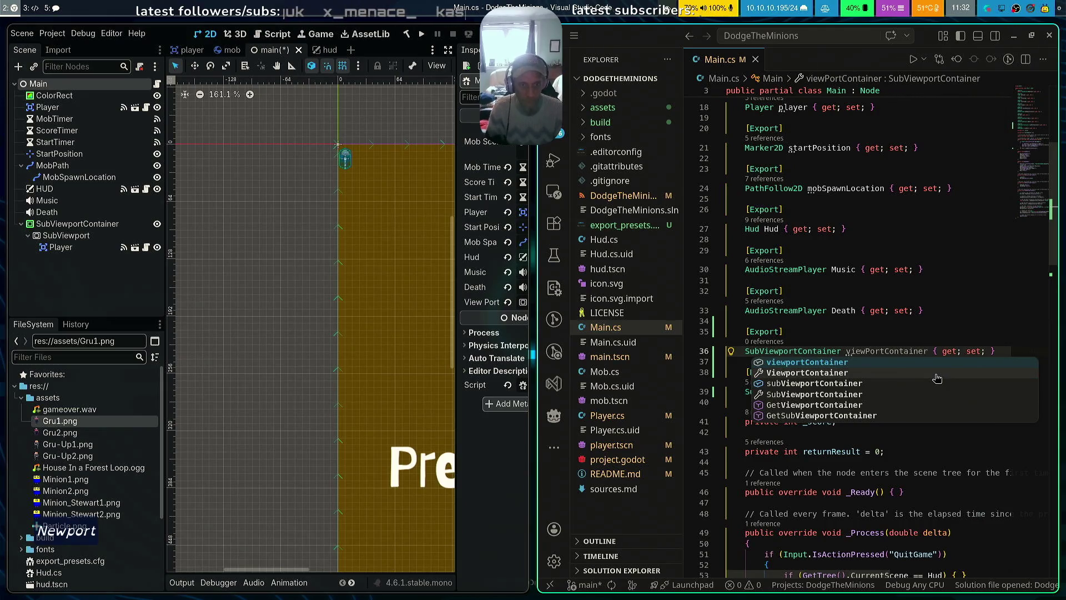
{"action": "key", "text": "Escape"}
{"action": "key", "text": "ctrl+s"}
{"action": "scroll", "coordinate": [900, 305], "scroll_direction": "down", "scroll_amount": 10}
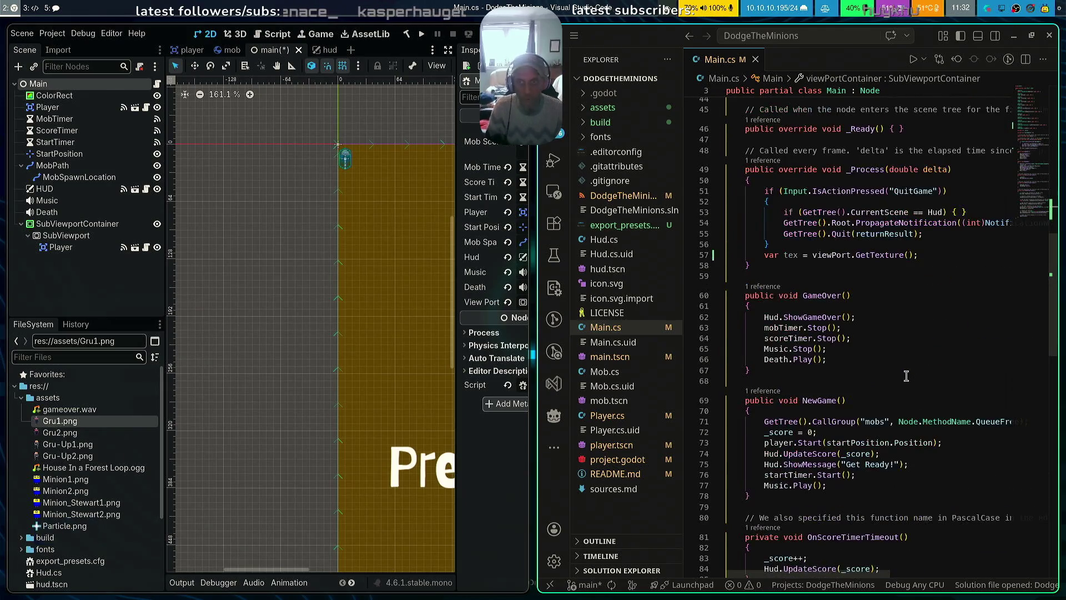
{"action": "left_click", "coordinate": [408, 34]}
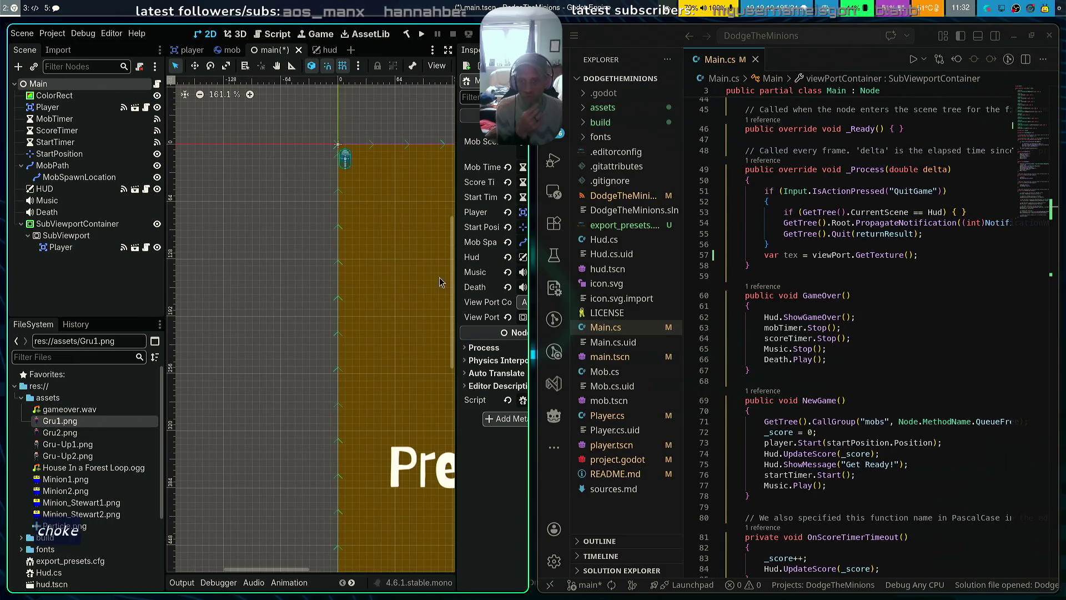
Step: Assign the SubViewportContainer node to Main's View Port Container property in the Inspector
{"action": "left_click", "coordinate": [522, 304]}
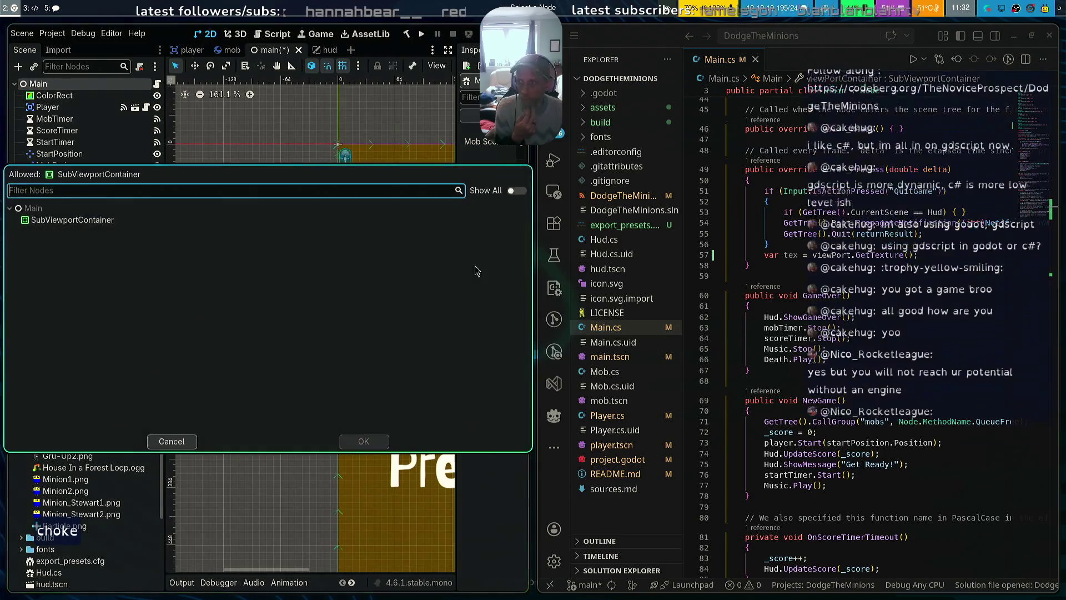
{"action": "left_click", "coordinate": [363, 441]}
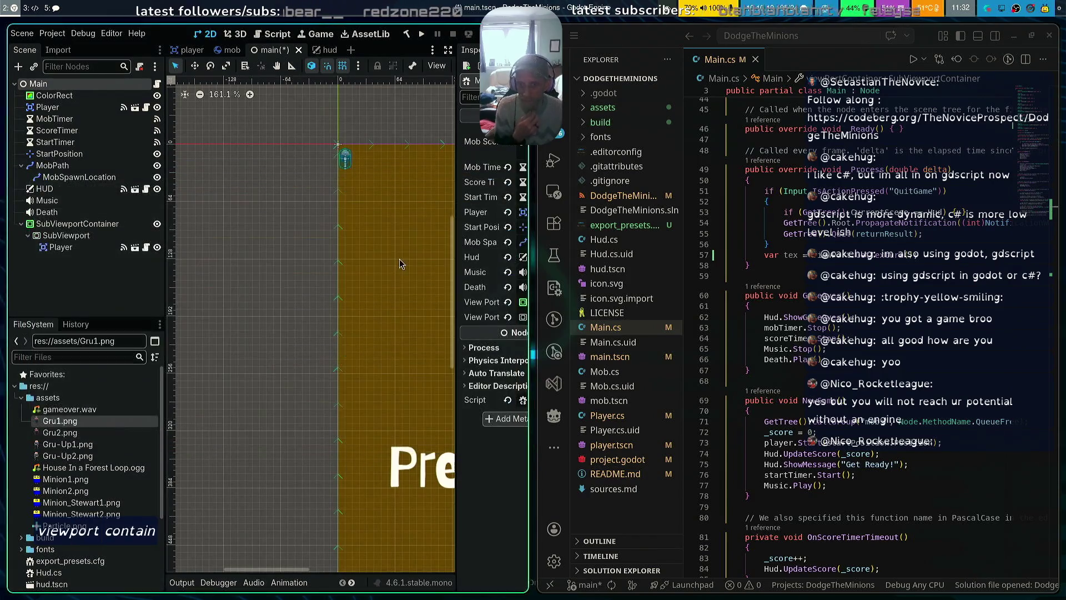
{"action": "scroll", "coordinate": [908, 429], "scroll_direction": "down", "scroll_amount": 15}
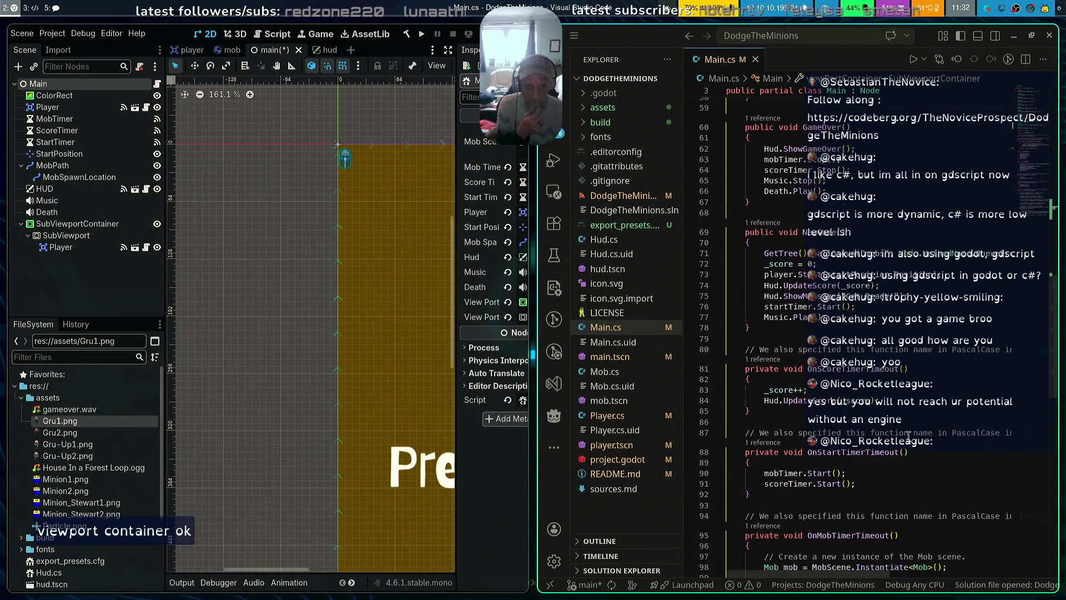
{"action": "scroll", "coordinate": [907, 429], "scroll_direction": "up", "scroll_amount": 10}
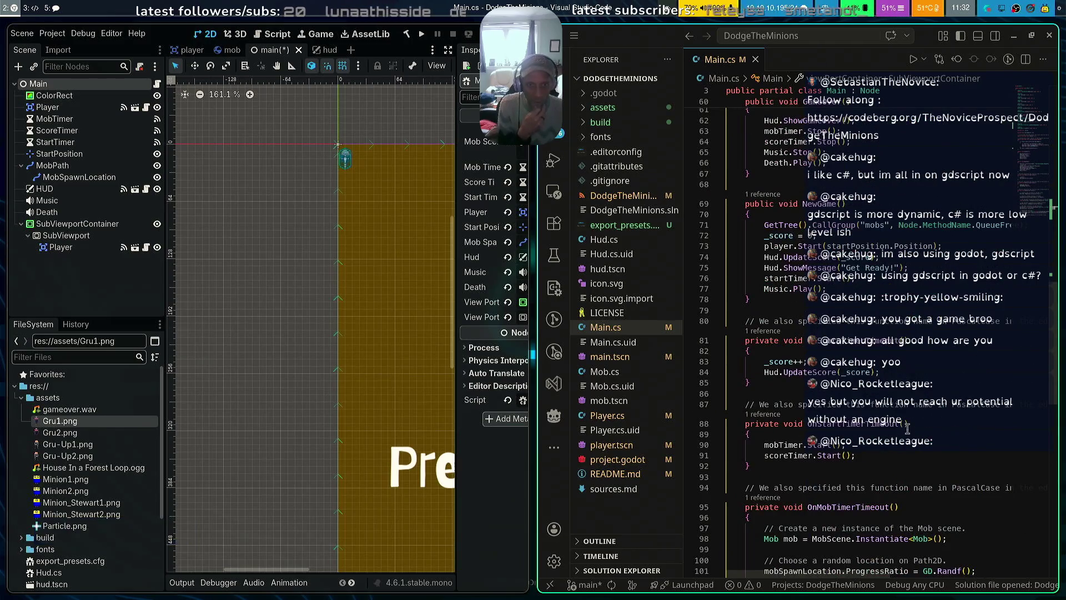
{"action": "scroll", "coordinate": [907, 429], "scroll_direction": "up", "scroll_amount": 6}
{"action": "left_click", "coordinate": [934, 309]}
{"action": "key", "text": "Return"}
{"action": "type", "text": "view"}
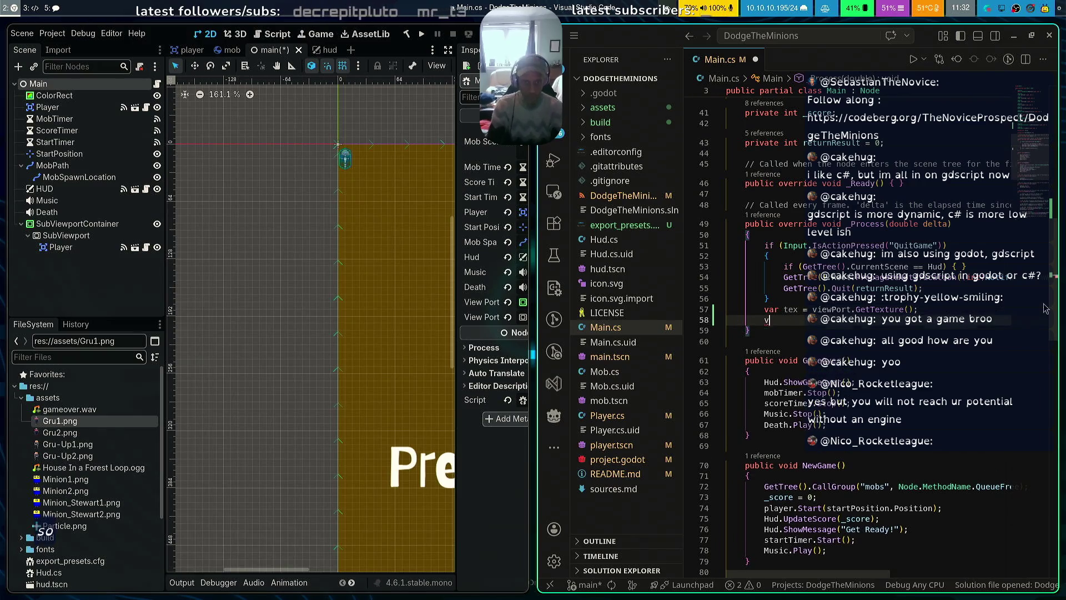
{"action": "key", "text": "Down"}
{"action": "key", "text": "Tab"}
{"action": "type", "text": ".T"}
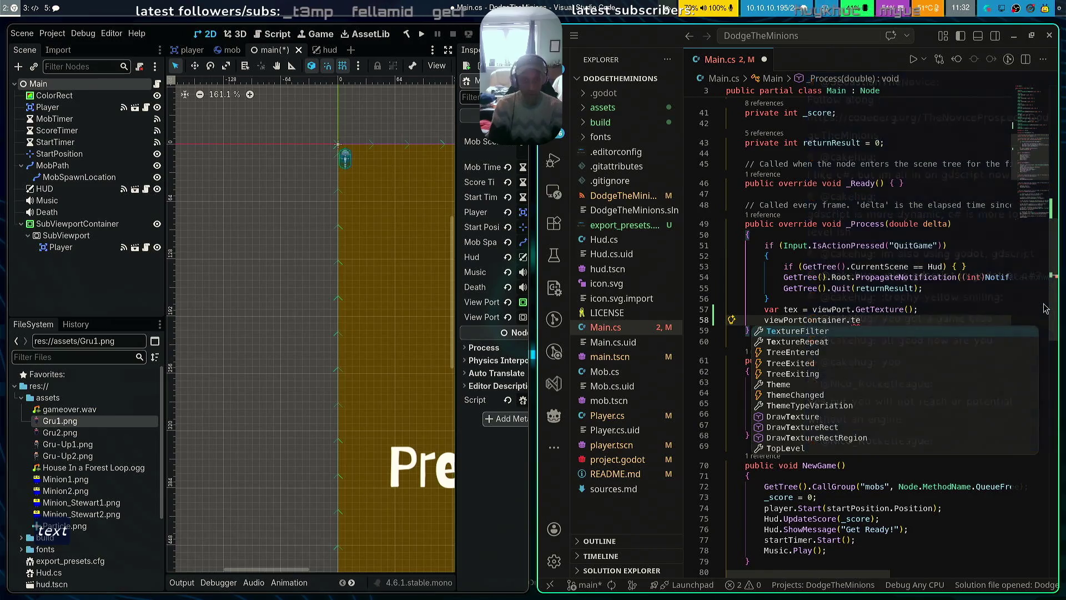
{"action": "type", "text": "ex"}
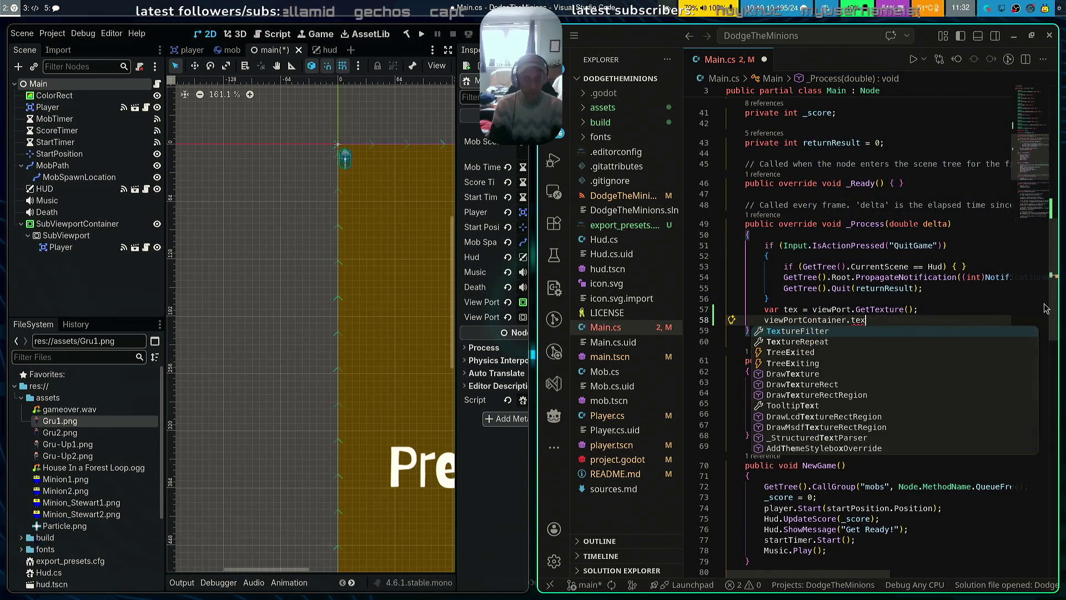
{"action": "key", "text": "shift+Home"}
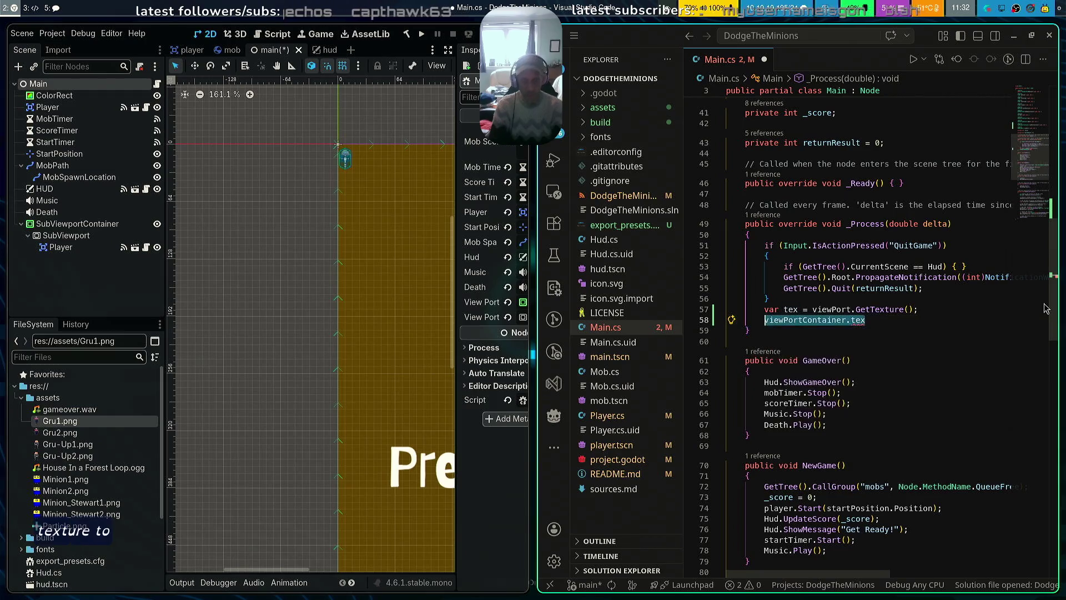
{"action": "type", "text": "viewport"}
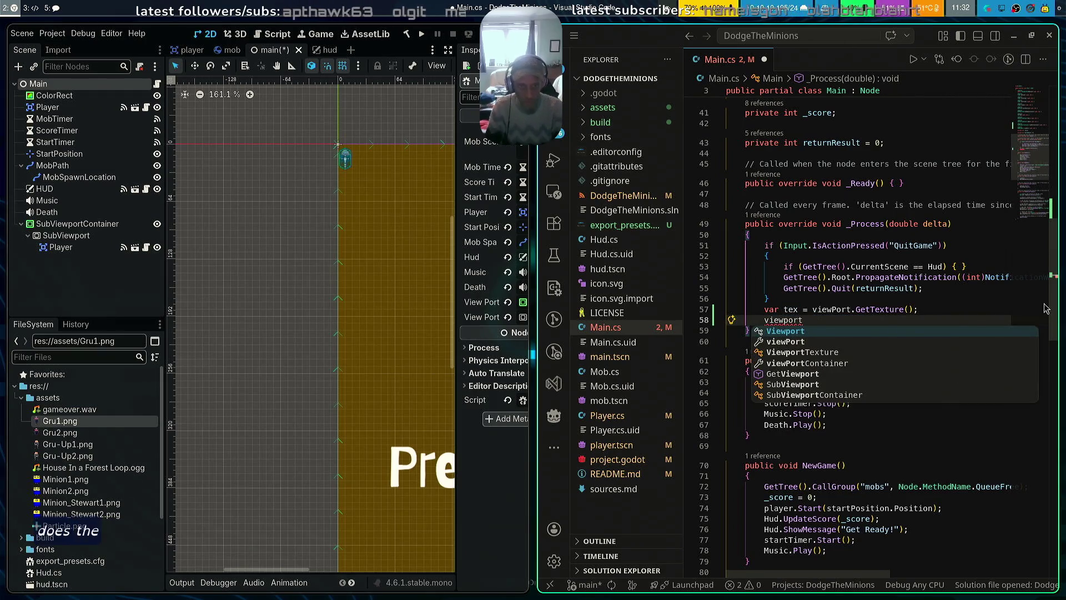
{"action": "key", "text": "Down"}
{"action": "type", "text": ".Te"}
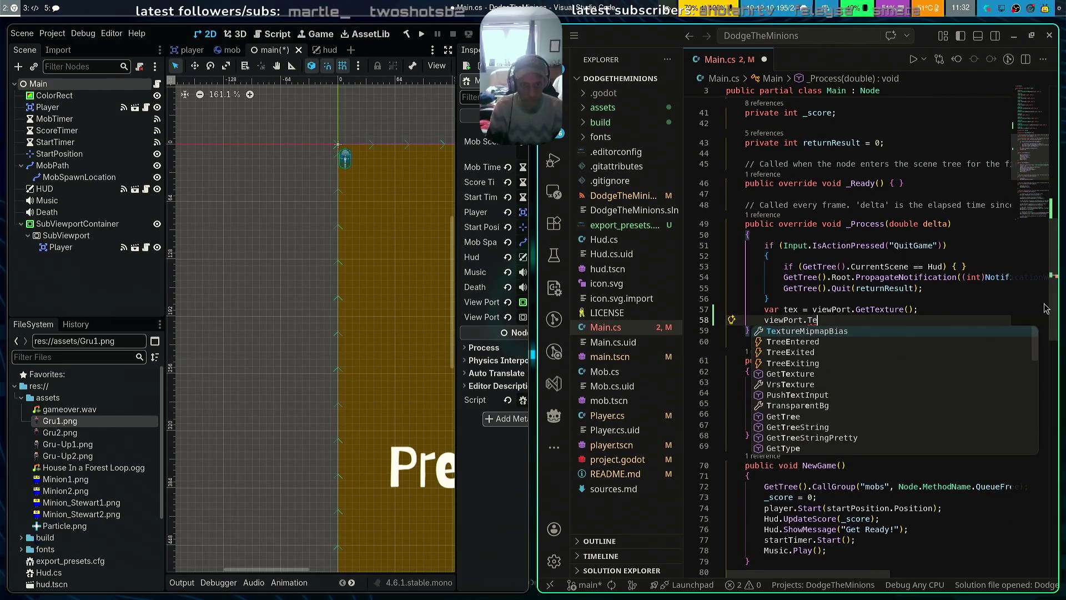
{"action": "type", "text": "xt"}
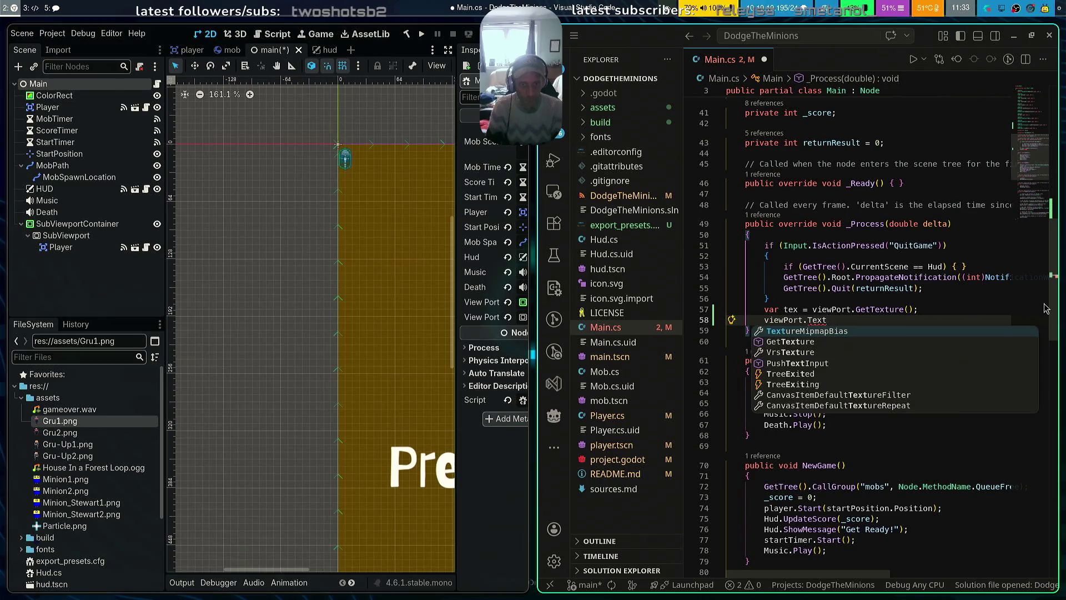
{"action": "type", "text": "ure"}
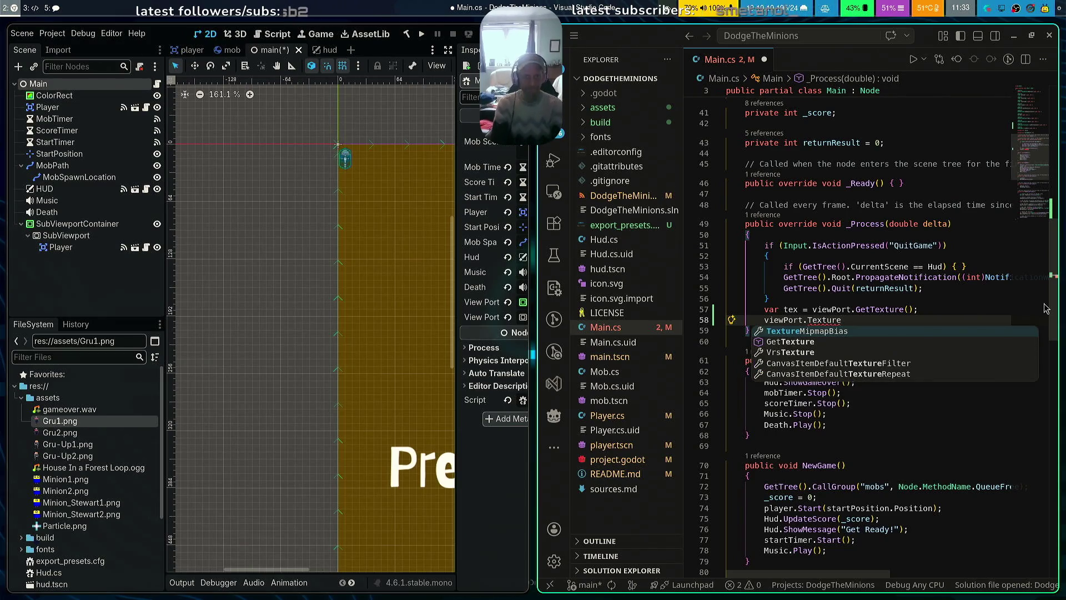
{"action": "key", "text": "Escape"}
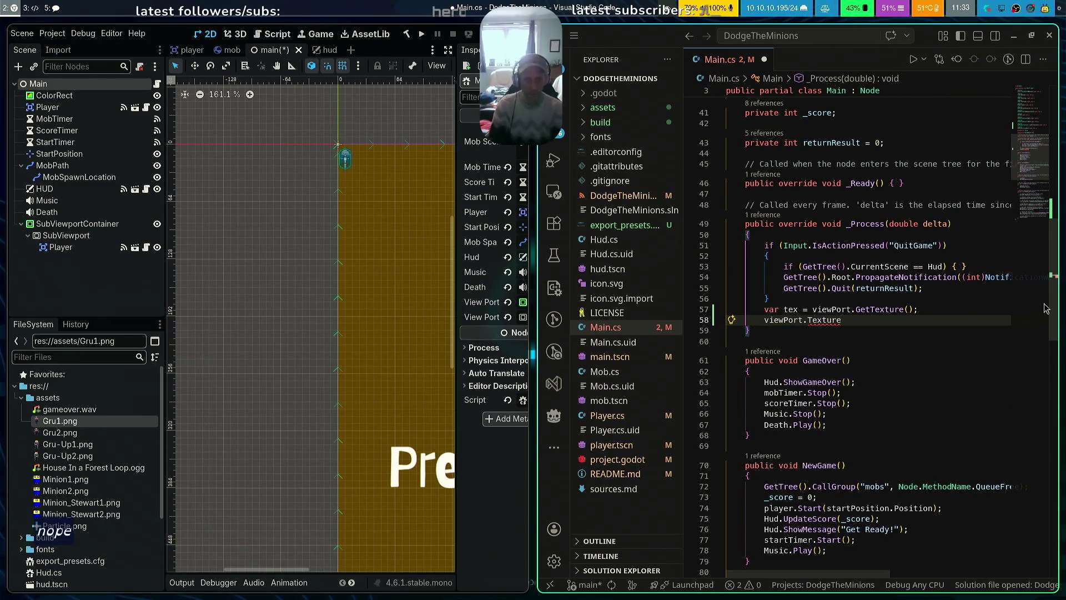
{"action": "key", "text": "shift+Home"}
{"action": "key", "text": "BackSpace"}
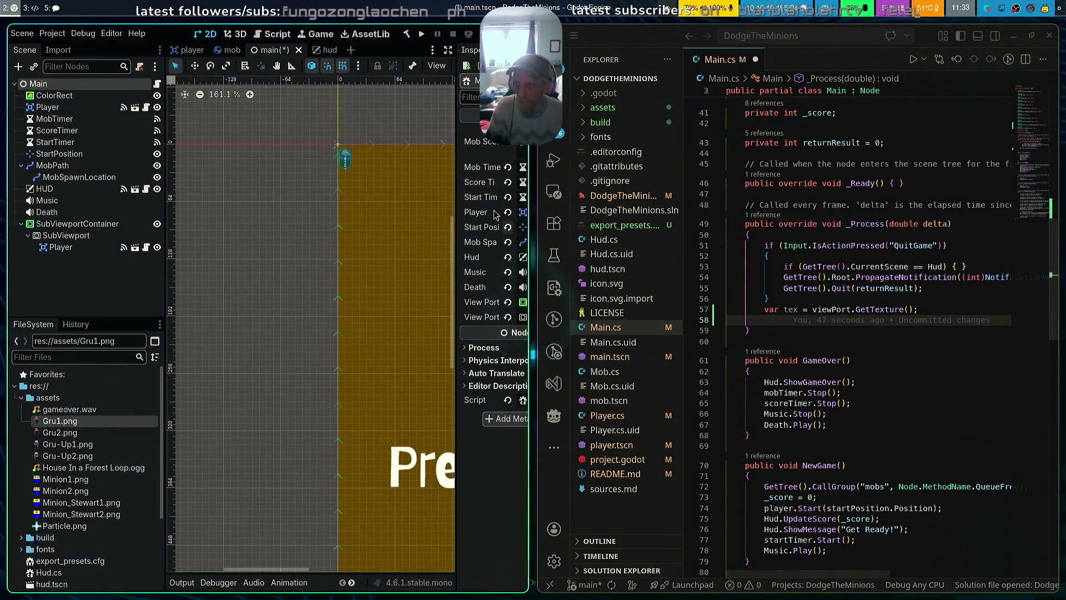
Step: Add a TextureRect child node under Main
{"action": "left_click_drag", "start_coordinate": [397, 283], "coordinate": [816, 288]}
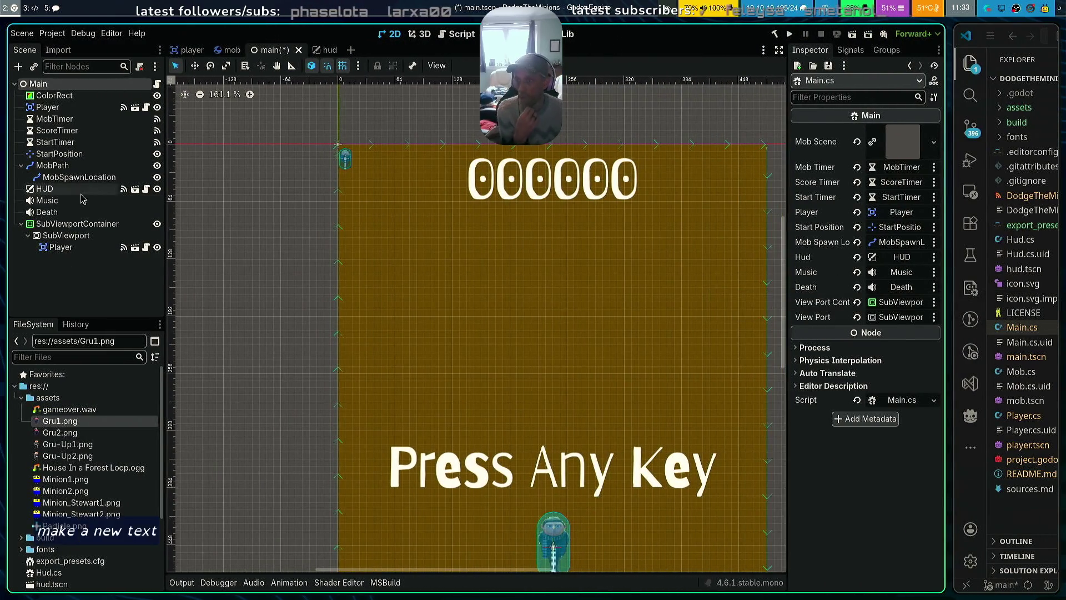
{"action": "right_click", "coordinate": [78, 84]}
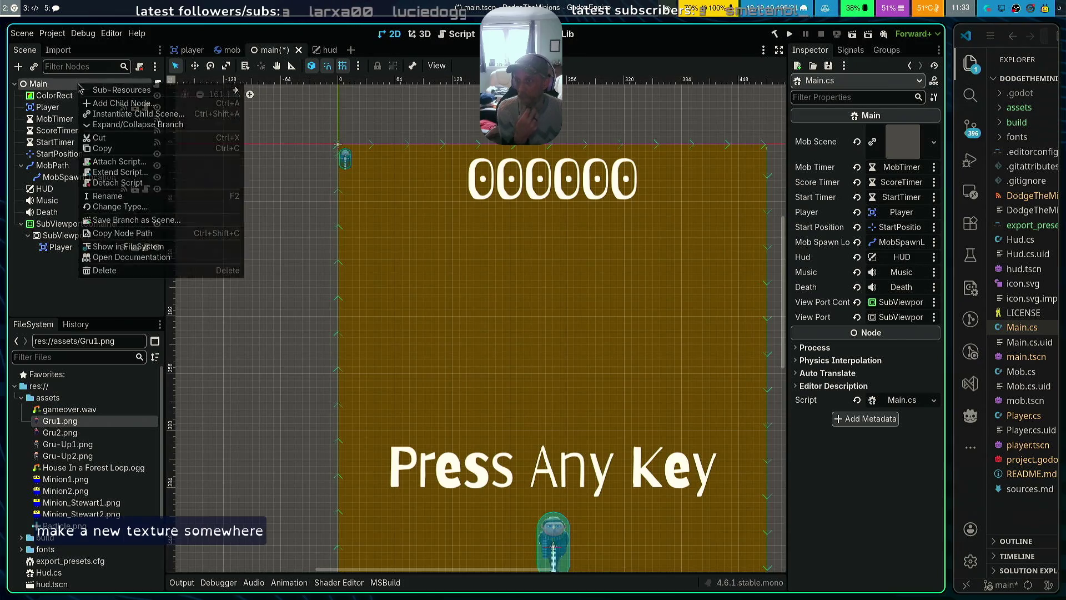
{"action": "left_click", "coordinate": [138, 103]}
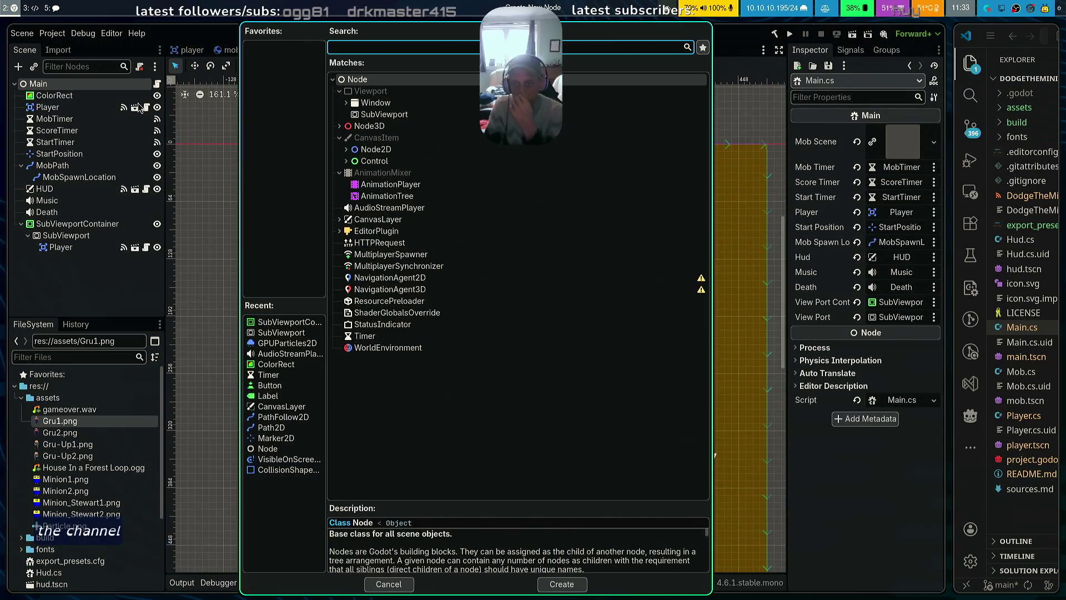
{"action": "type", "text": "text"}
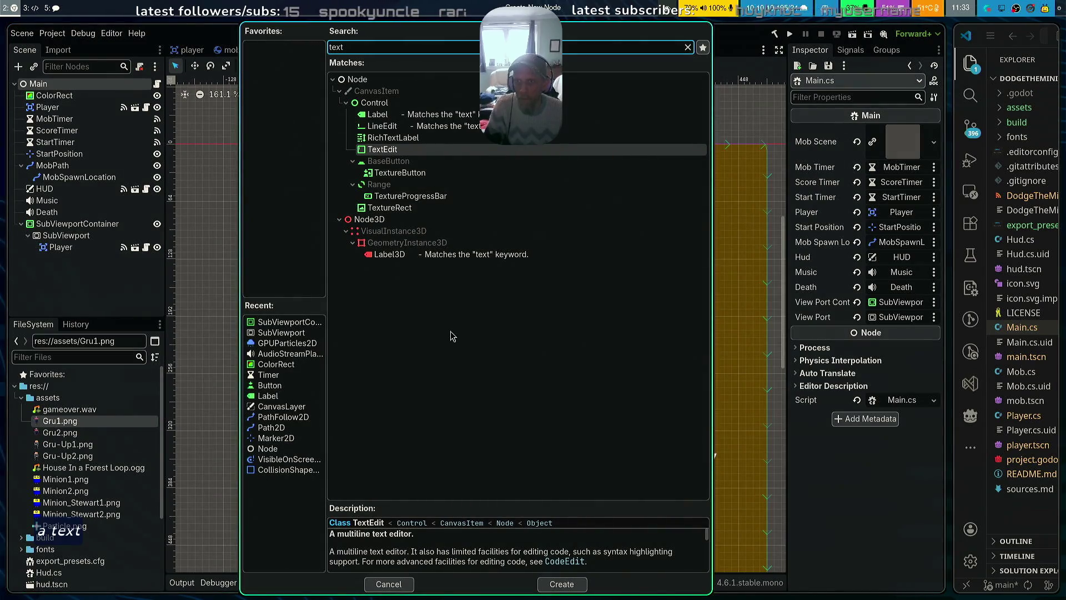
{"action": "type", "text": "u"}
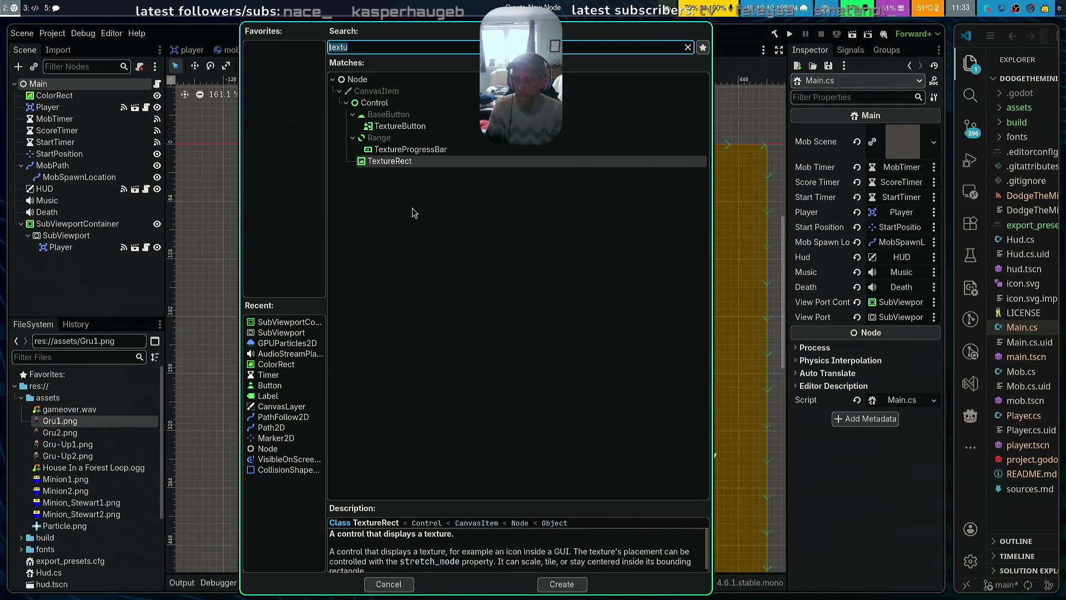
{"action": "type", "text": "rect"}
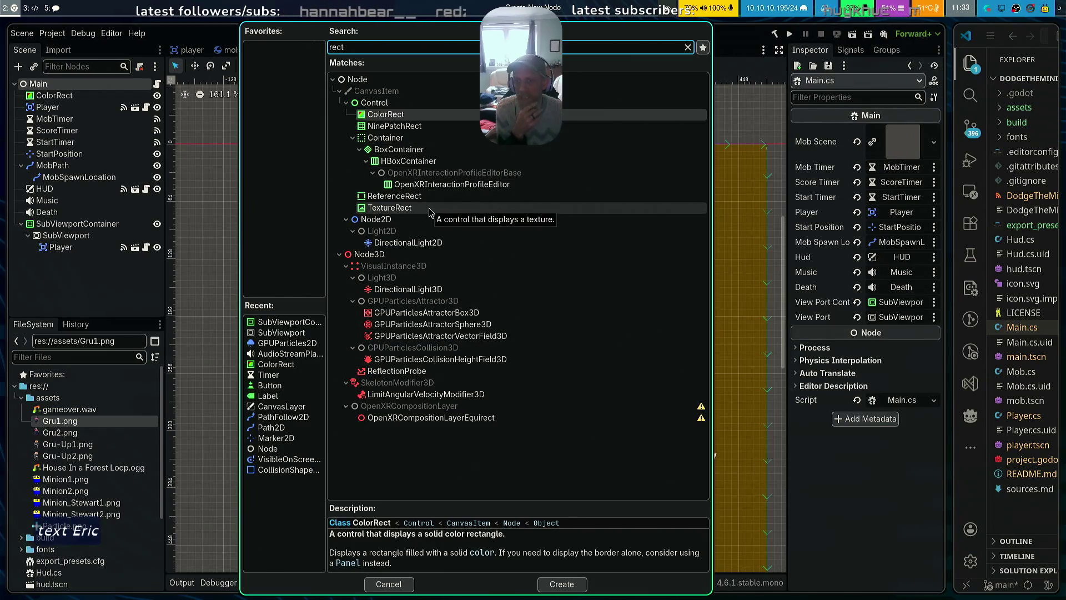
{"action": "left_click", "coordinate": [429, 212]}
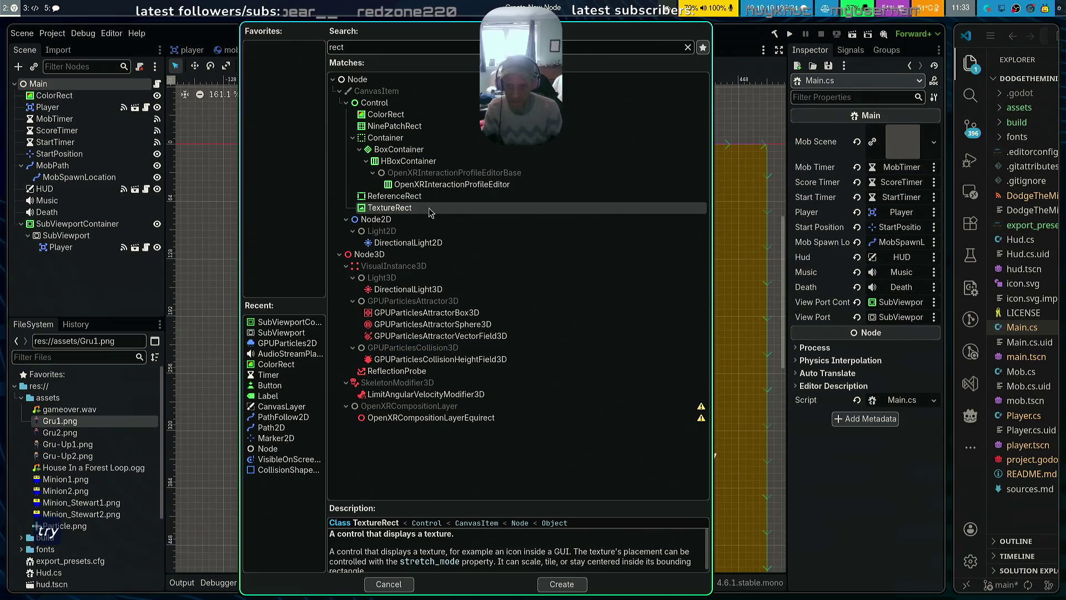
{"action": "double_click", "coordinate": [429, 212]}
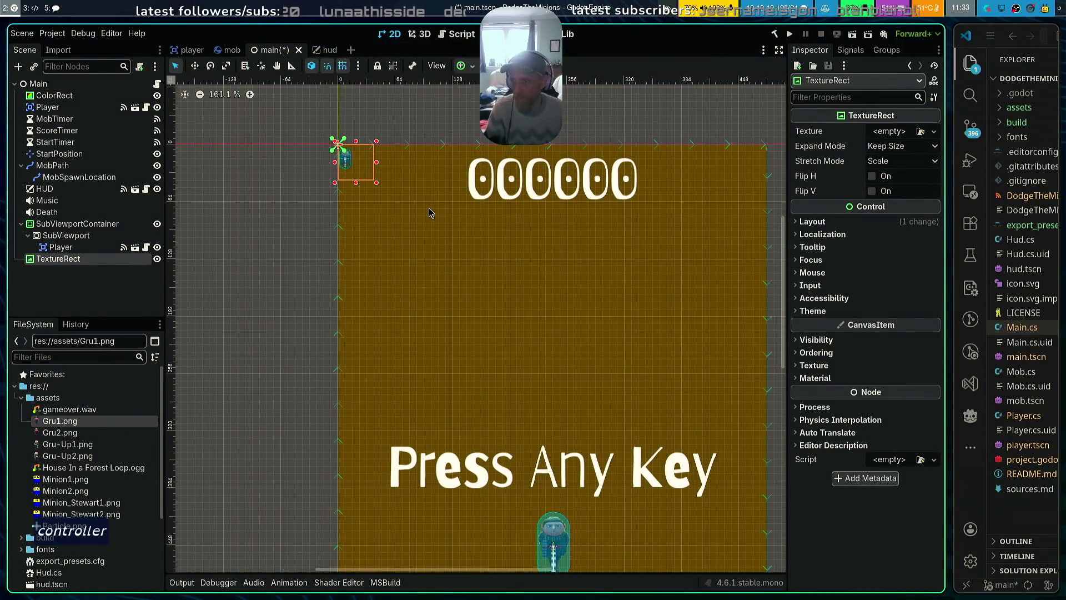
Step: Rename the TextureRect to cam1 and save main.tscn
{"action": "key", "text": "F2"}
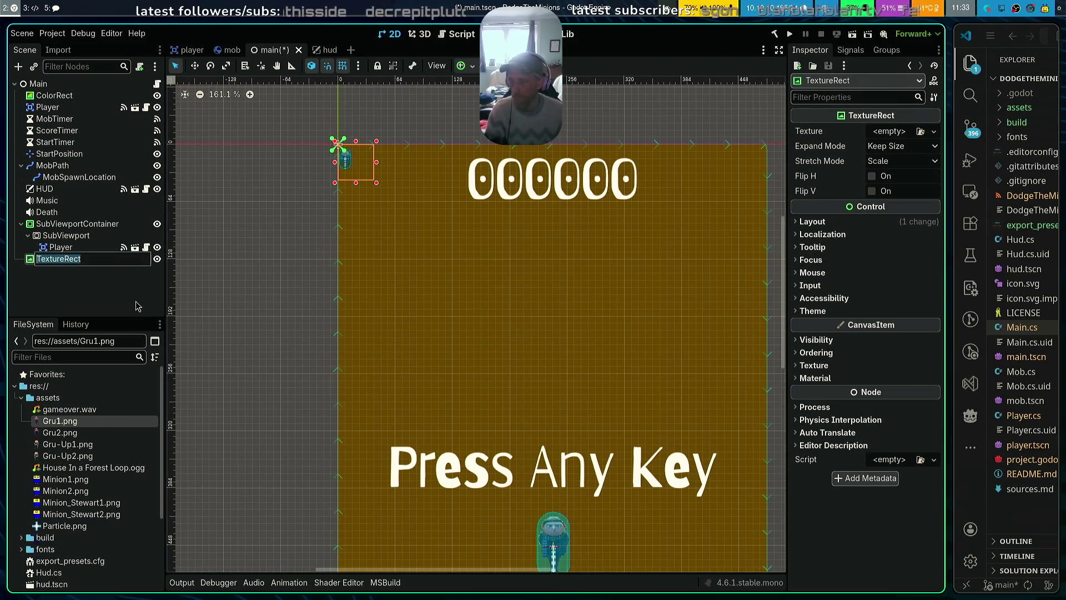
{"action": "type", "text": "cam1"}
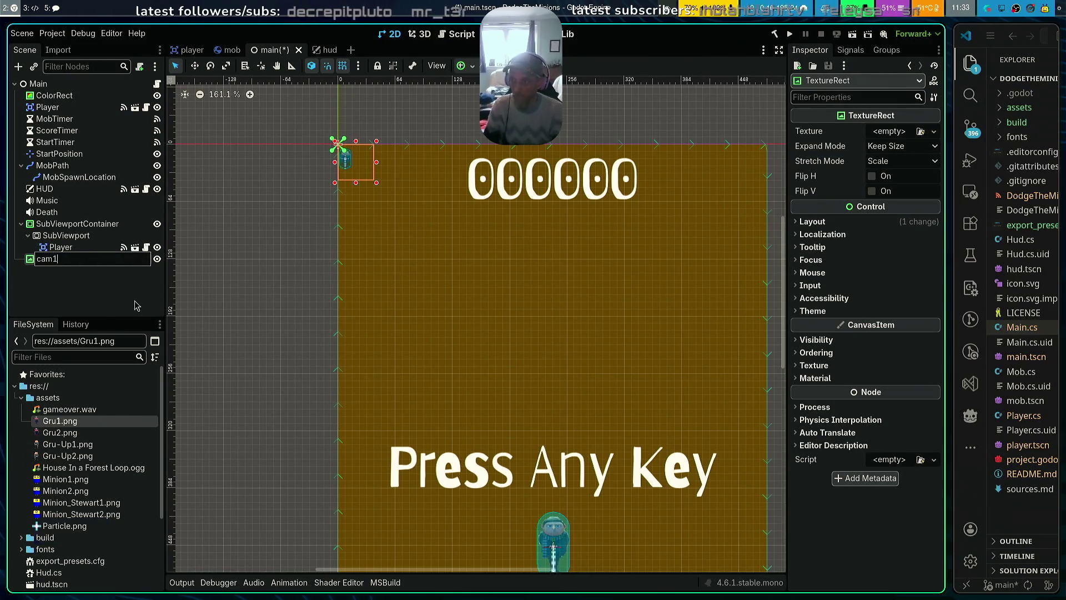
{"action": "key", "text": "Return"}
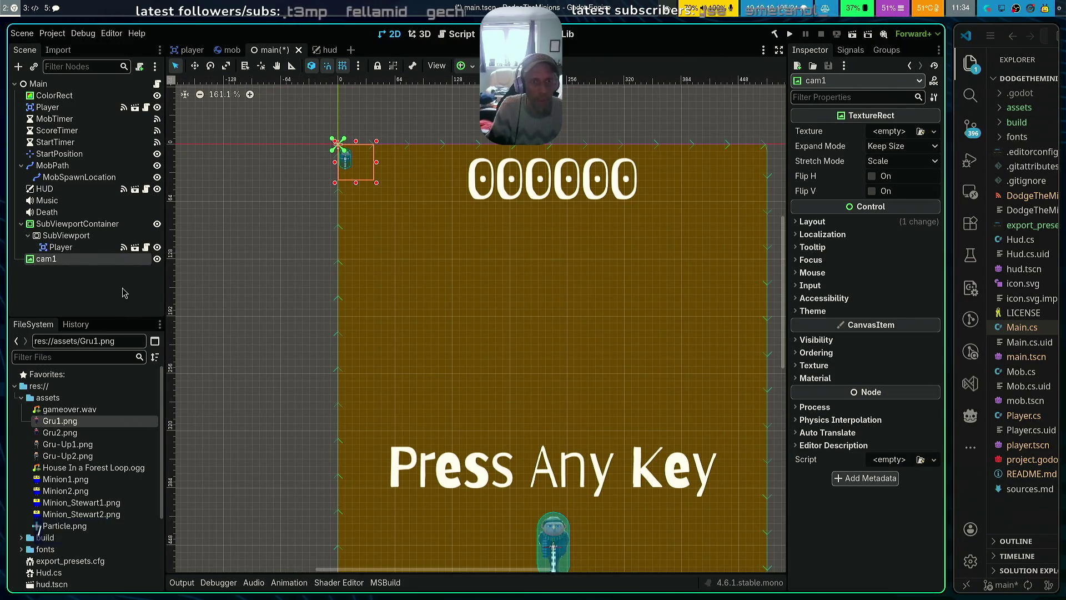
{"action": "key", "text": "ctrl+s"}
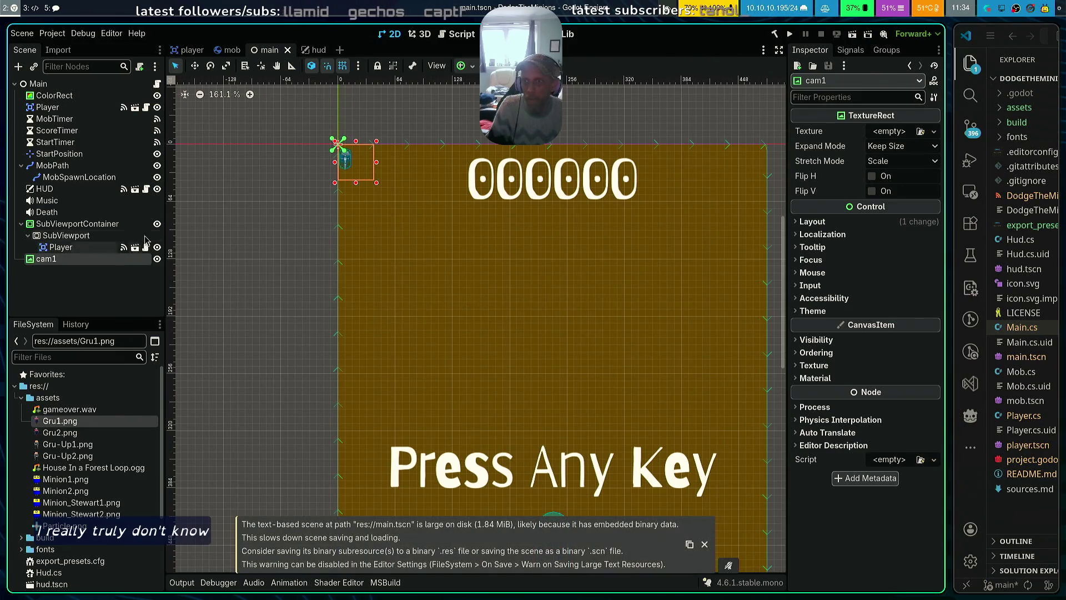
Step: Add an [Export] TextureRect cam1 { get; set; } property below viewPort in Main.cs
{"action": "key", "text": "super+Right"}
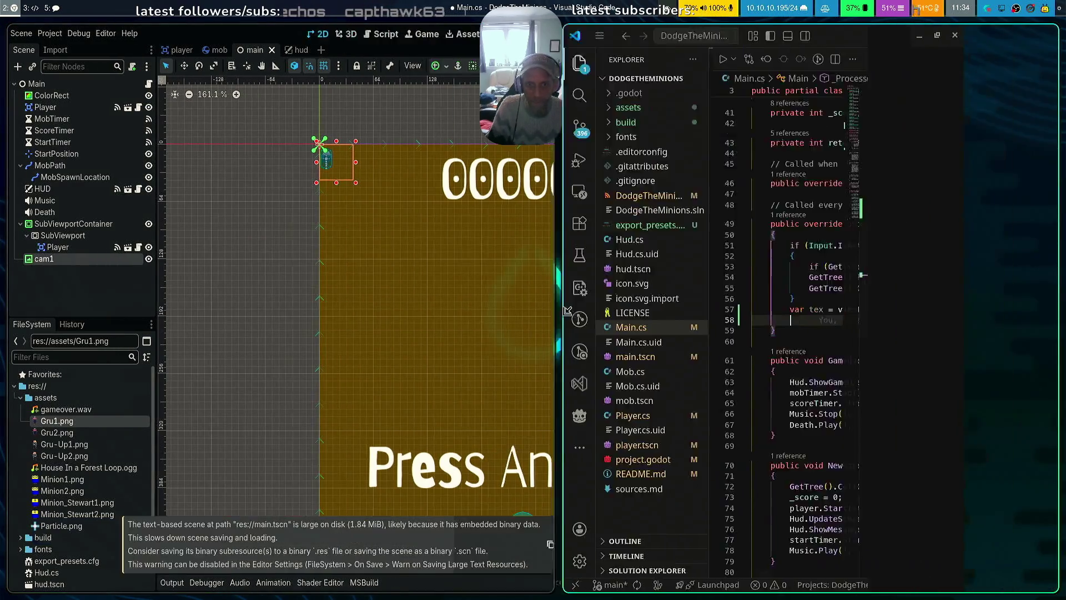
{"action": "scroll", "coordinate": [625, 236], "scroll_direction": "up", "scroll_amount": 7}
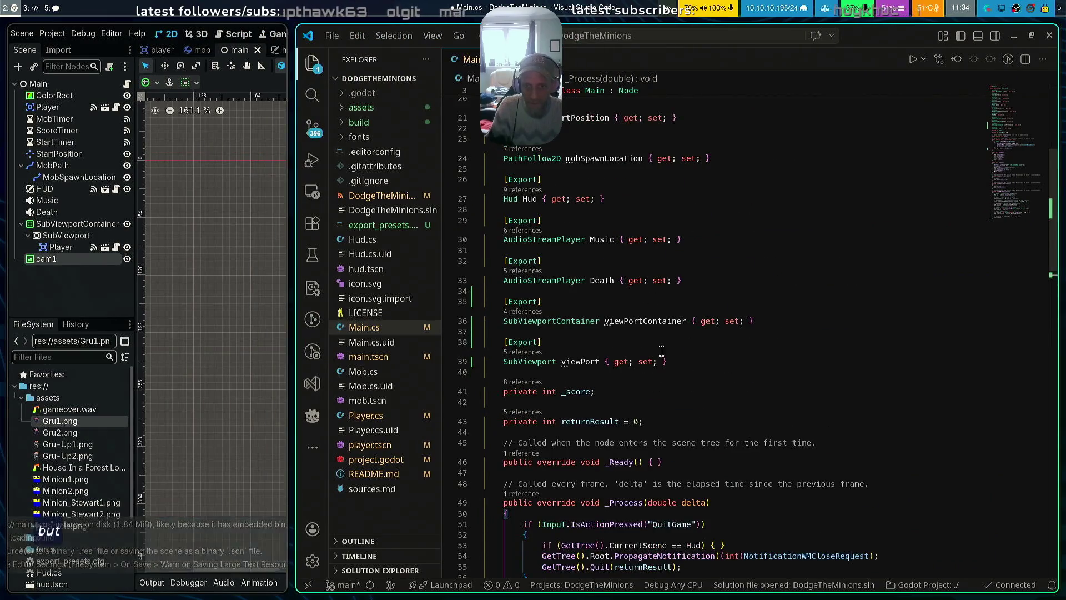
{"action": "left_click", "coordinate": [675, 361]}
{"action": "key", "text": "Return"}
{"action": "key", "text": "Return"}
{"action": "type", "text": "[Export"}
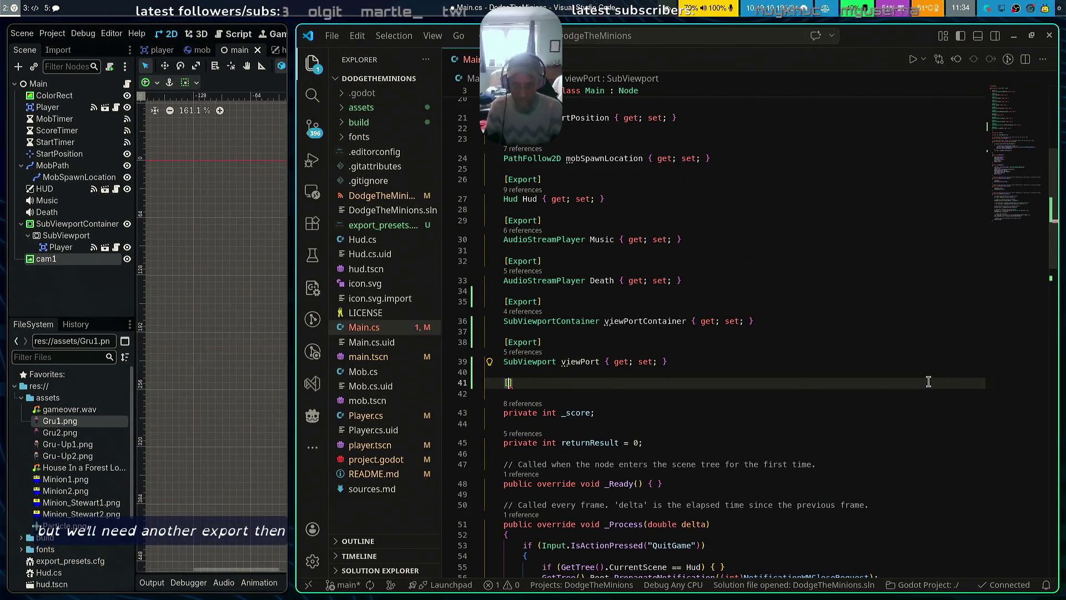
{"action": "type", "text": "]"}
{"action": "key", "text": "Return"}
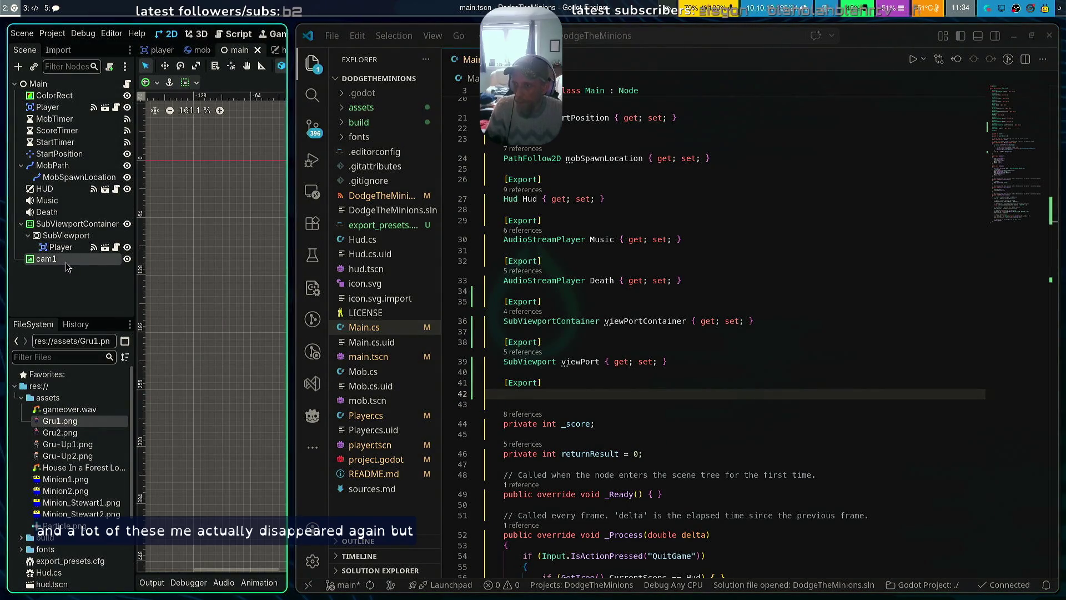
{"action": "key", "text": "alt+Tab"}
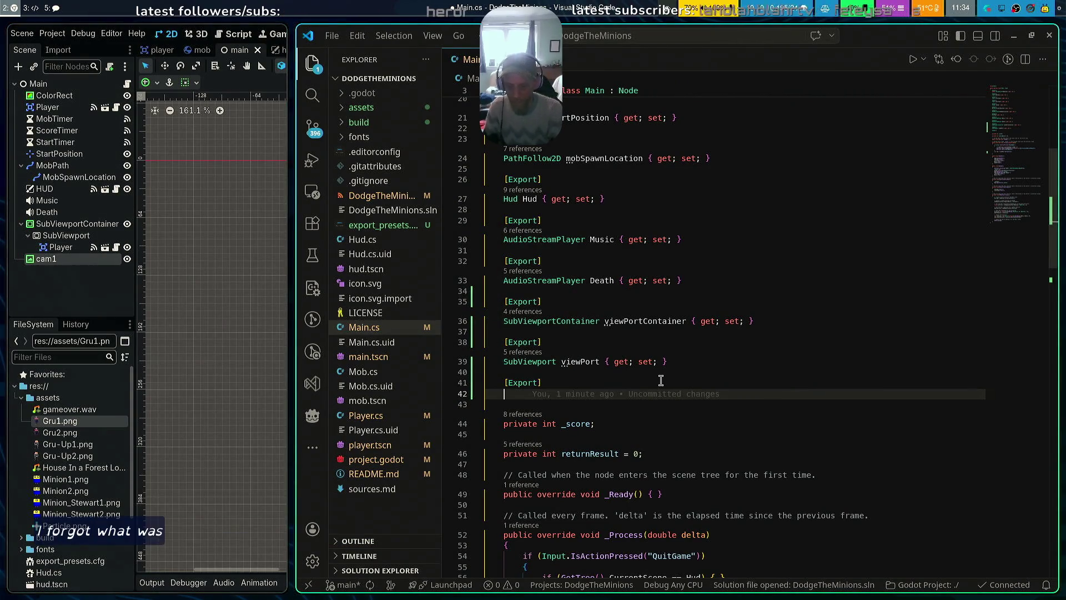
{"action": "type", "text": "TextureRect"}
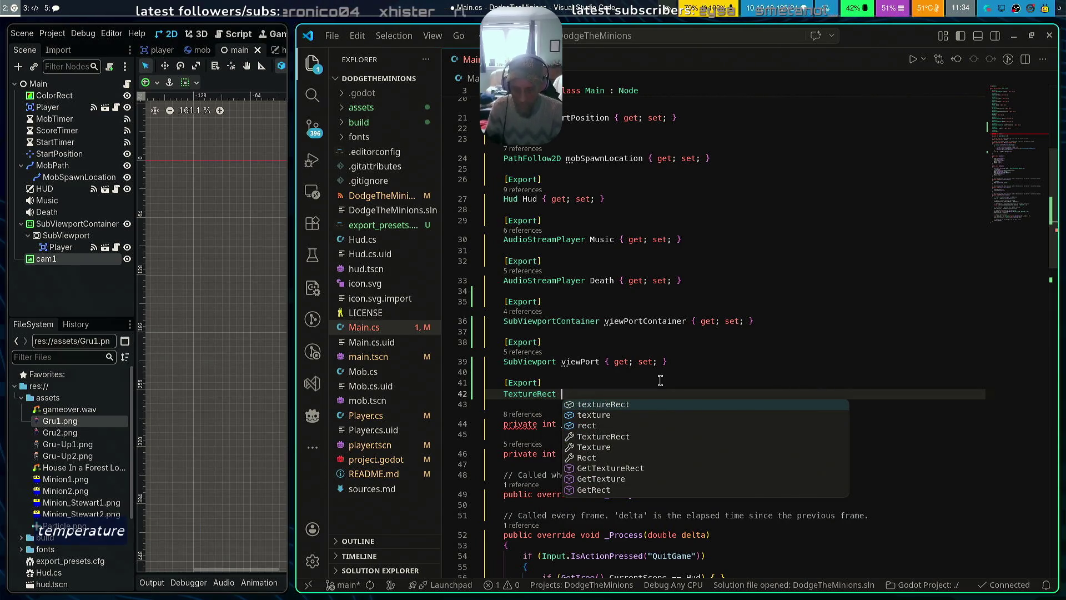
{"action": "type", "text": " cam1"}
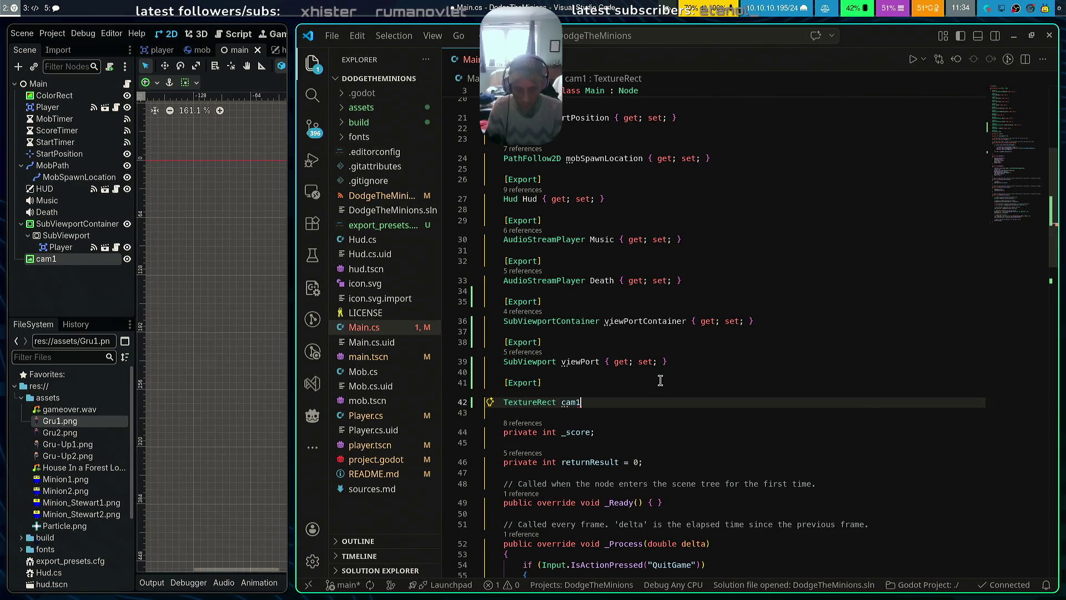
{"action": "type", "text": " { get"}
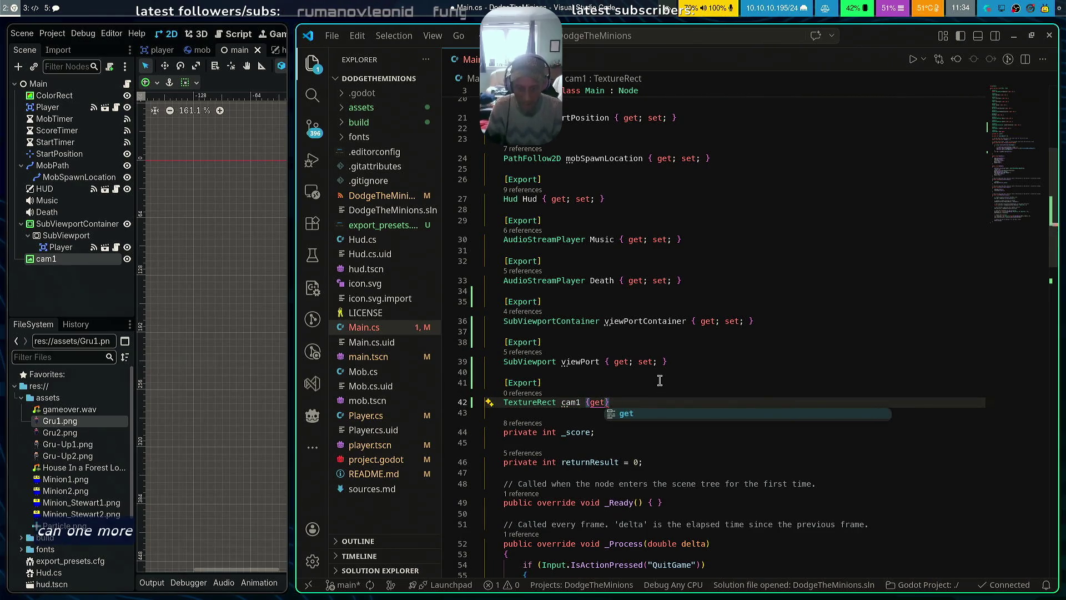
{"action": "type", "text": "; set;"}
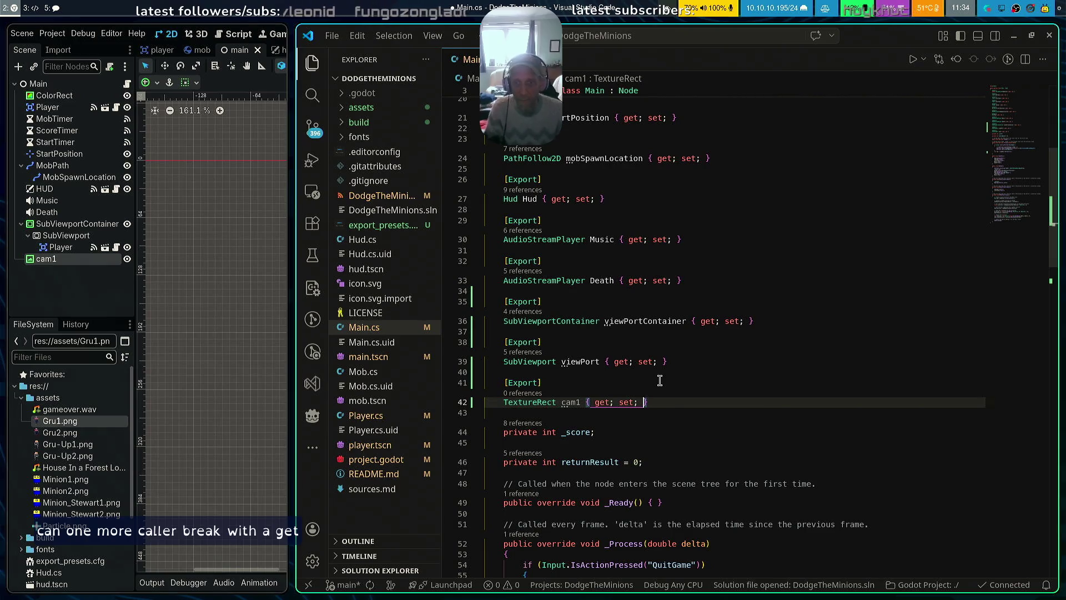
Step: Add cam1.Texture = tex; at the end of _Process
{"action": "scroll", "coordinate": [660, 380], "scroll_direction": "down", "scroll_amount": 20}
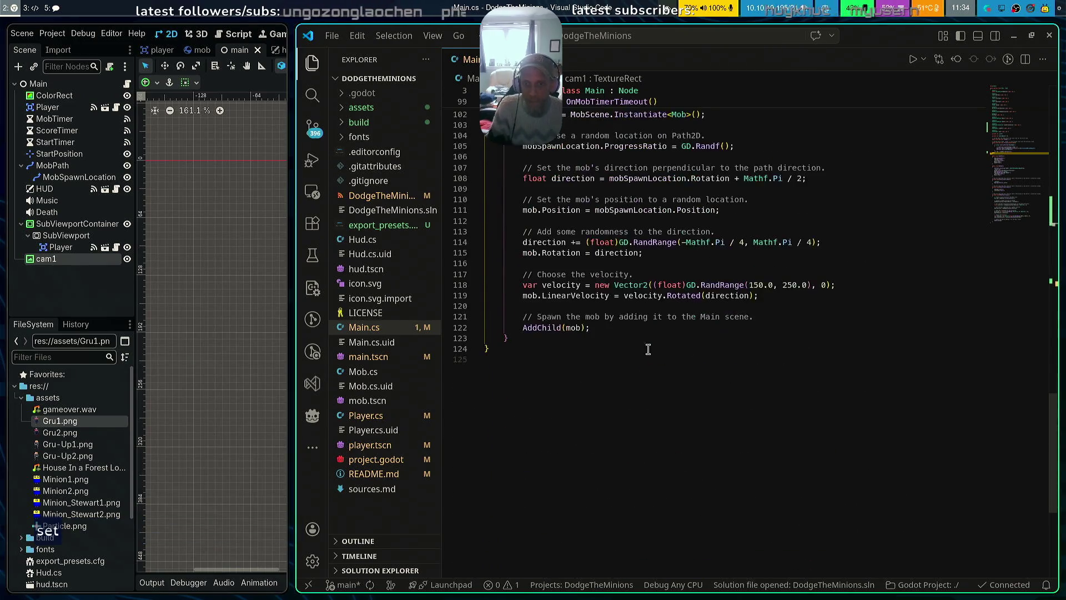
{"action": "scroll", "coordinate": [648, 349], "scroll_direction": "up", "scroll_amount": 15}
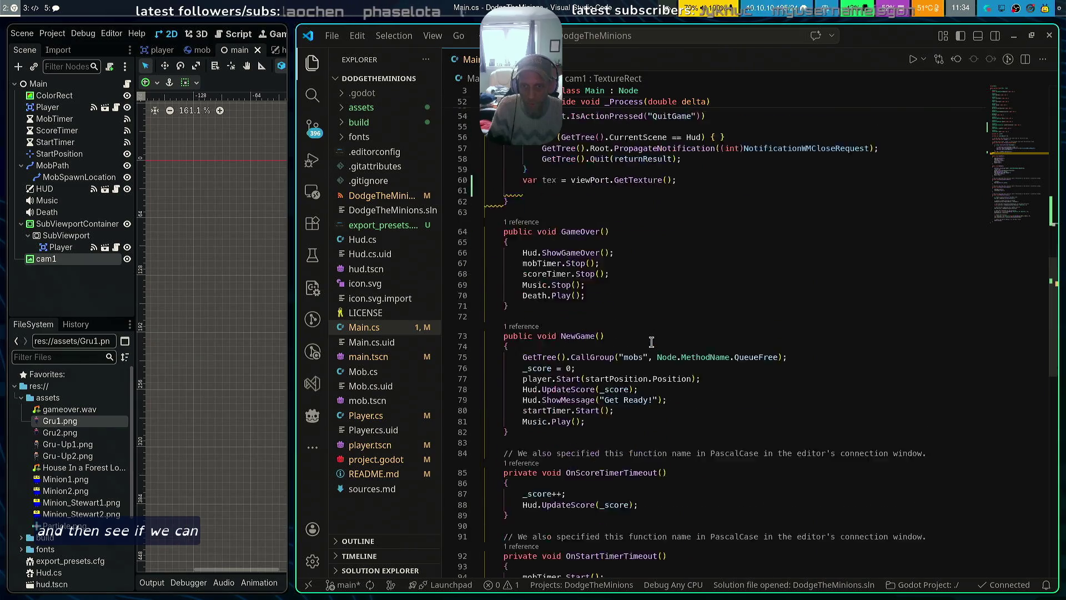
{"action": "scroll", "coordinate": [651, 342], "scroll_direction": "up", "scroll_amount": 3}
{"action": "type", "text": "cam1.Texture = tex;"}
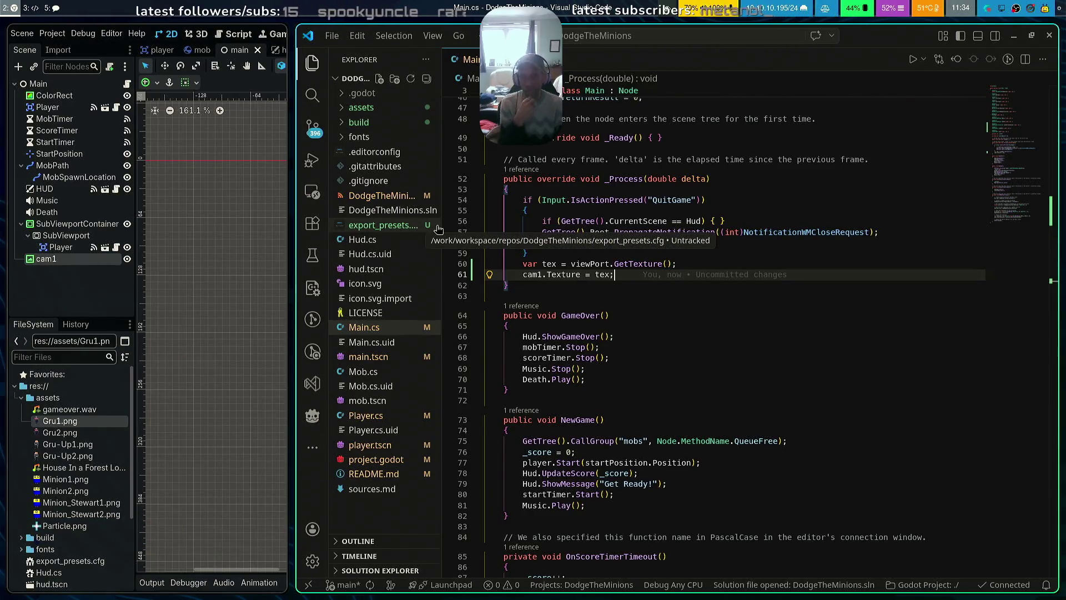
{"action": "mouse_move", "coordinate": [561, 201]}
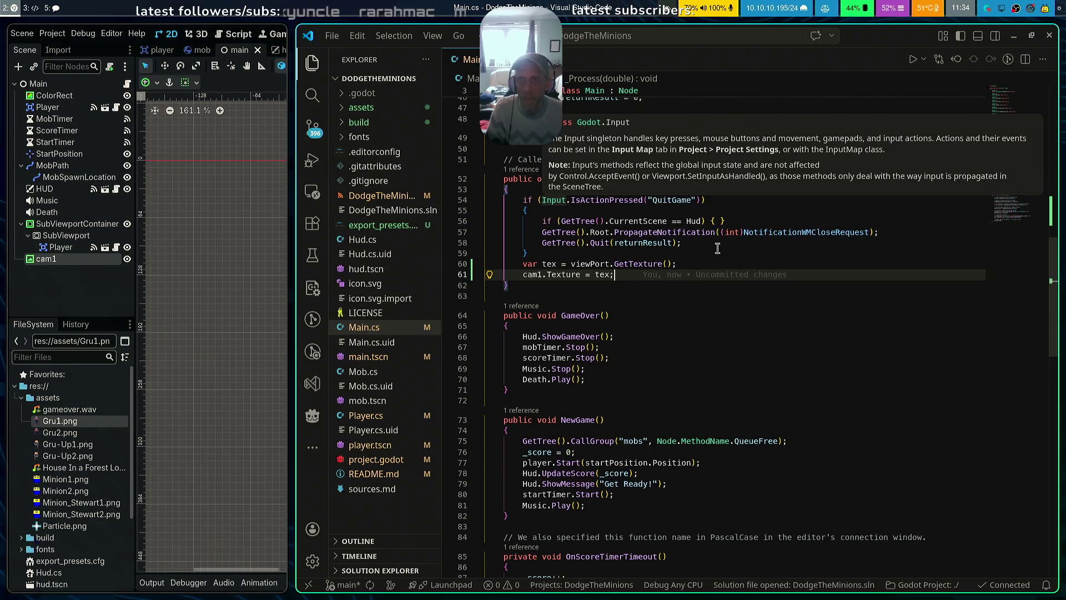
{"action": "key", "text": "super+ctrl+Right"}
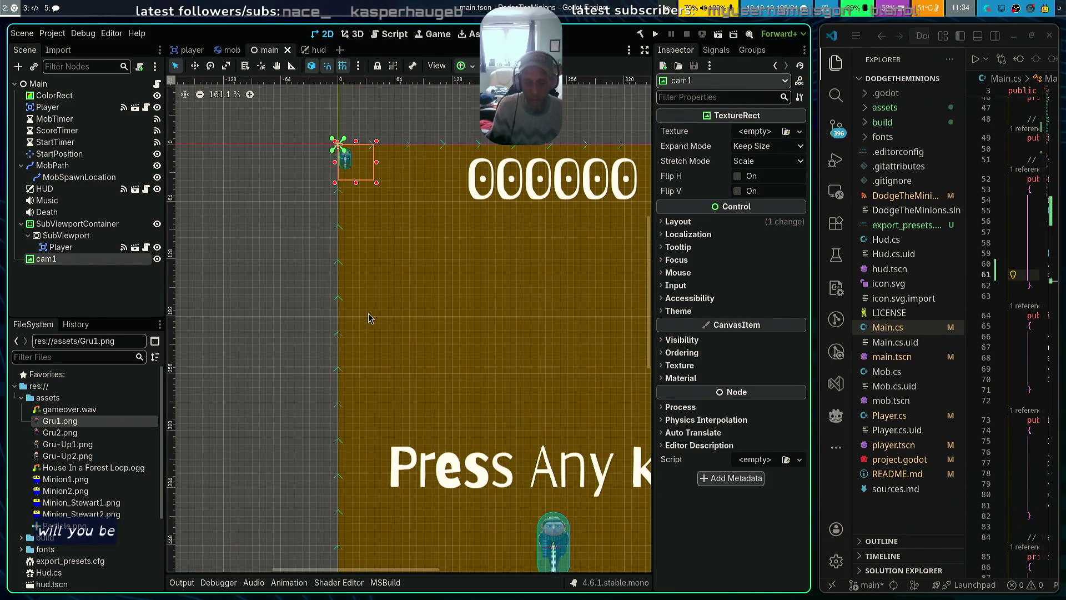
Step: Build the .NET project, run the game, and start a new round
{"action": "left_click", "coordinate": [642, 35]}
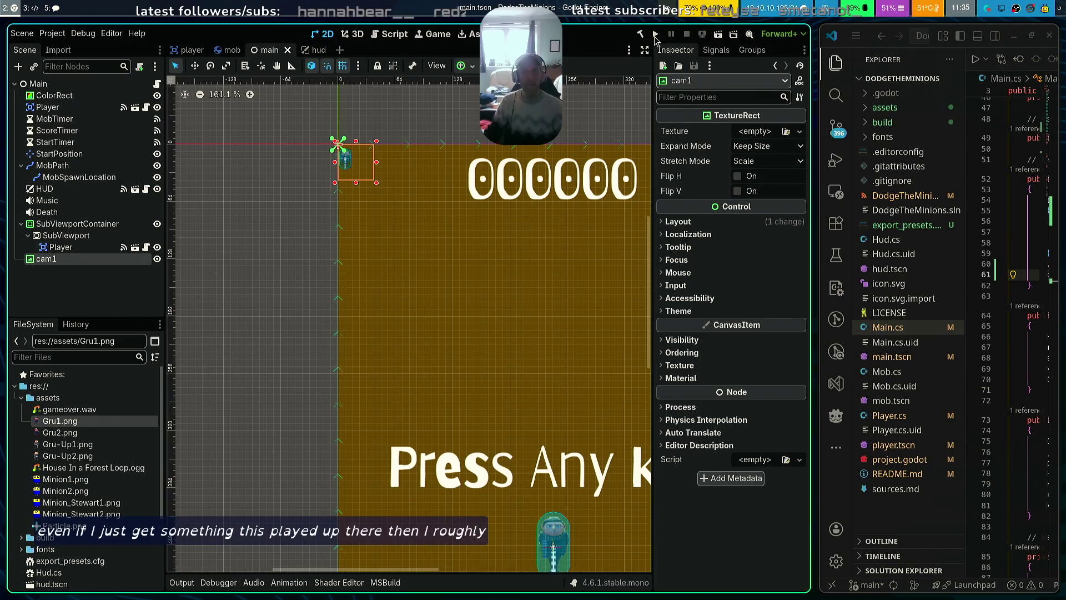
{"action": "left_click", "coordinate": [655, 35]}
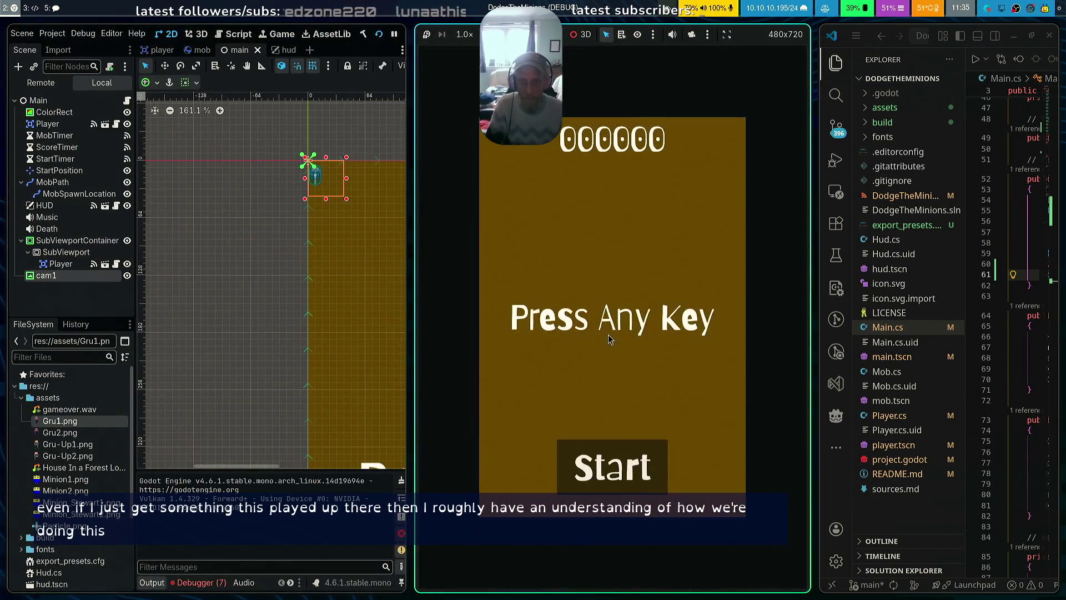
{"action": "left_click", "coordinate": [615, 444]}
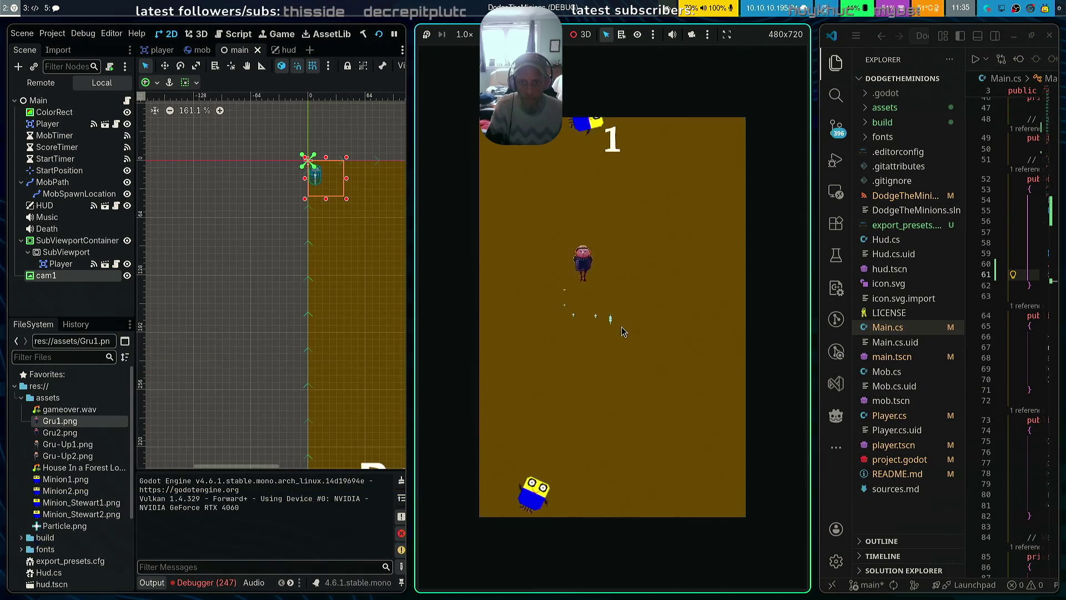
Step: Dodge minions with the arrow keys until game over, then close the game with F8
{"action": "key", "text": "Left"}
{"action": "key", "text": "Right"}
{"action": "key", "text": "Up"}
{"action": "key", "text": "Up"}
{"action": "key", "text": "Right"}
{"action": "key", "text": "Down"}
{"action": "key", "text": "Left"}
{"action": "key", "text": "Up"}
{"action": "key", "text": "Down"}
{"action": "key", "text": "Left"}
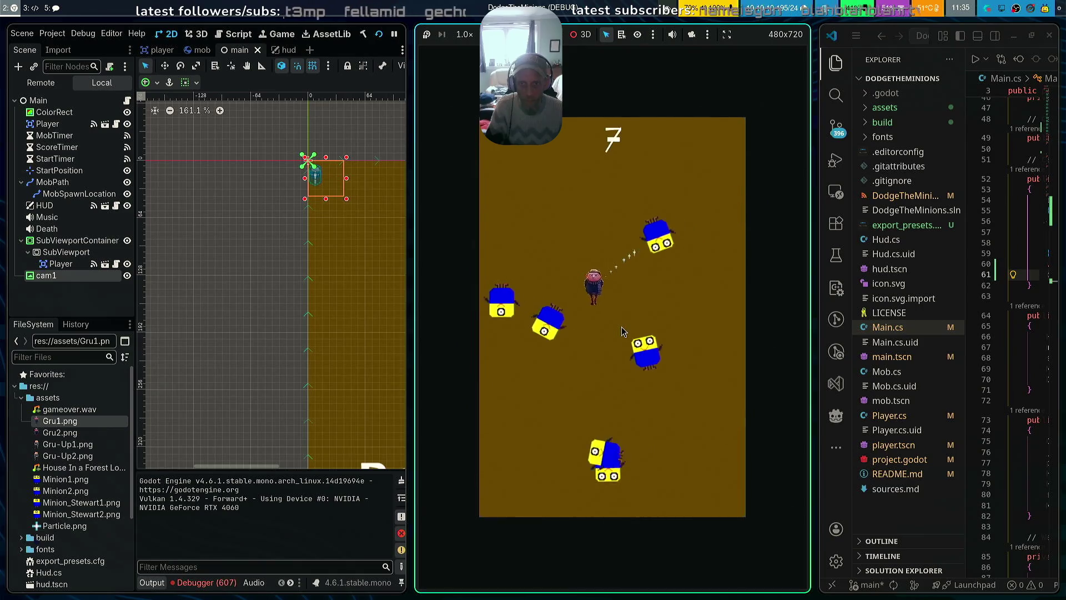
{"action": "key", "text": "F8"}
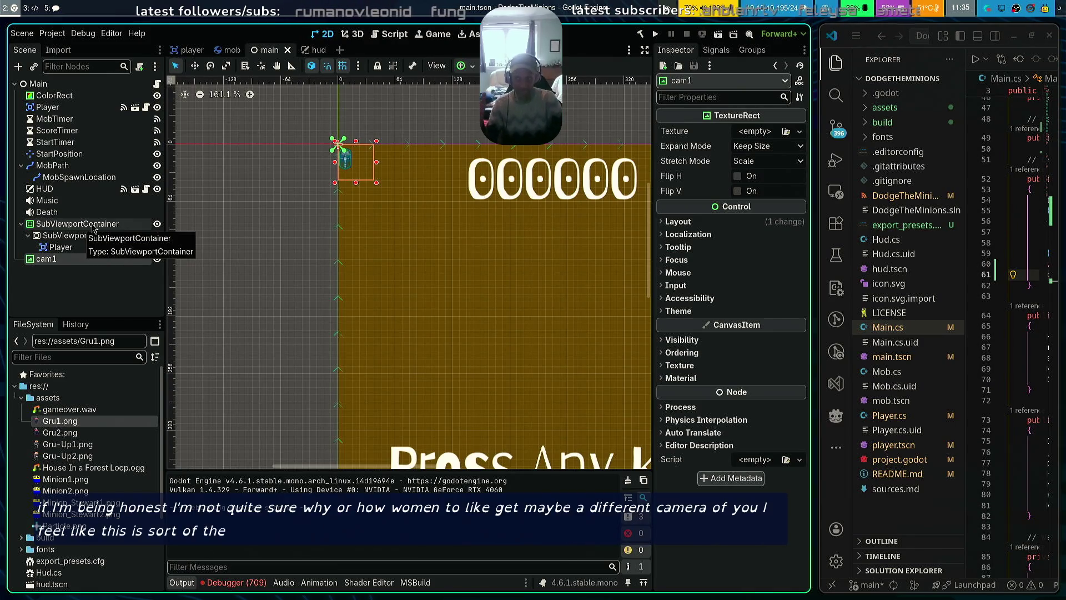
Step: Delete the SubViewportContainer node along with its children
{"action": "left_click", "coordinate": [95, 224]}
{"action": "key", "text": "Delete"}
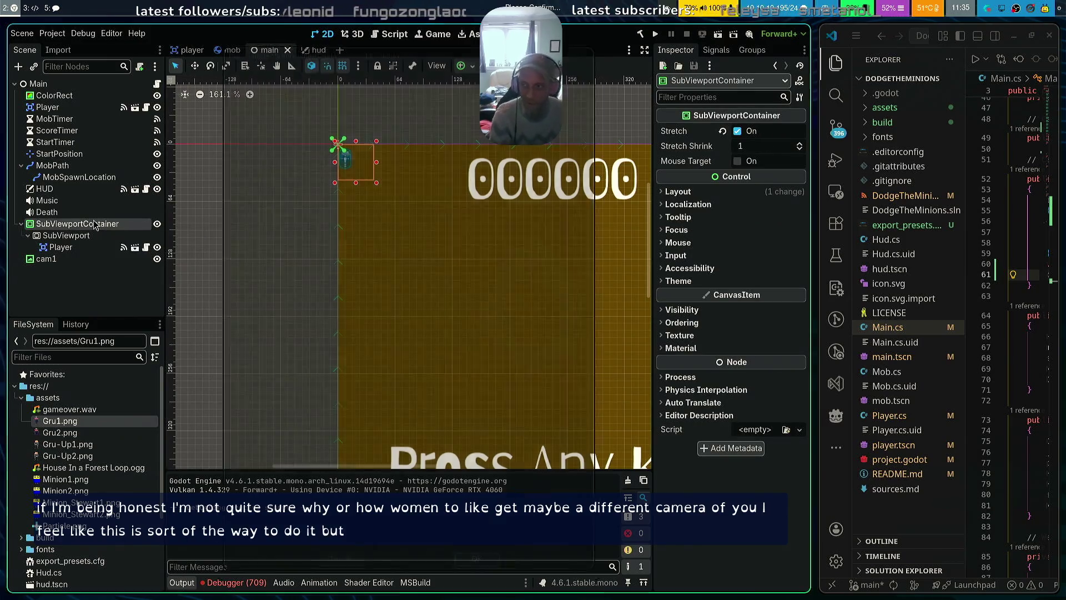
{"action": "left_click", "coordinate": [483, 584]}
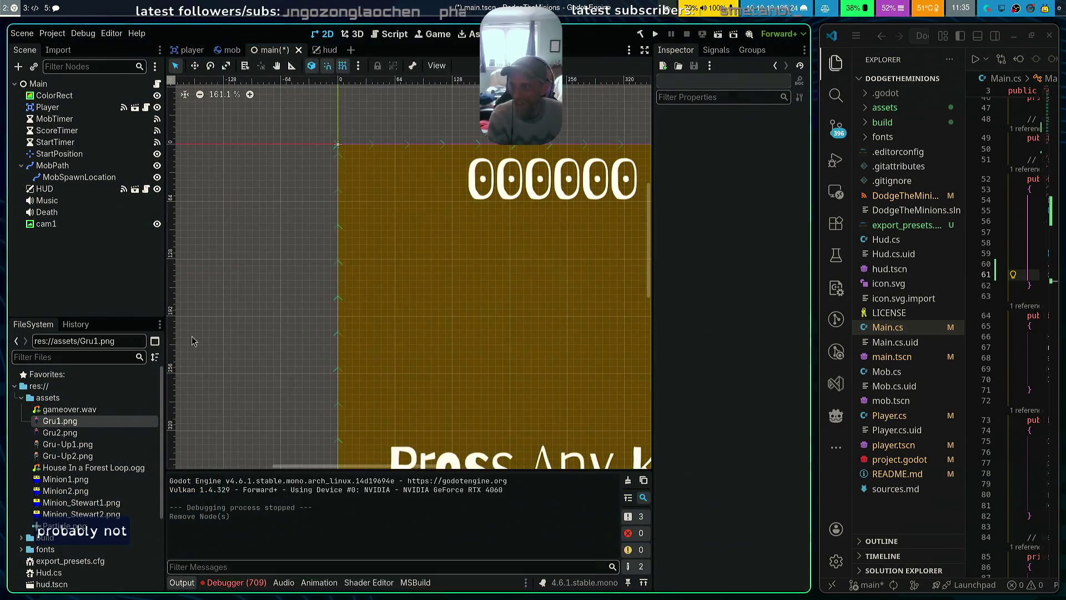
Step: Delete the cam1 node, then select Main to check its properties
{"action": "left_click", "coordinate": [56, 224]}
{"action": "left_click", "coordinate": [56, 224]}
{"action": "key", "text": "Escape"}
{"action": "key", "text": "Delete"}
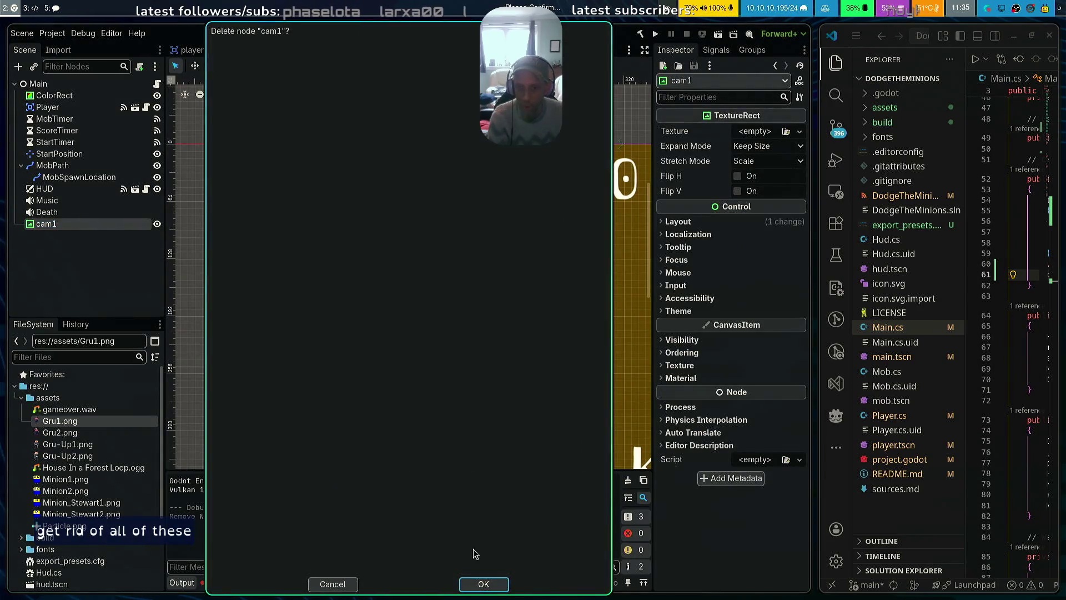
{"action": "left_click", "coordinate": [483, 583]}
{"action": "left_click", "coordinate": [38, 83]}
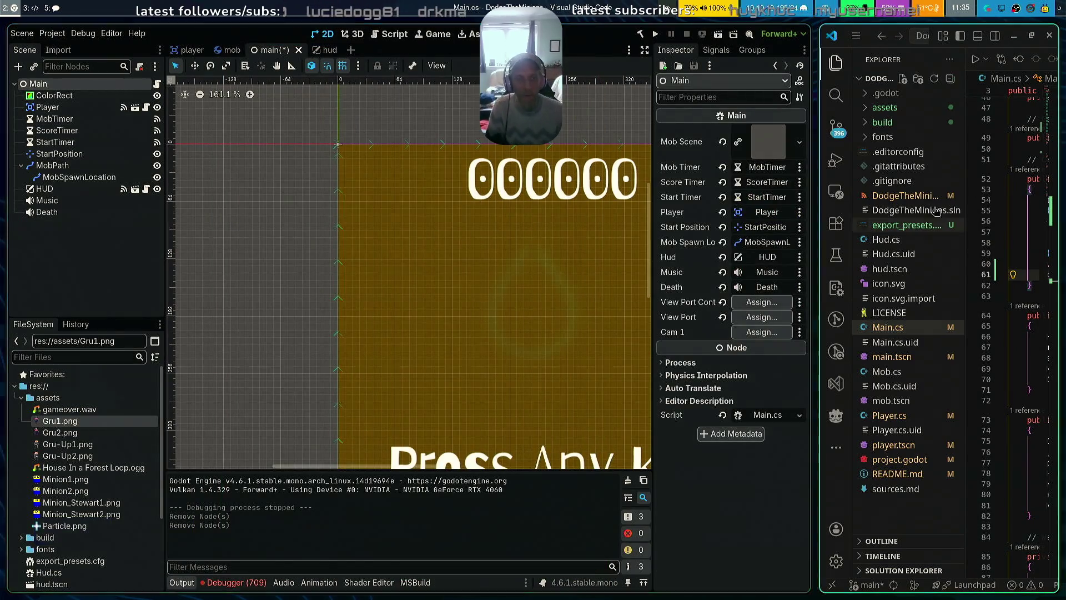
{"action": "key", "text": "super+f"}
{"action": "scroll", "coordinate": [528, 256], "scroll_direction": "up", "scroll_amount": 7}
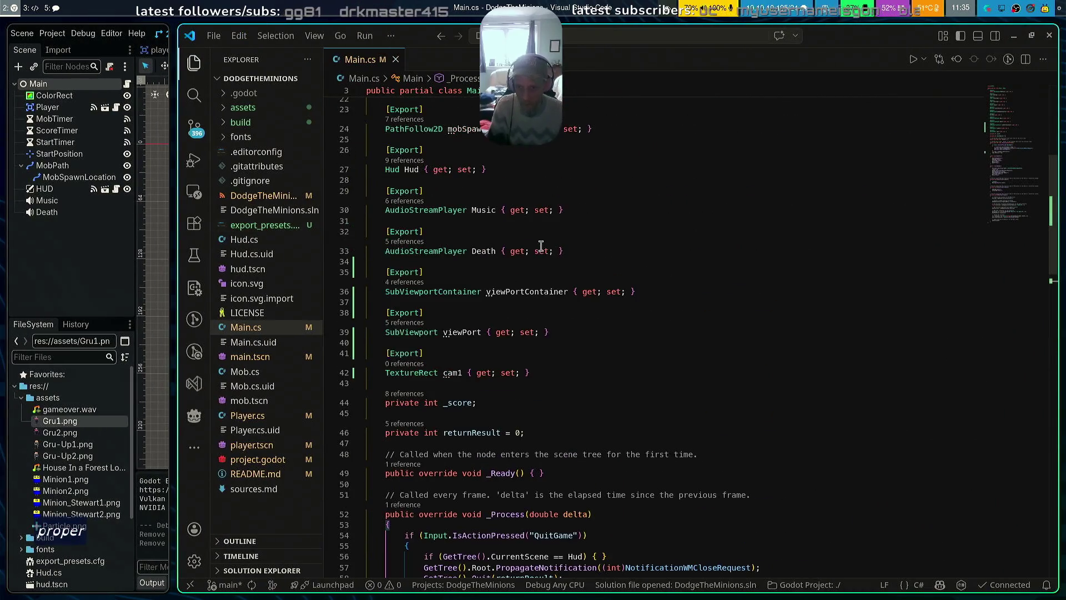
Step: Delete the three exported viewport and cam1 properties from Main.cs and save
{"action": "mouse_move", "coordinate": [541, 372]}
{"action": "left_mouse_down"}
{"action": "mouse_move", "coordinate": [383, 325]}
{"action": "mouse_move", "coordinate": [383, 277]}
{"action": "left_mouse_up"}
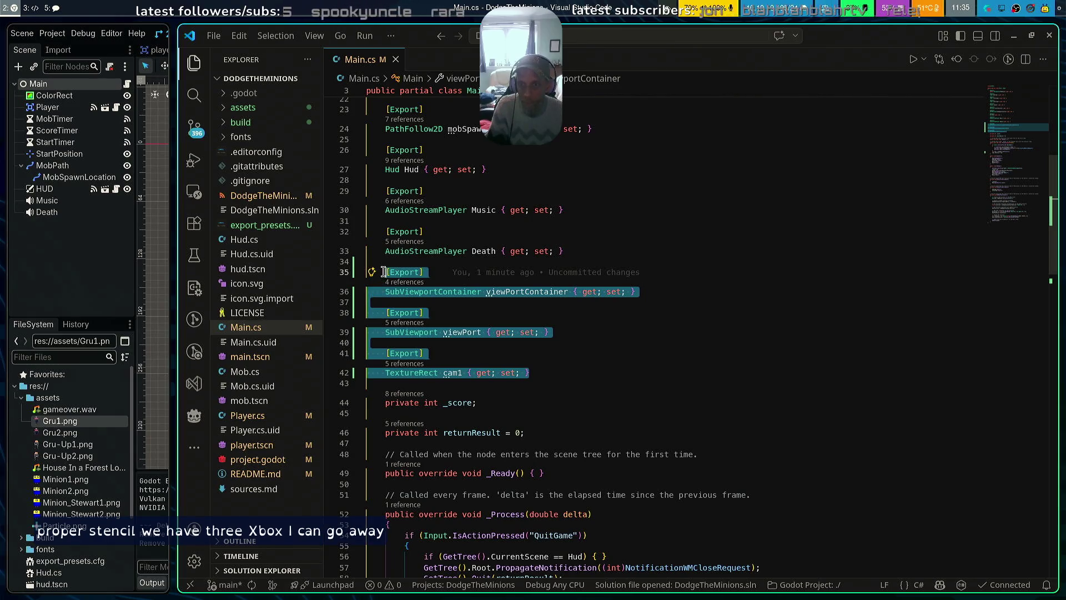
{"action": "key", "text": "ctrl+c"}
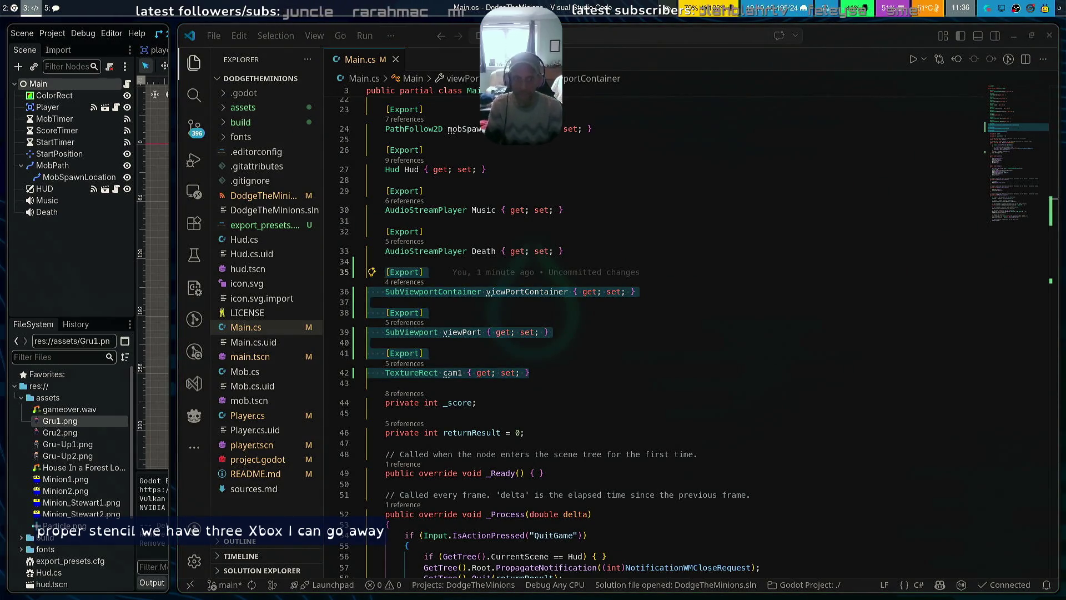
{"action": "key", "text": "BackSpace"}
{"action": "key", "text": "BackSpace"}
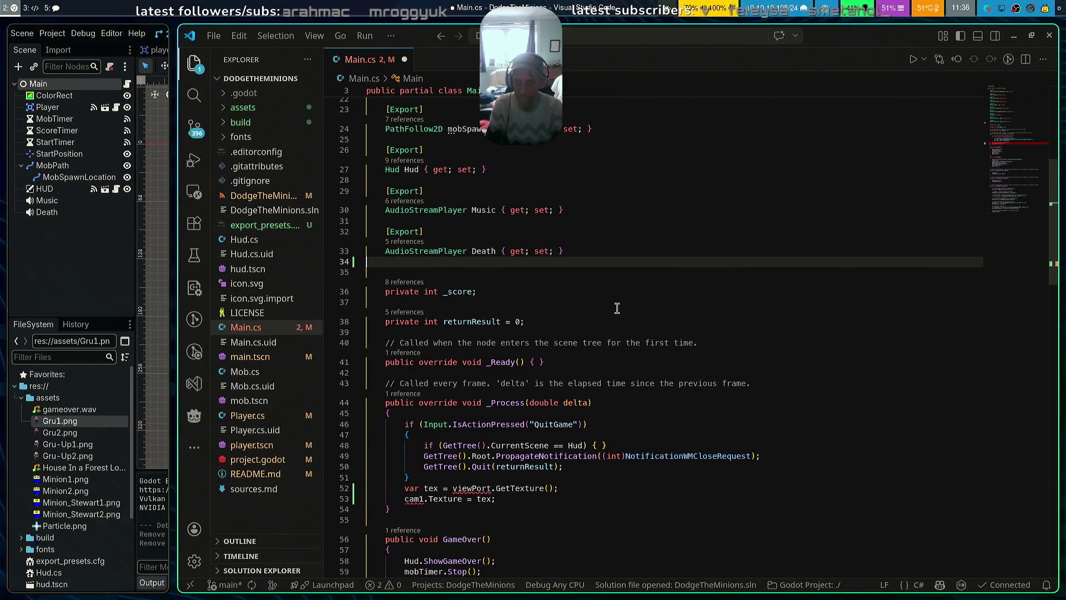
{"action": "key", "text": "ctrl+s"}
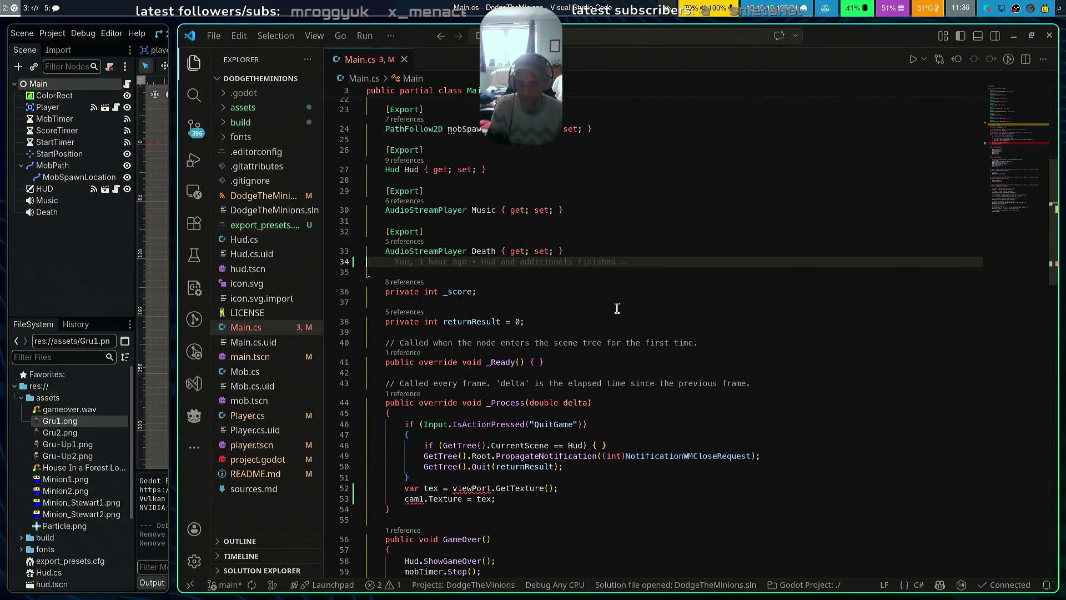
Step: Remove the viewPort.GetTexture and cam1.Texture lines from _Process
{"action": "scroll", "coordinate": [616, 308], "scroll_direction": "down", "scroll_amount": 10}
{"action": "scroll", "coordinate": [615, 309], "scroll_direction": "up", "scroll_amount": 4}
{"action": "left_click", "coordinate": [468, 292]}
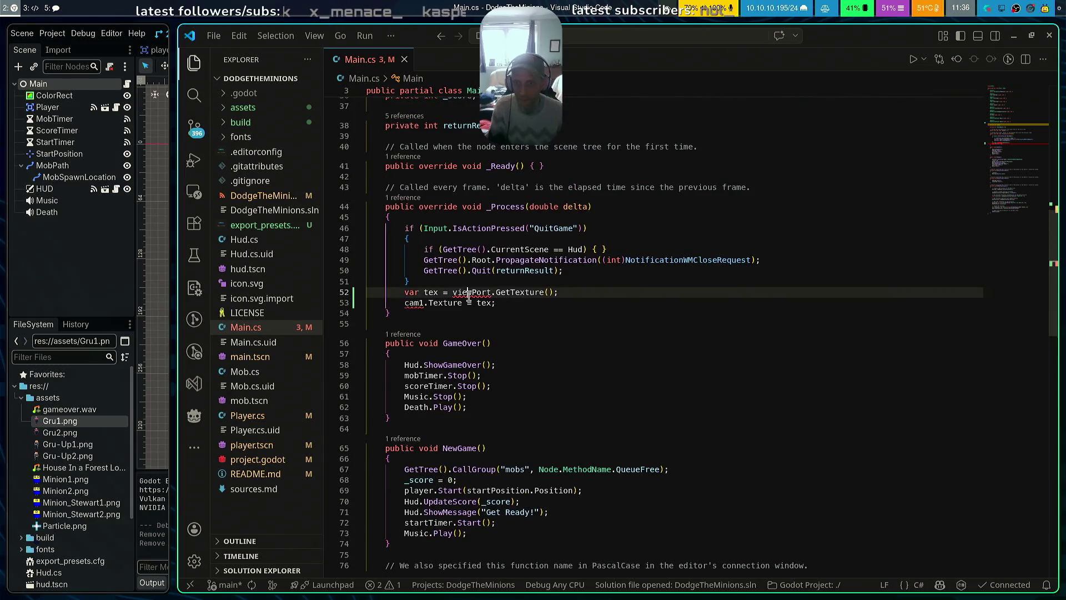
{"action": "key", "text": "ctrl+shift+k"}
{"action": "key", "text": "ctrl+shift+k"}
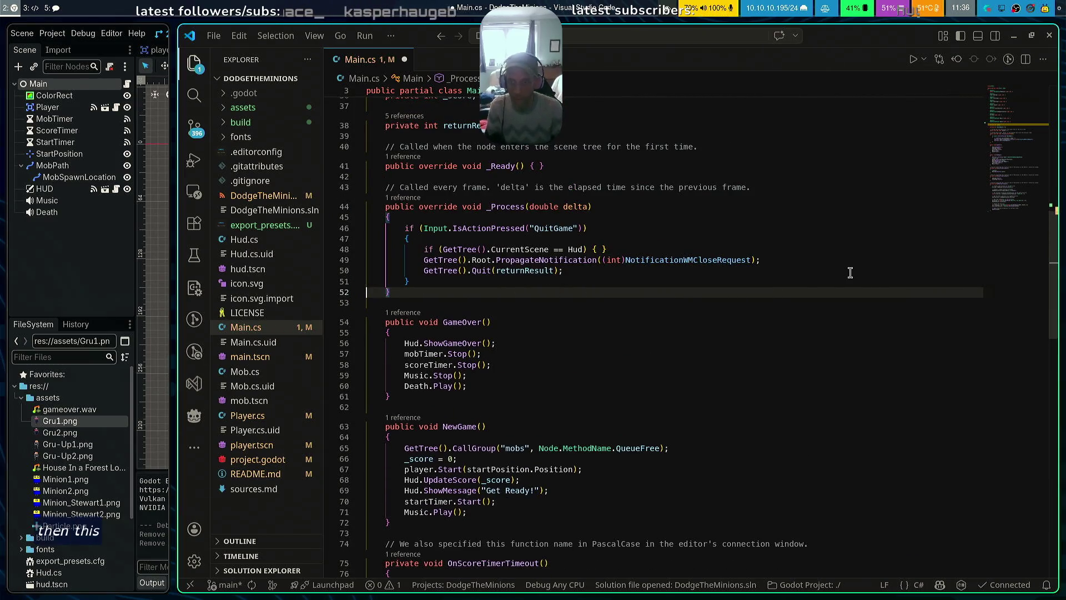
{"action": "scroll", "coordinate": [740, 402], "scroll_direction": "down", "scroll_amount": 15}
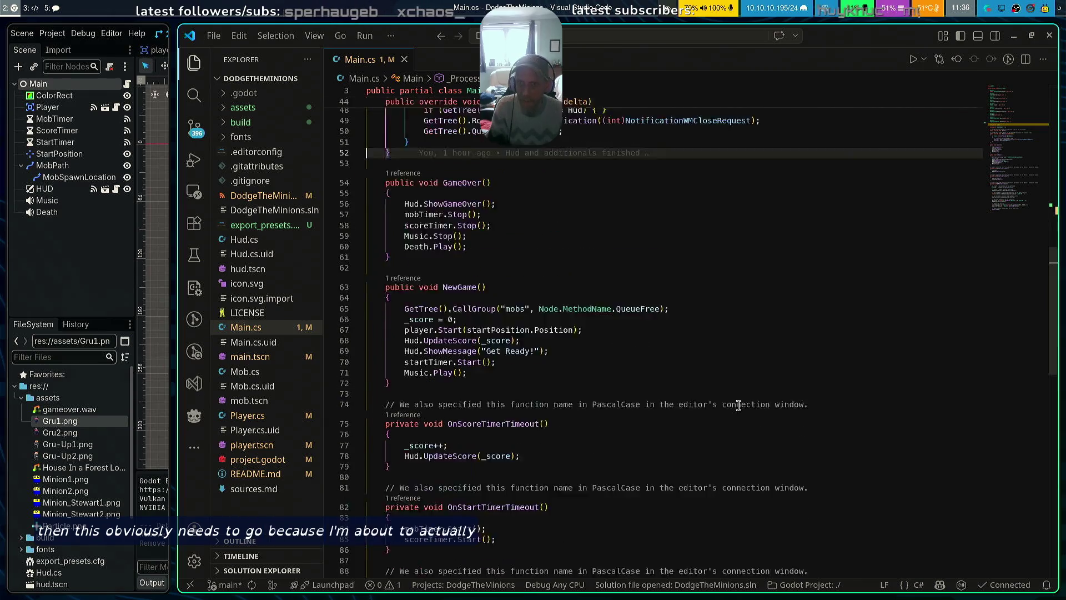
{"action": "scroll", "coordinate": [739, 402], "scroll_direction": "up", "scroll_amount": 15}
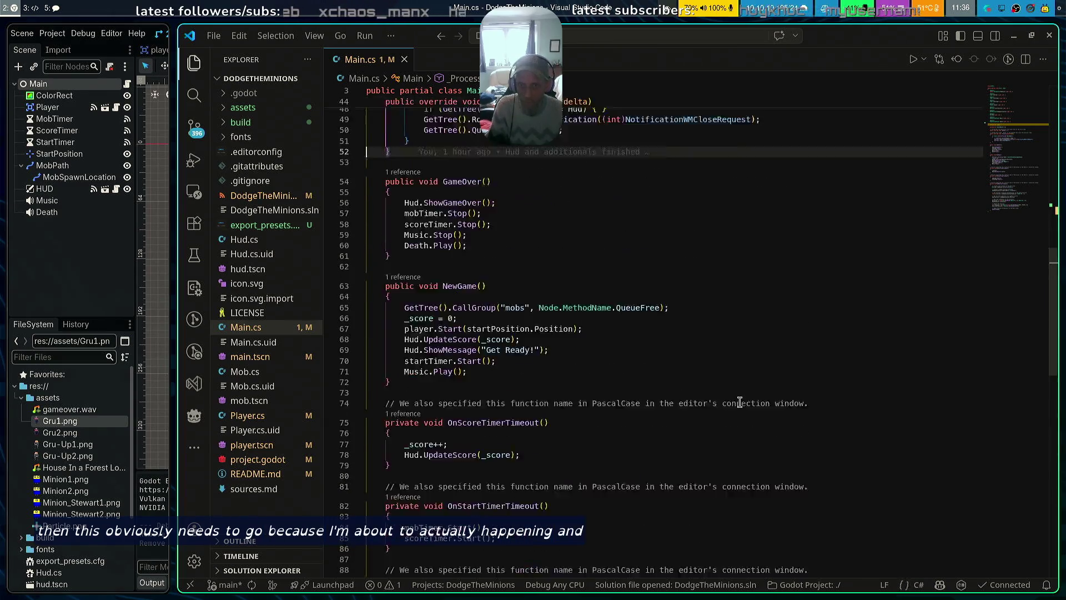
{"action": "scroll", "coordinate": [739, 395], "scroll_direction": "up", "scroll_amount": 12}
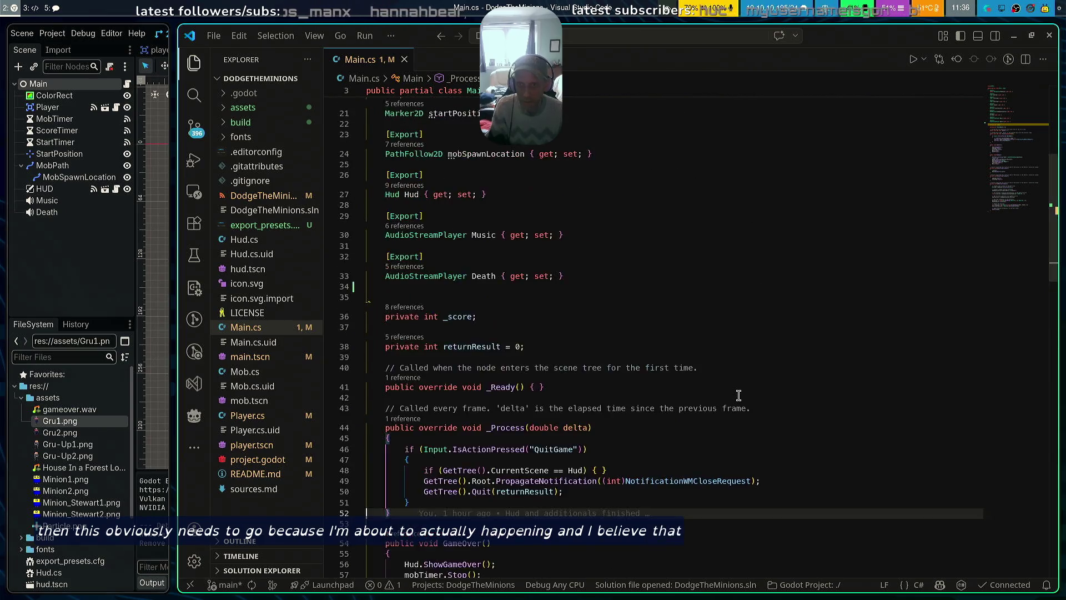
{"action": "key", "text": "super+Left"}
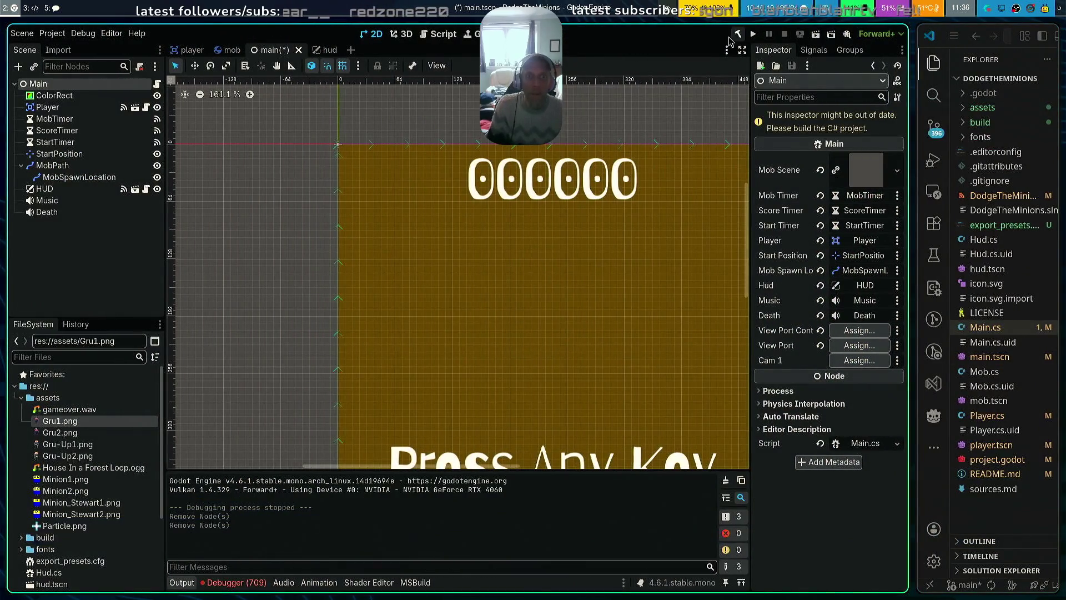
Step: Rebuild the C# project, launch the game, and start a new round
{"action": "left_click", "coordinate": [738, 34]}
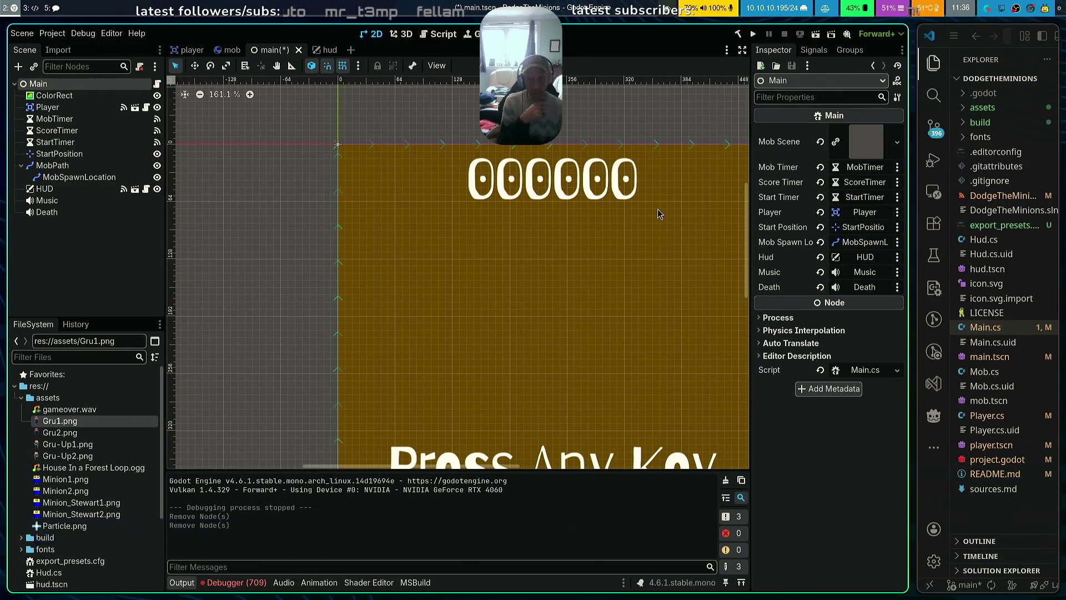
{"action": "left_click", "coordinate": [739, 34]}
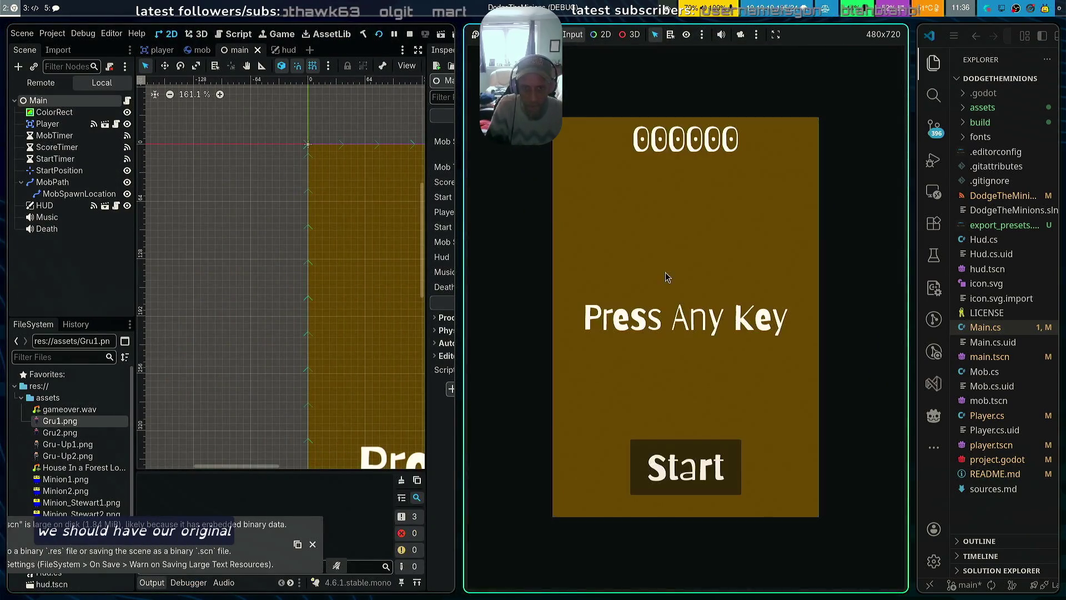
{"action": "left_click", "coordinate": [687, 468]}
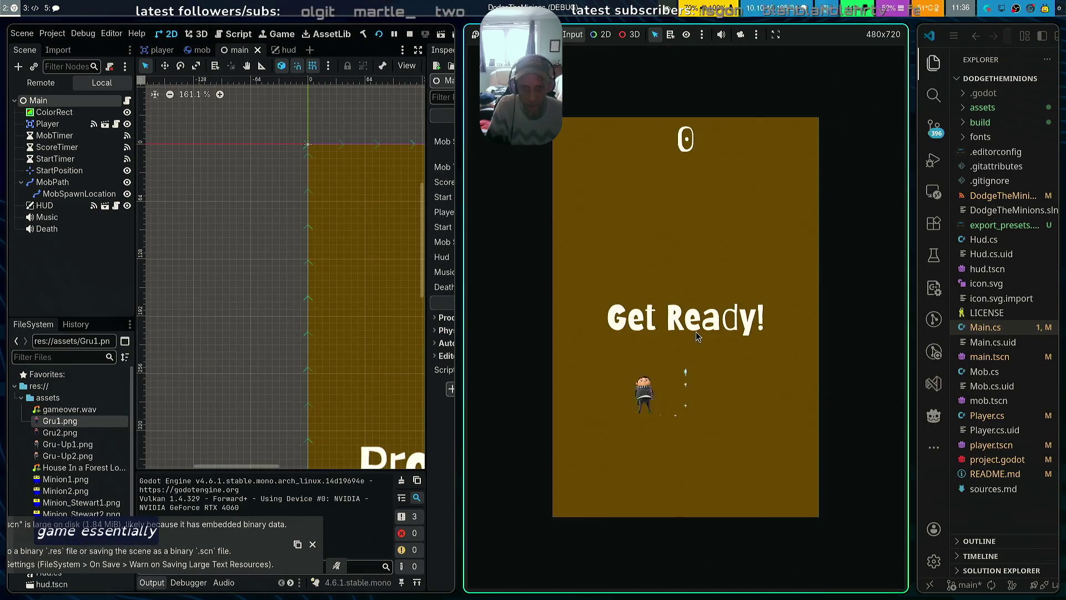
Step: Dodge minions with the arrow keys, then stop the running game with Escape
{"action": "key", "text": "Up"}
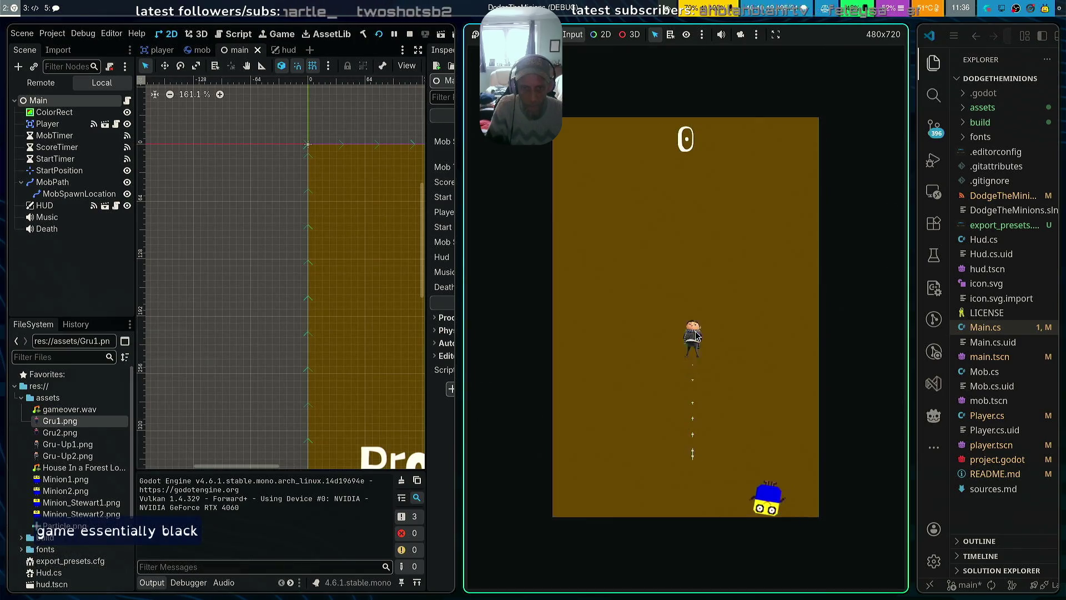
{"action": "key", "text": "Down"}
{"action": "key", "text": "Left"}
{"action": "key", "text": "Right"}
{"action": "key", "text": "Left"}
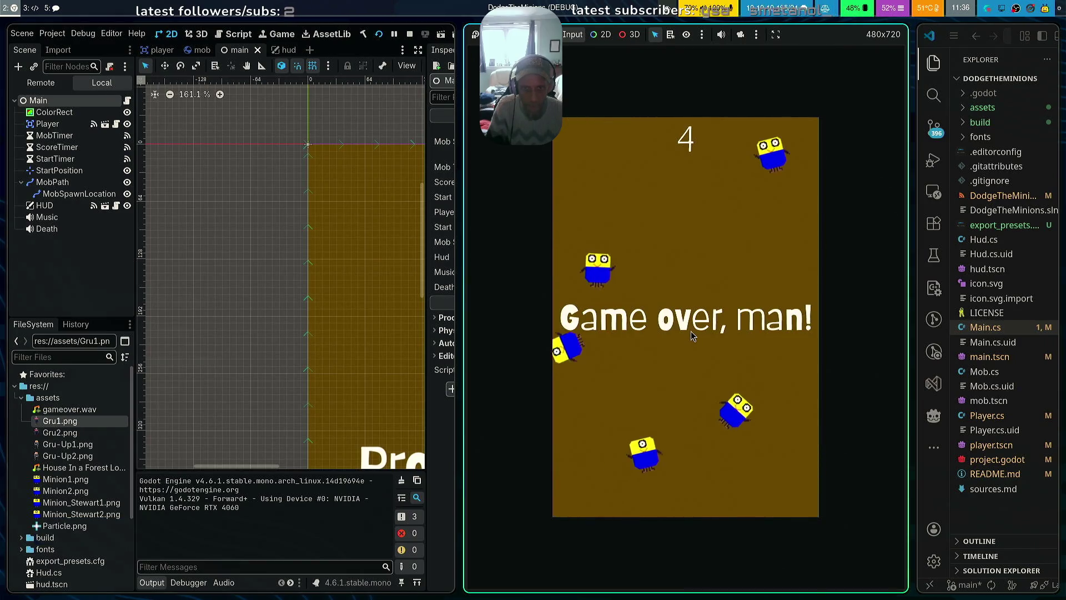
{"action": "key", "text": "Escape"}
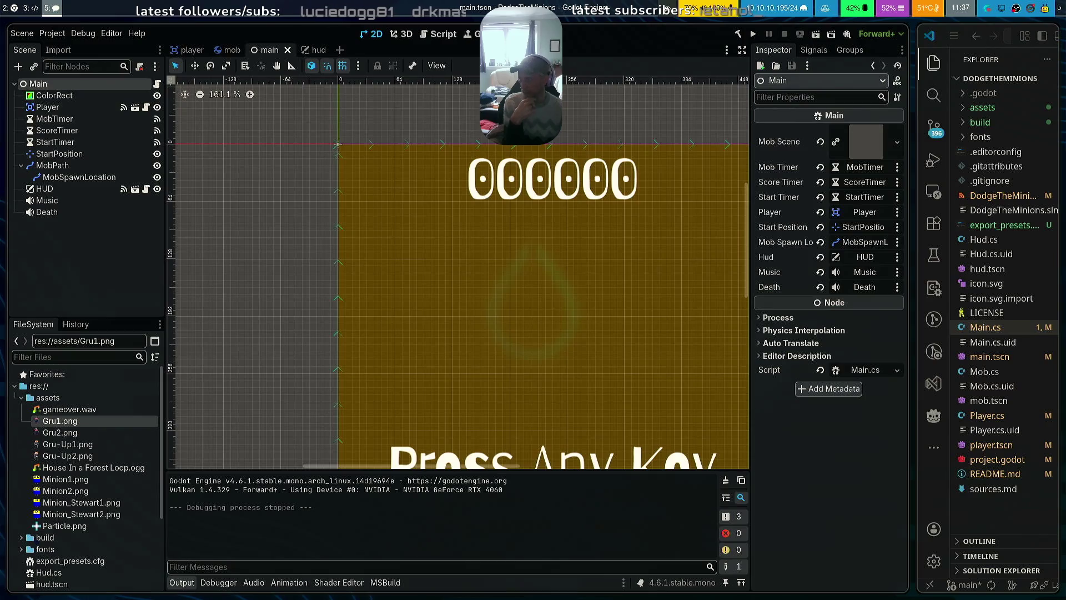
{"action": "key", "text": "alt+Tab"}
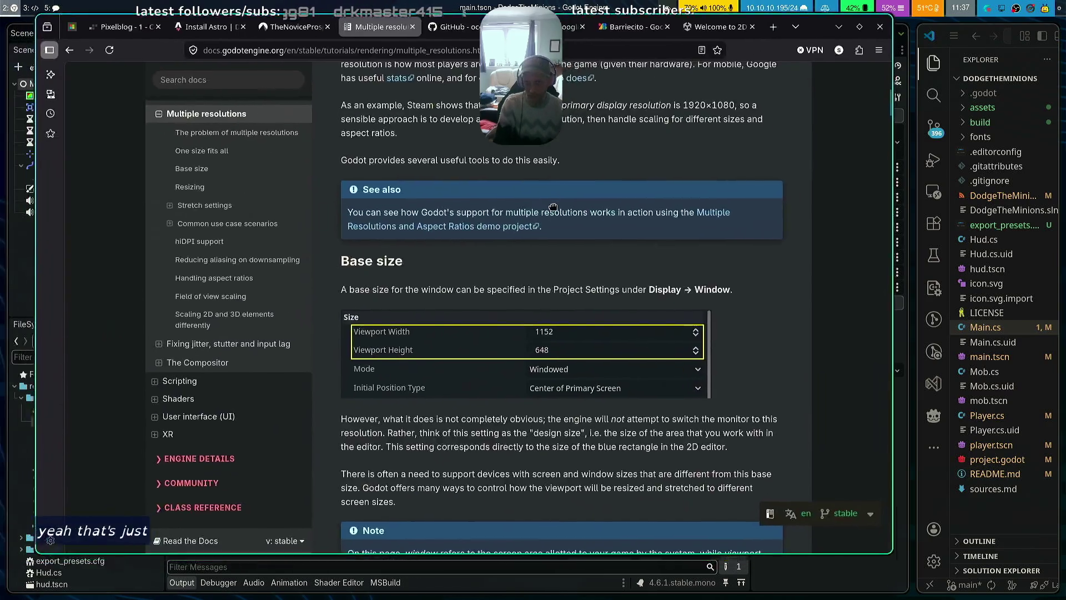
{"action": "left_click_drag", "start_coordinate": [554, 207], "coordinate": [627, 230]}
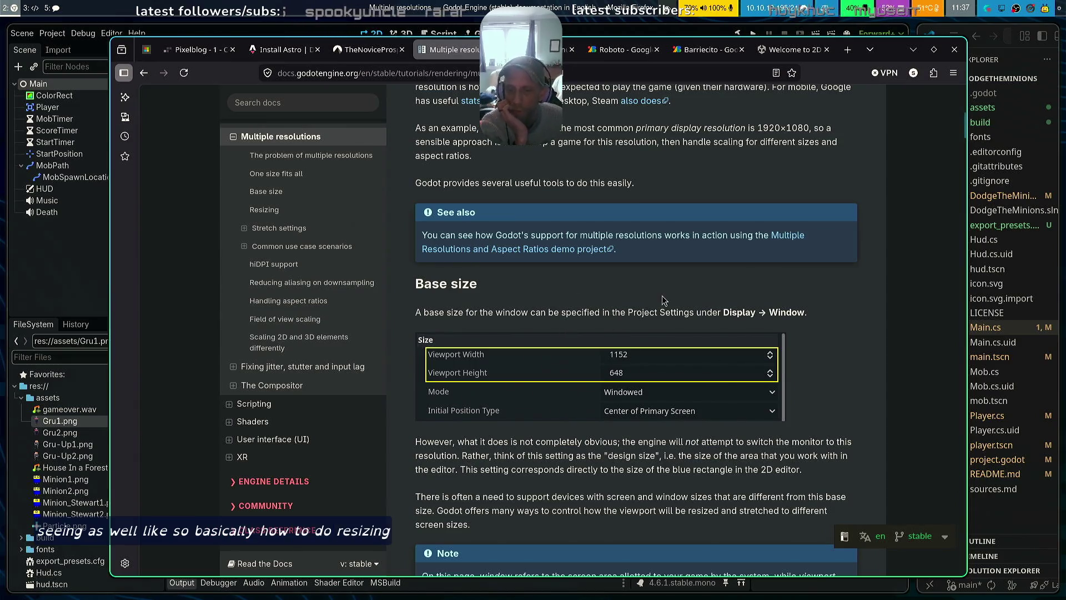
{"action": "scroll", "coordinate": [662, 302], "scroll_direction": "down", "scroll_amount": 4}
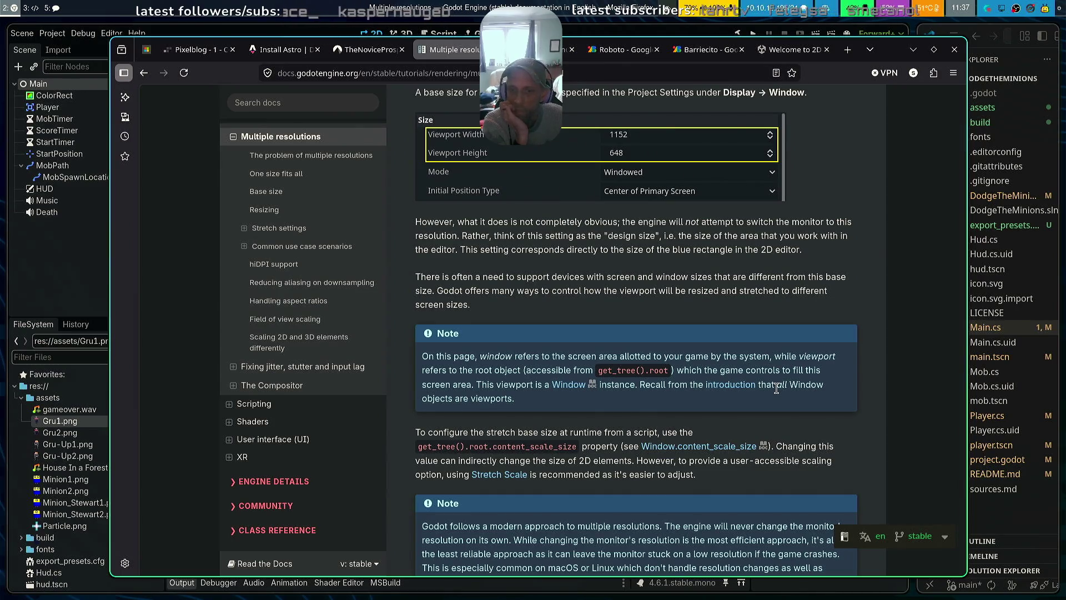
{"action": "scroll", "coordinate": [777, 388], "scroll_direction": "down", "scroll_amount": 4}
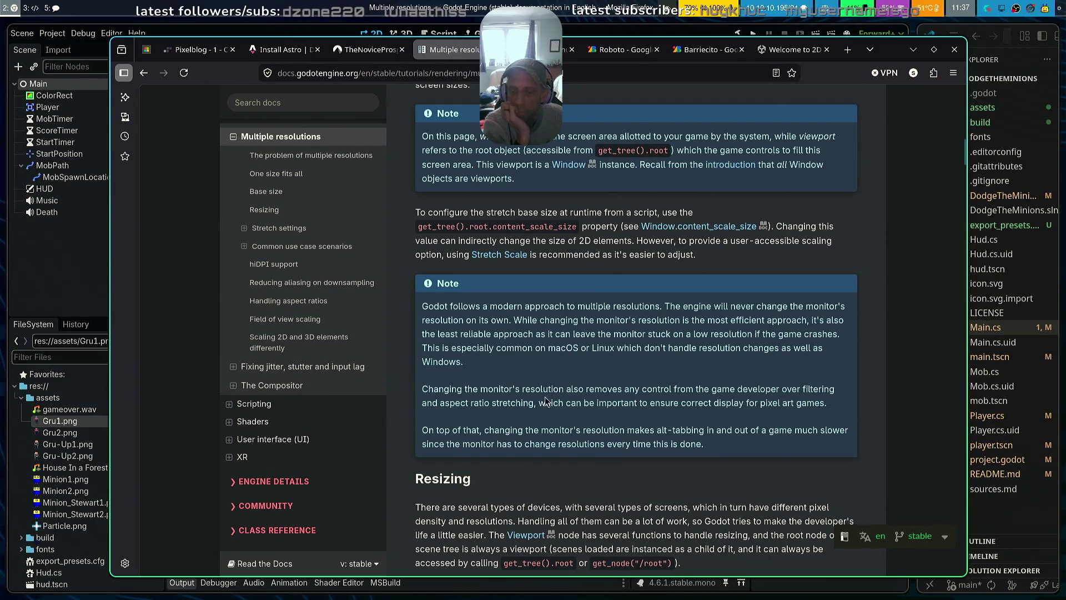
{"action": "scroll", "coordinate": [722, 351], "scroll_direction": "down", "scroll_amount": 4}
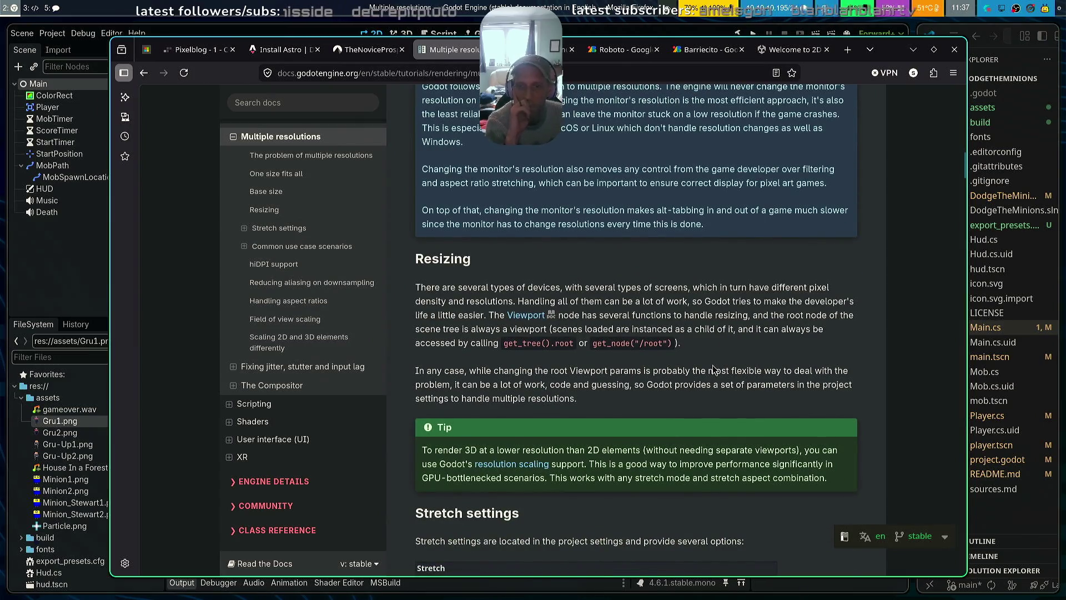
{"action": "scroll", "coordinate": [714, 369], "scroll_direction": "down", "scroll_amount": 3}
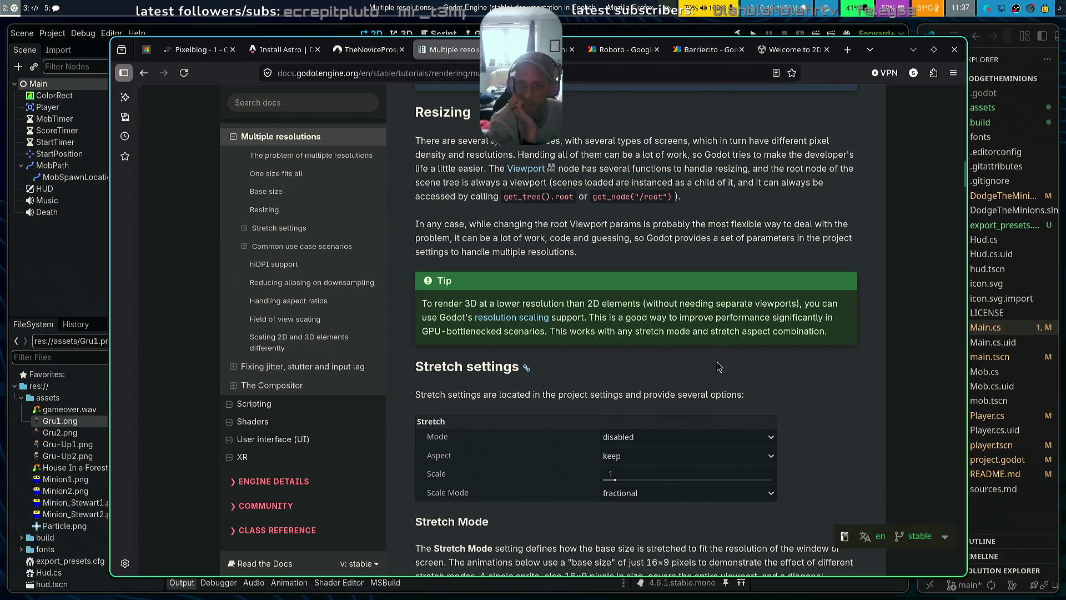
{"action": "scroll", "coordinate": [721, 364], "scroll_direction": "down", "scroll_amount": 3}
{"action": "scroll", "coordinate": [727, 348], "scroll_direction": "down", "scroll_amount": 5}
{"action": "scroll", "coordinate": [732, 339], "scroll_direction": "down", "scroll_amount": 1}
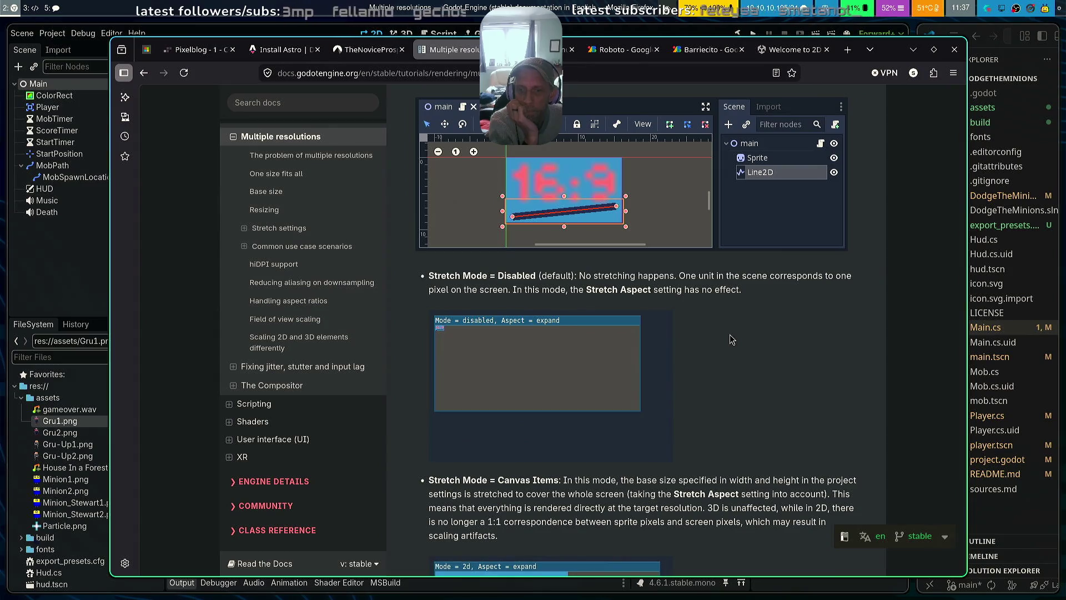
{"action": "scroll", "coordinate": [730, 340], "scroll_direction": "down", "scroll_amount": 5}
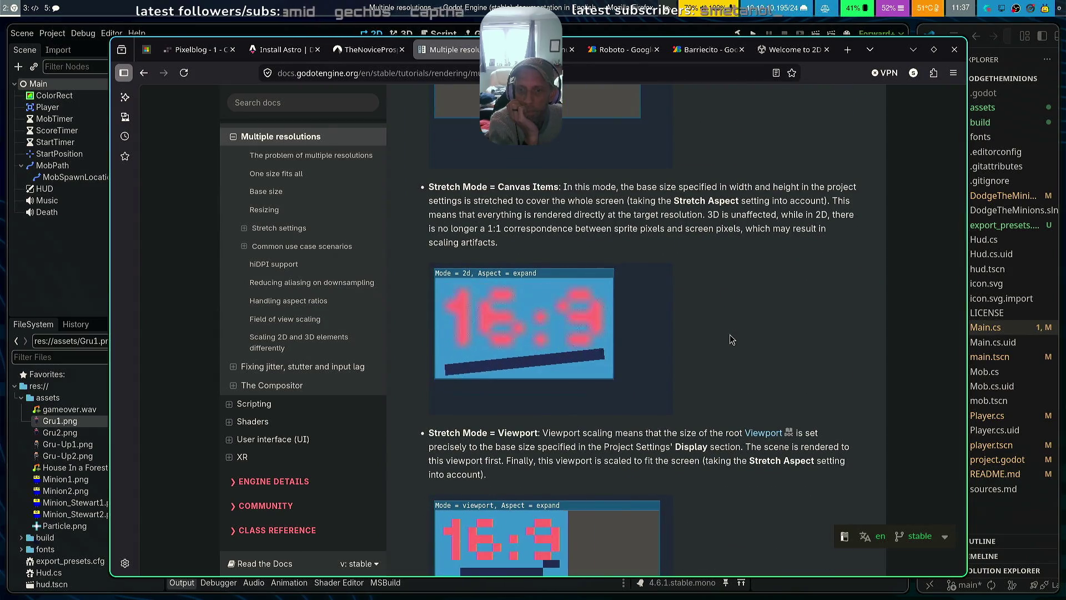
{"action": "scroll", "coordinate": [730, 339], "scroll_direction": "up", "scroll_amount": 20}
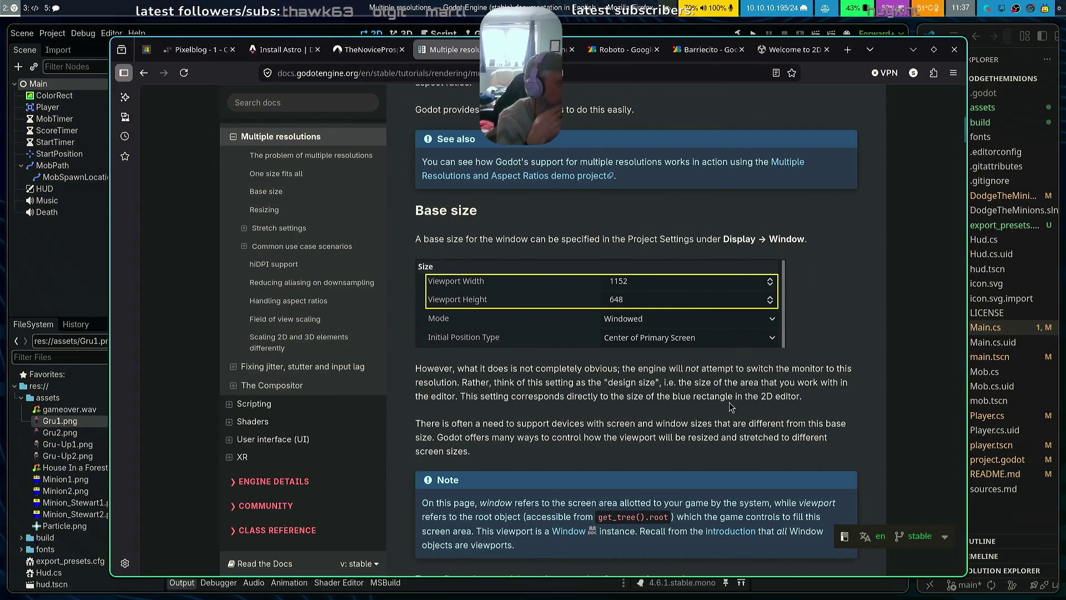
{"action": "scroll", "coordinate": [729, 401], "scroll_direction": "up", "scroll_amount": 15}
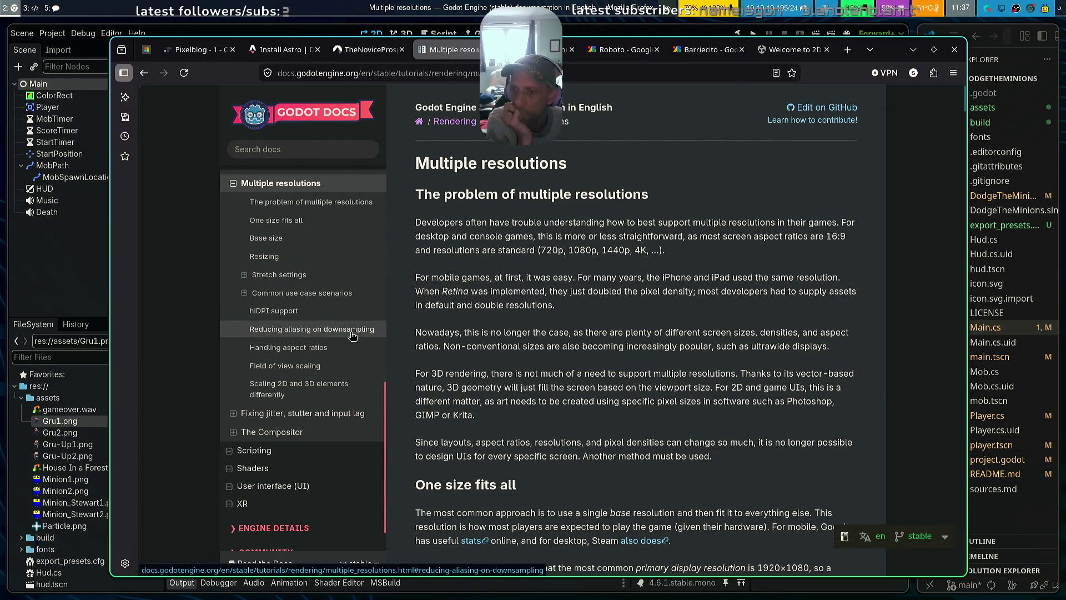
{"action": "left_click", "coordinate": [304, 414]}
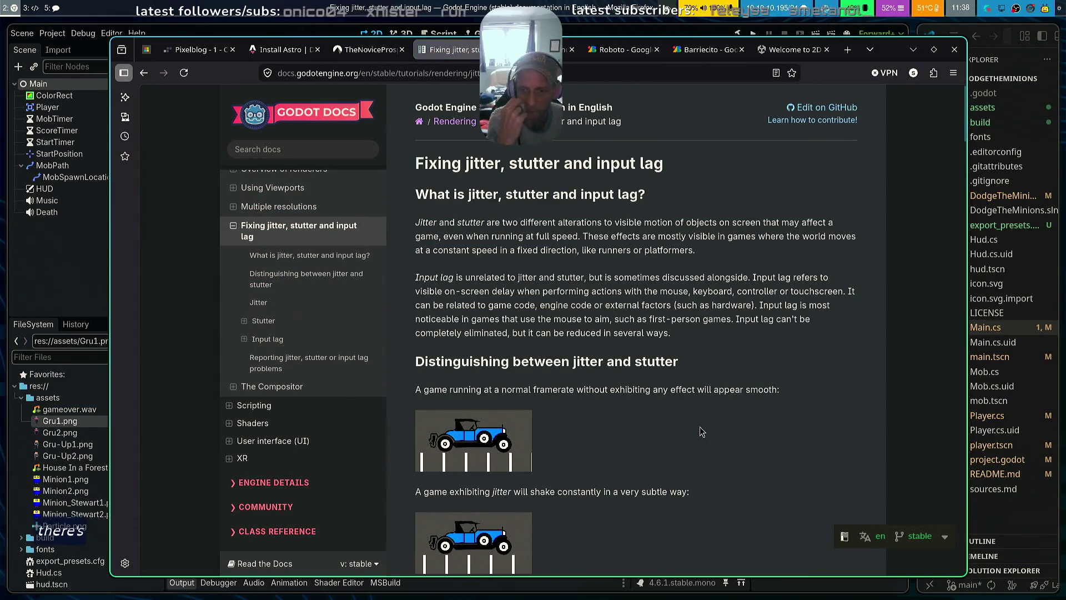
Step: Open The Compositor documentation page and read through its post_process_shader.gd example
{"action": "scroll", "coordinate": [701, 431], "scroll_direction": "down", "scroll_amount": 3}
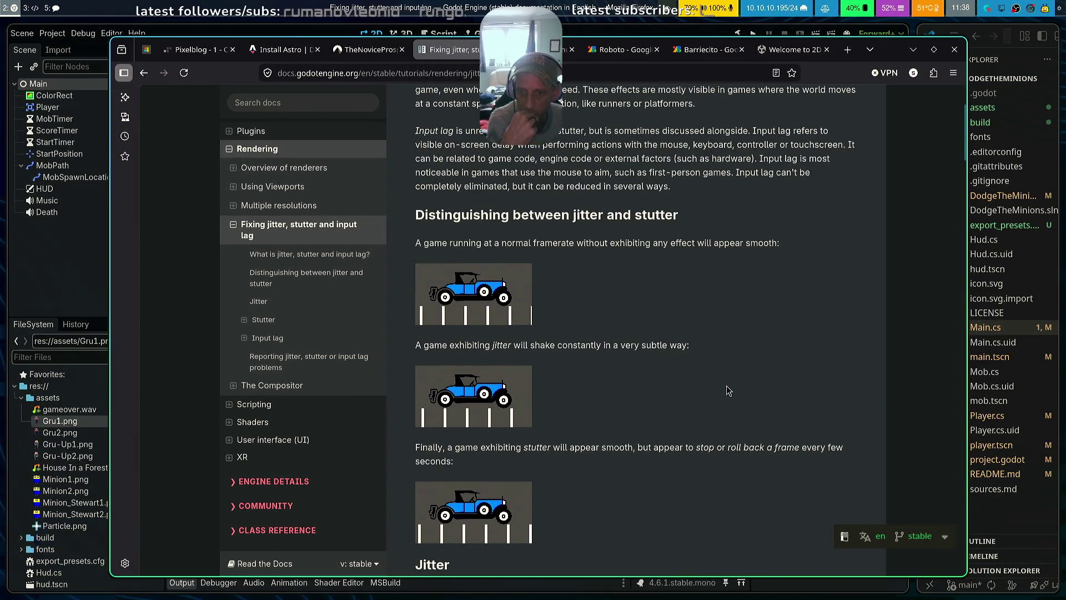
{"action": "scroll", "coordinate": [728, 390], "scroll_direction": "down", "scroll_amount": 2}
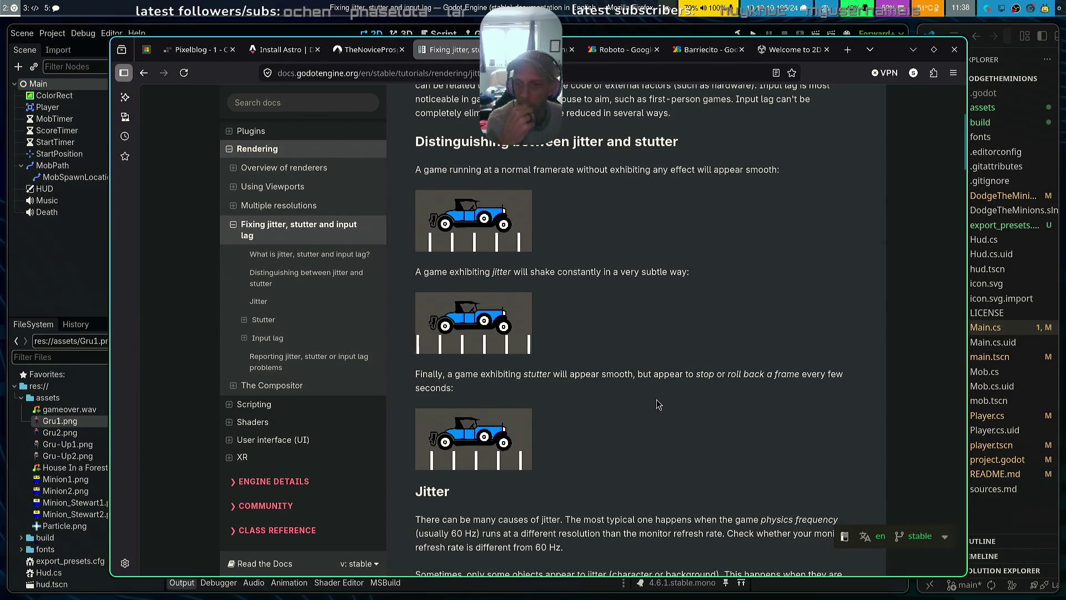
{"action": "scroll", "coordinate": [658, 399], "scroll_direction": "down", "scroll_amount": 5}
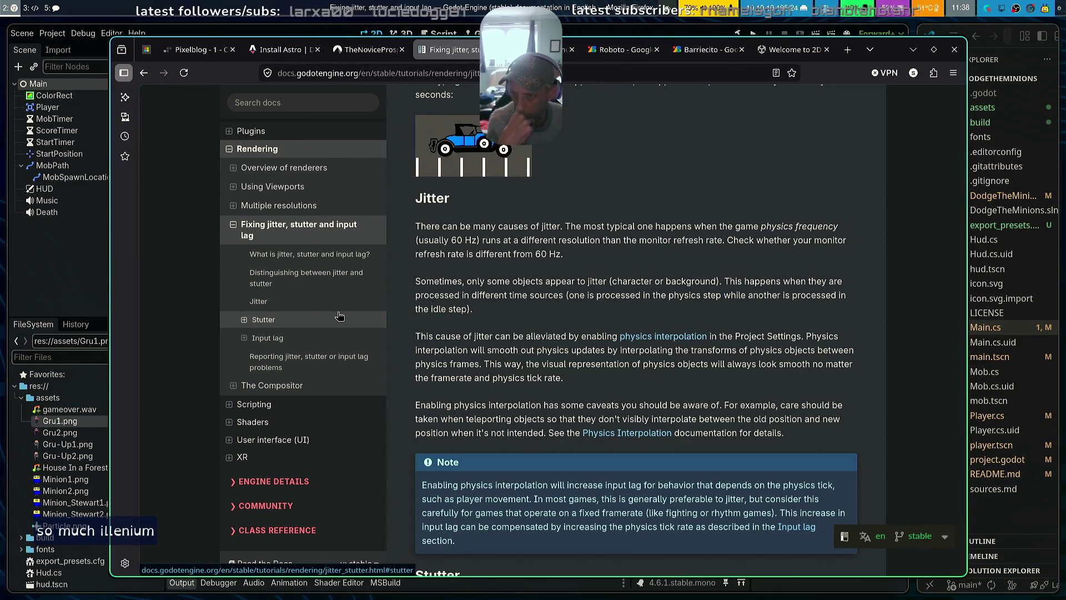
{"action": "left_click", "coordinate": [281, 386]}
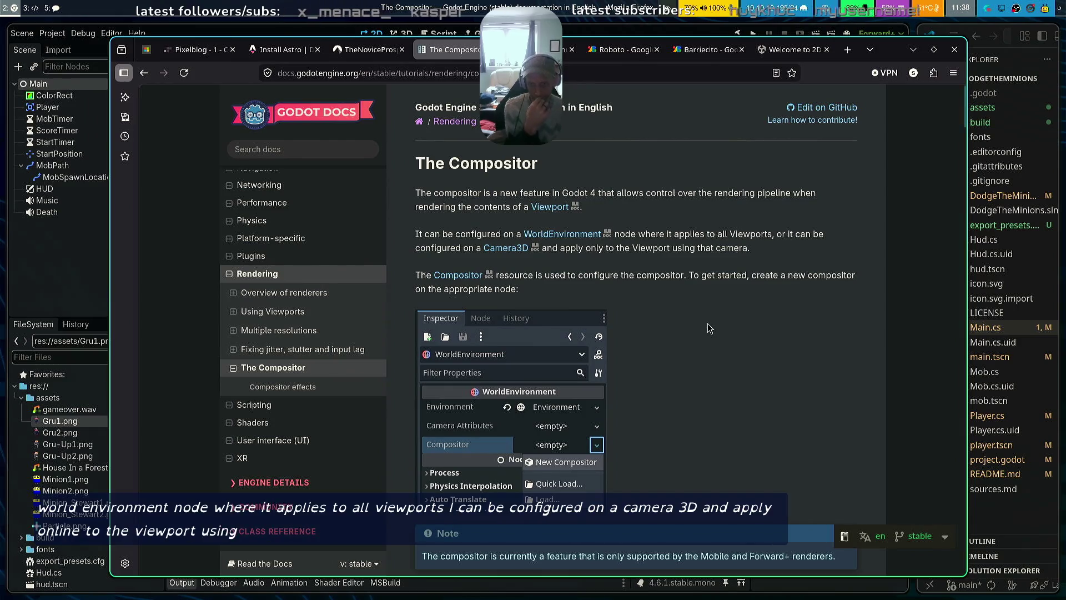
{"action": "scroll", "coordinate": [689, 360], "scroll_direction": "down", "scroll_amount": 2}
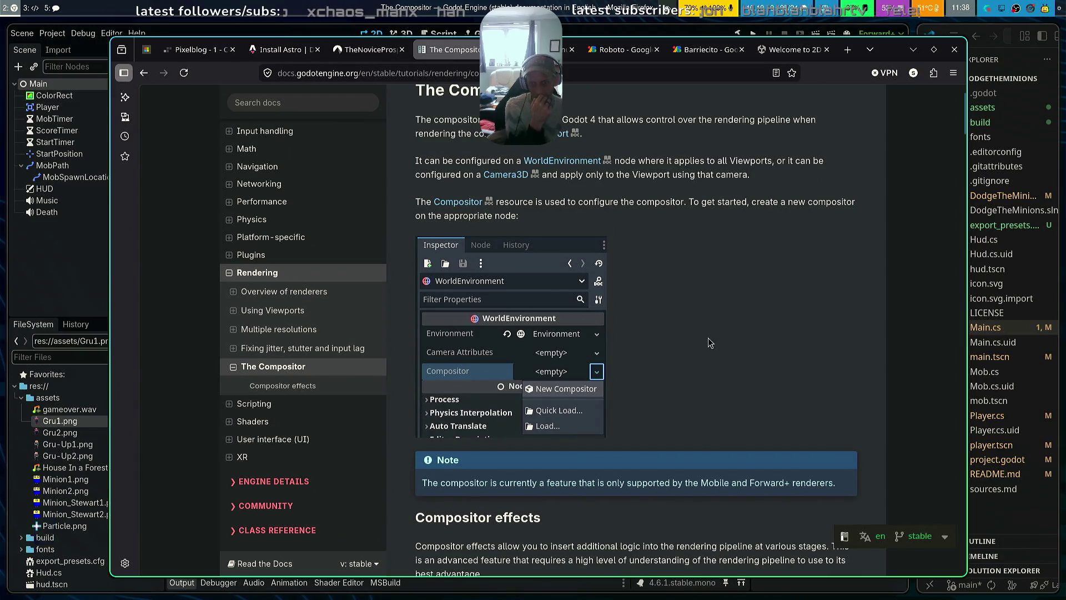
{"action": "scroll", "coordinate": [718, 339], "scroll_direction": "down", "scroll_amount": 5}
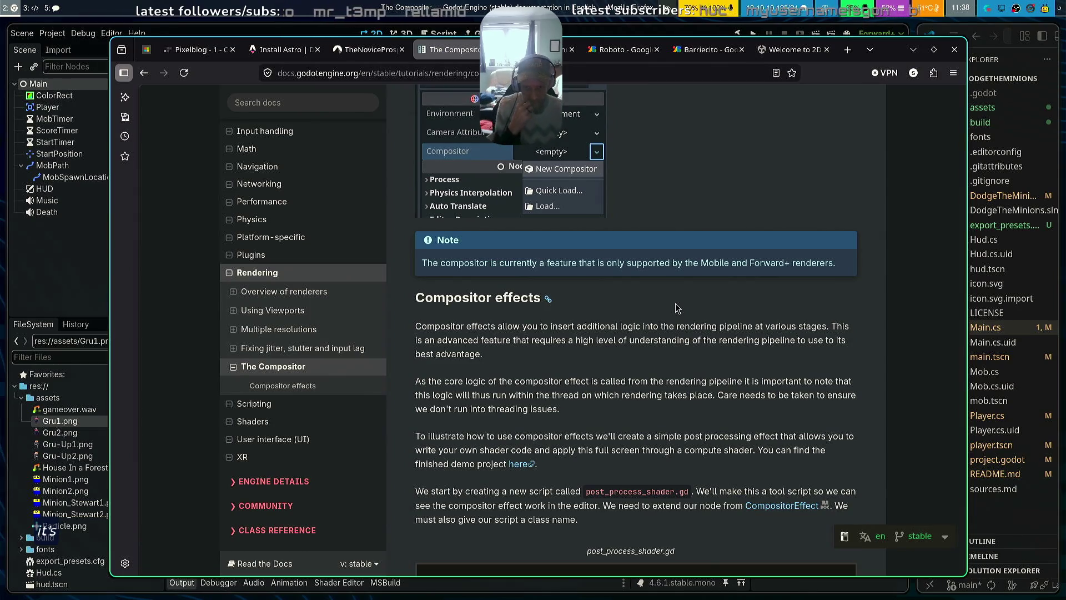
{"action": "left_click_drag", "start_coordinate": [609, 492], "coordinate": [675, 492]}
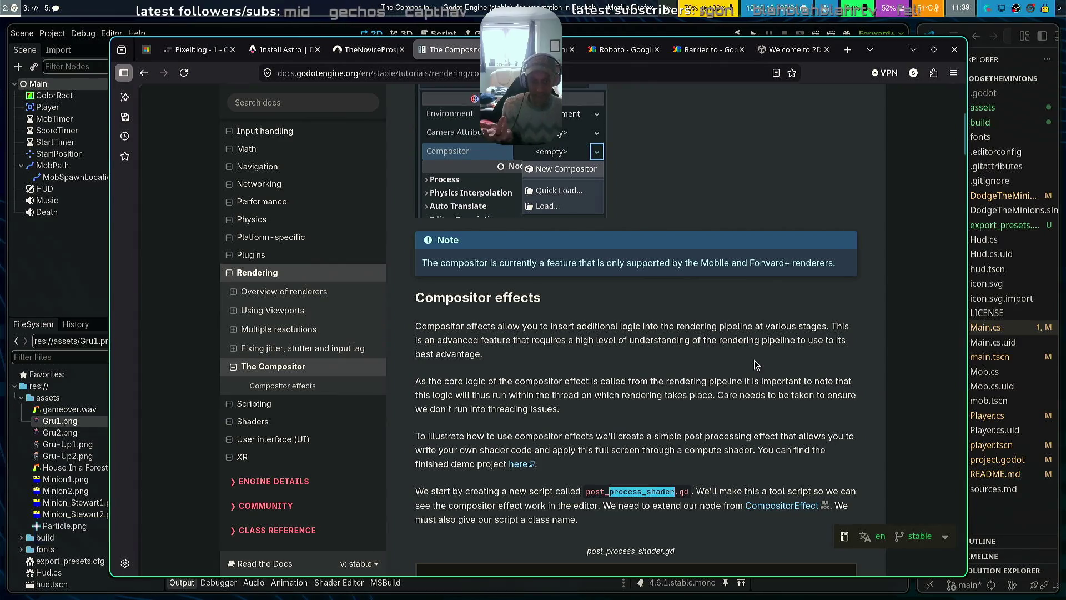
{"action": "scroll", "coordinate": [769, 361], "scroll_direction": "down", "scroll_amount": 5}
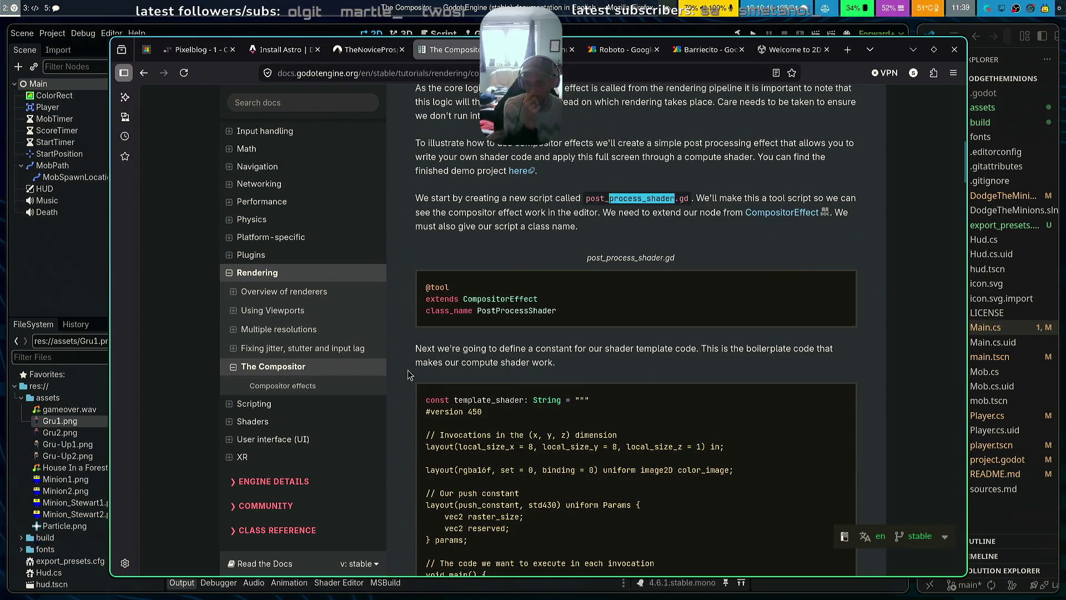
Step: Go to the Shaders section, then choose File and data I/O from the sidebar
{"action": "left_click", "coordinate": [307, 422]}
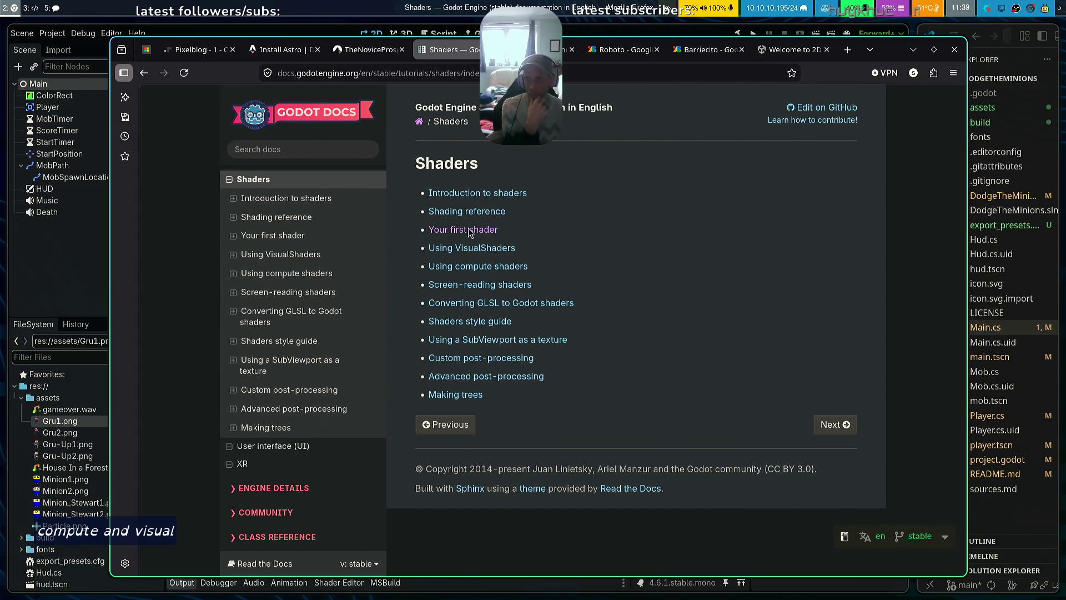
{"action": "scroll", "coordinate": [319, 222], "scroll_direction": "up", "scroll_amount": 10}
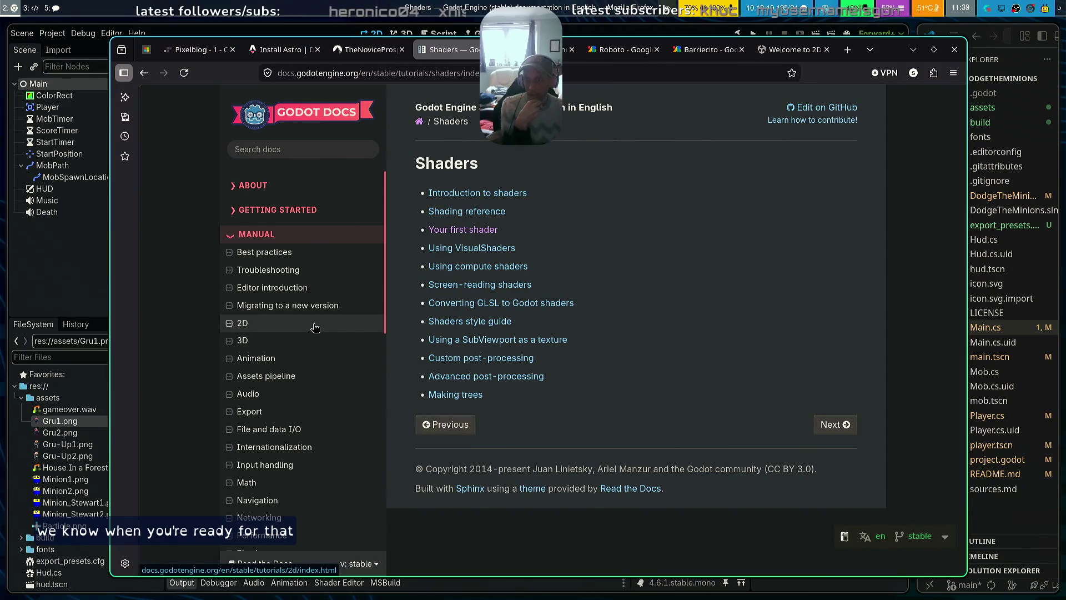
{"action": "scroll", "coordinate": [315, 328], "scroll_direction": "down", "scroll_amount": 3}
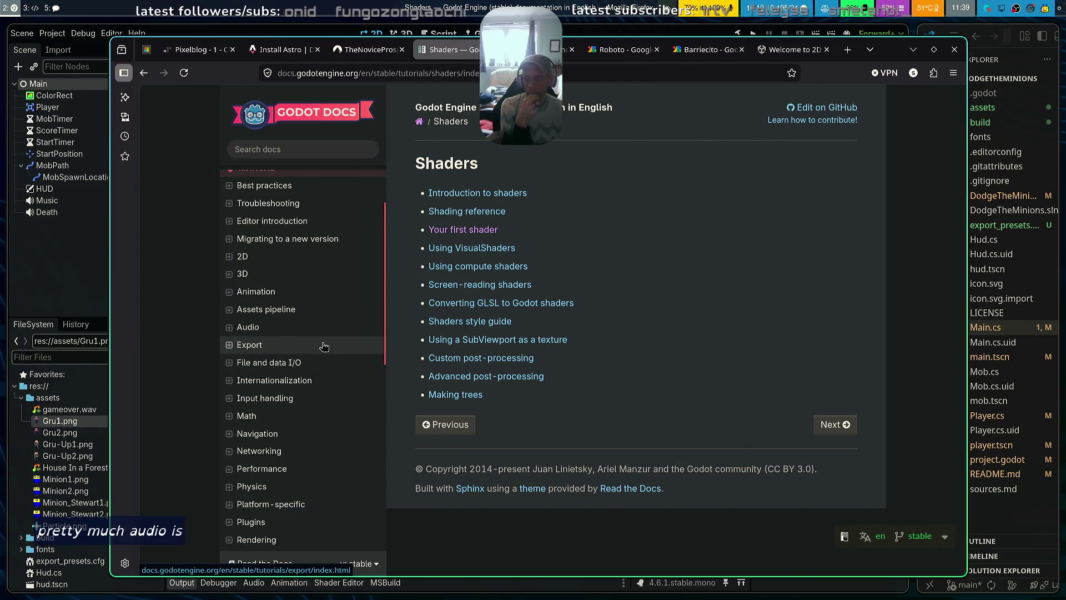
{"action": "left_click", "coordinate": [309, 363]}
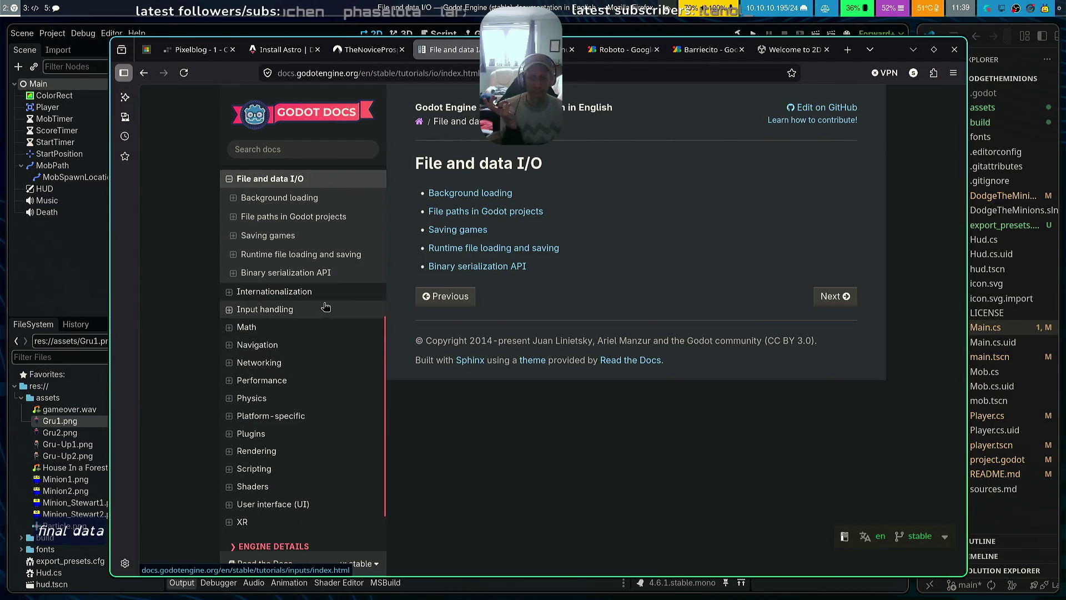
Step: Read through the Background loading guide's C# example, then move to Saving games
{"action": "left_click", "coordinate": [334, 199]}
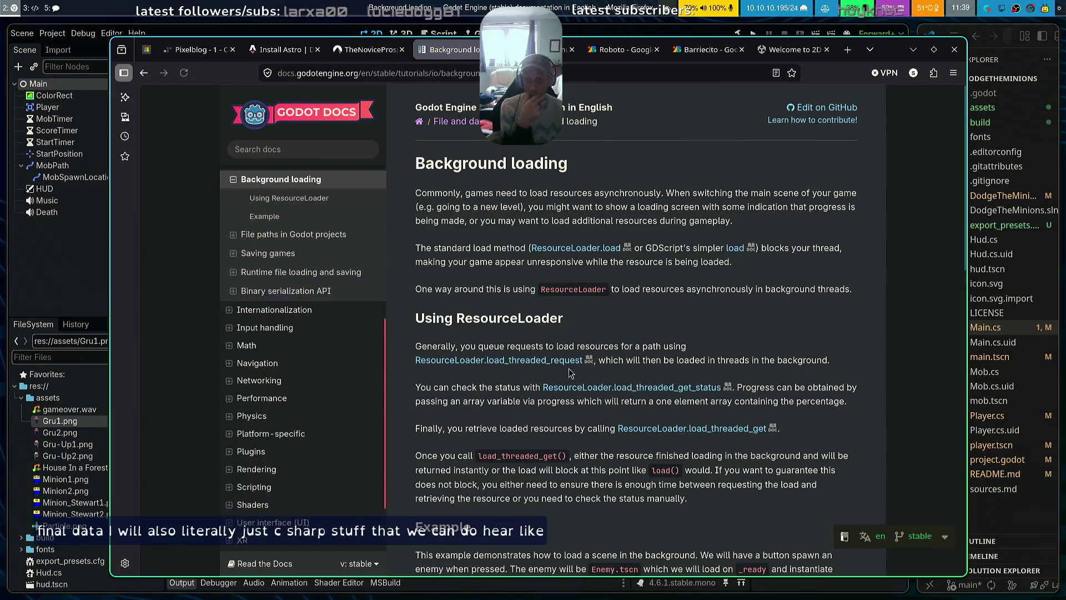
{"action": "scroll", "coordinate": [734, 374], "scroll_direction": "down", "scroll_amount": 3}
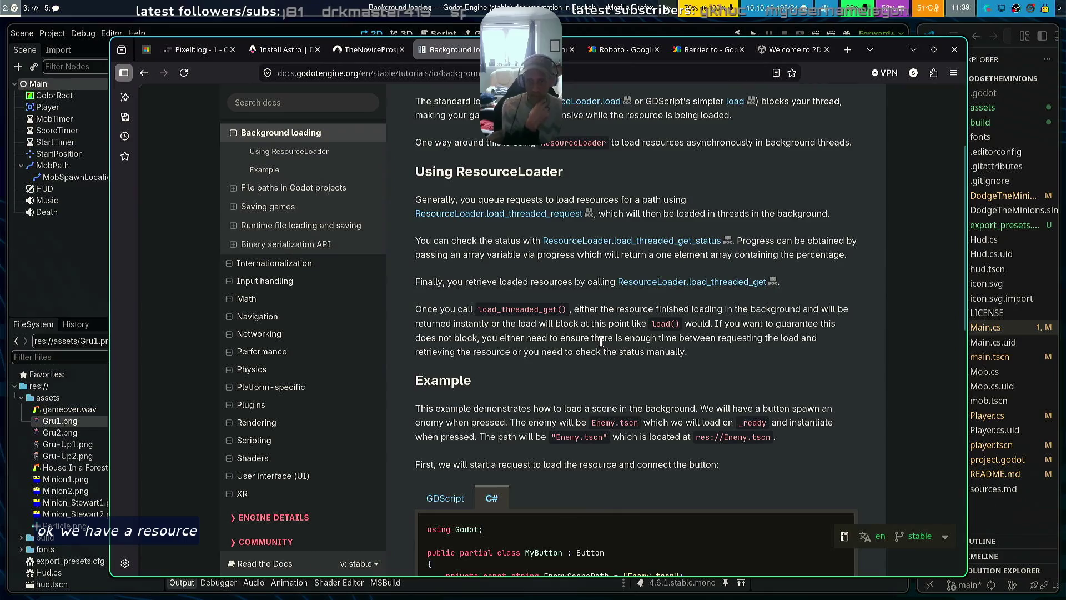
{"action": "scroll", "coordinate": [694, 373], "scroll_direction": "down", "scroll_amount": 3}
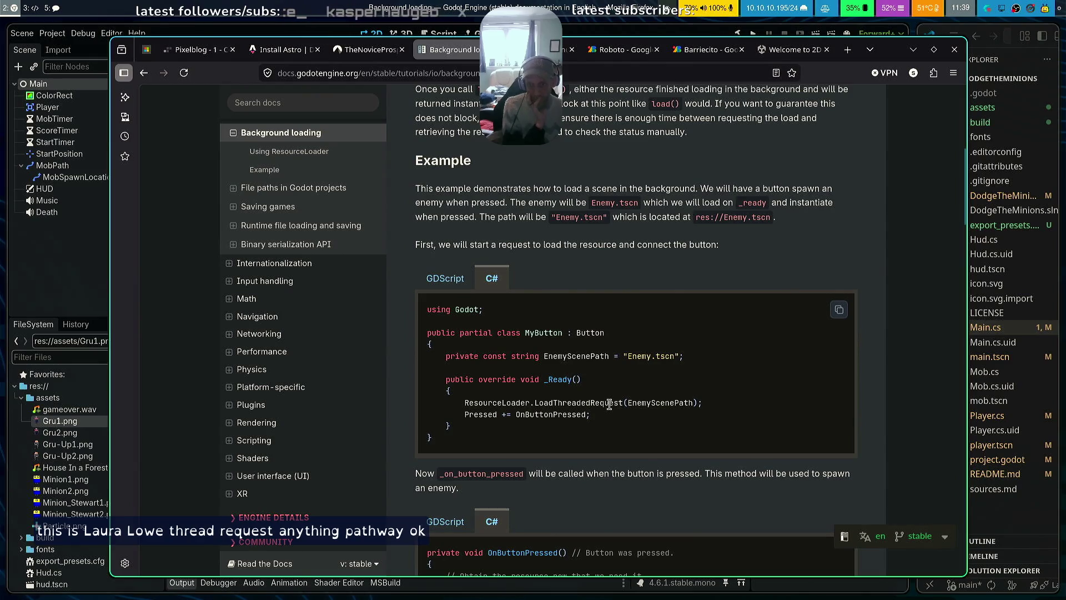
{"action": "scroll", "coordinate": [609, 404], "scroll_direction": "down", "scroll_amount": 3}
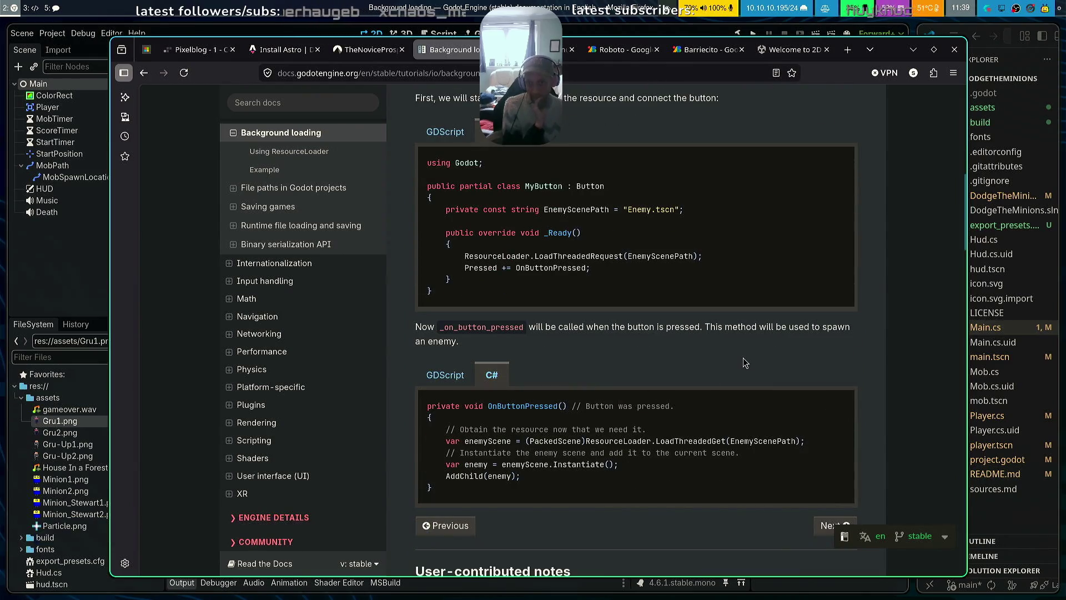
{"action": "scroll", "coordinate": [738, 352], "scroll_direction": "down", "scroll_amount": 4}
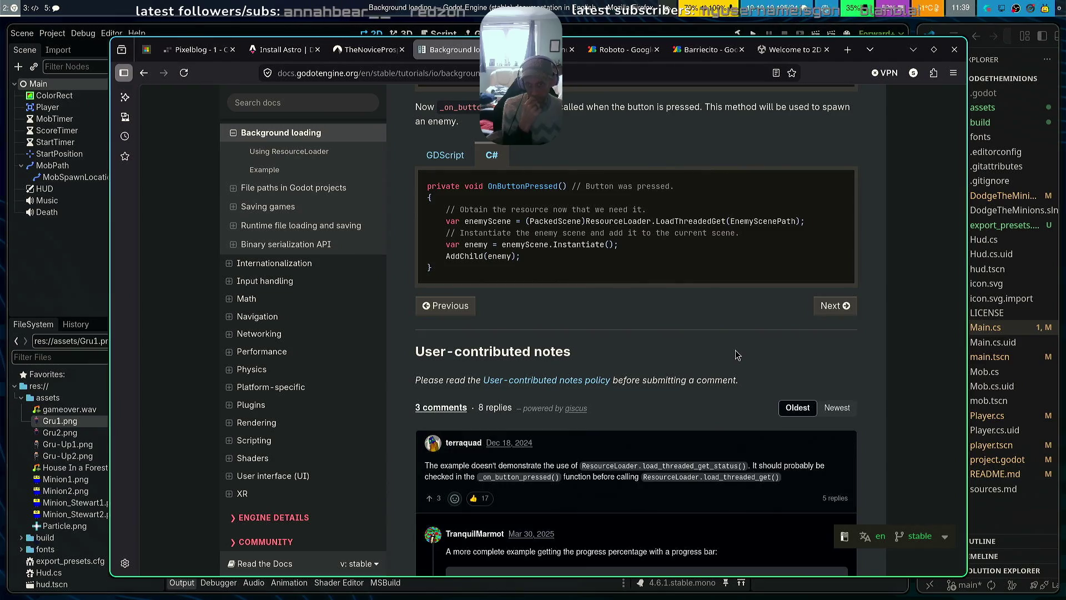
{"action": "scroll", "coordinate": [738, 356], "scroll_direction": "up", "scroll_amount": 2}
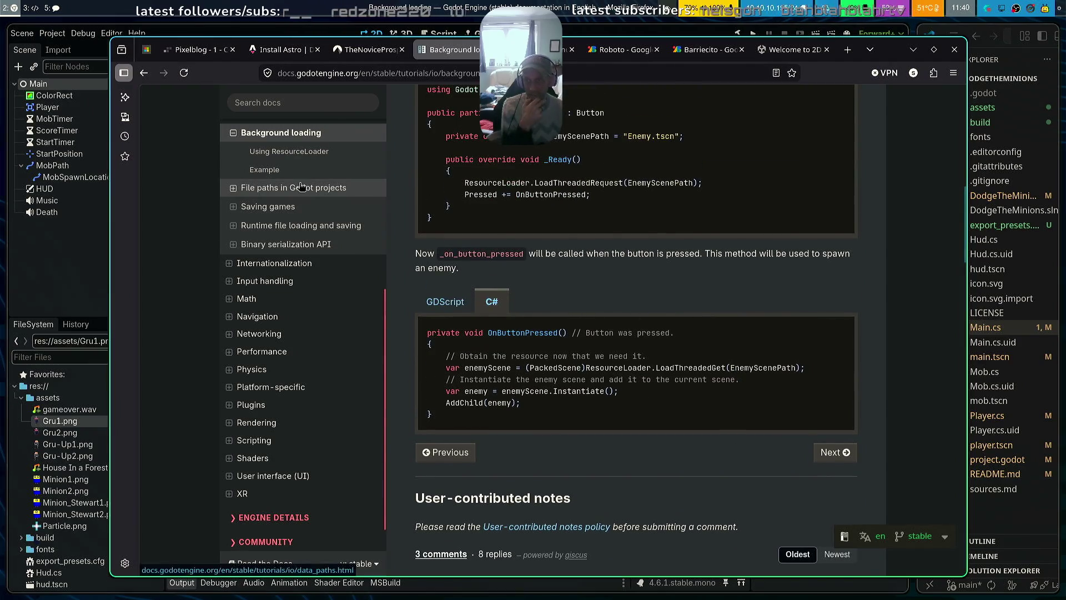
{"action": "left_click", "coordinate": [289, 207]}
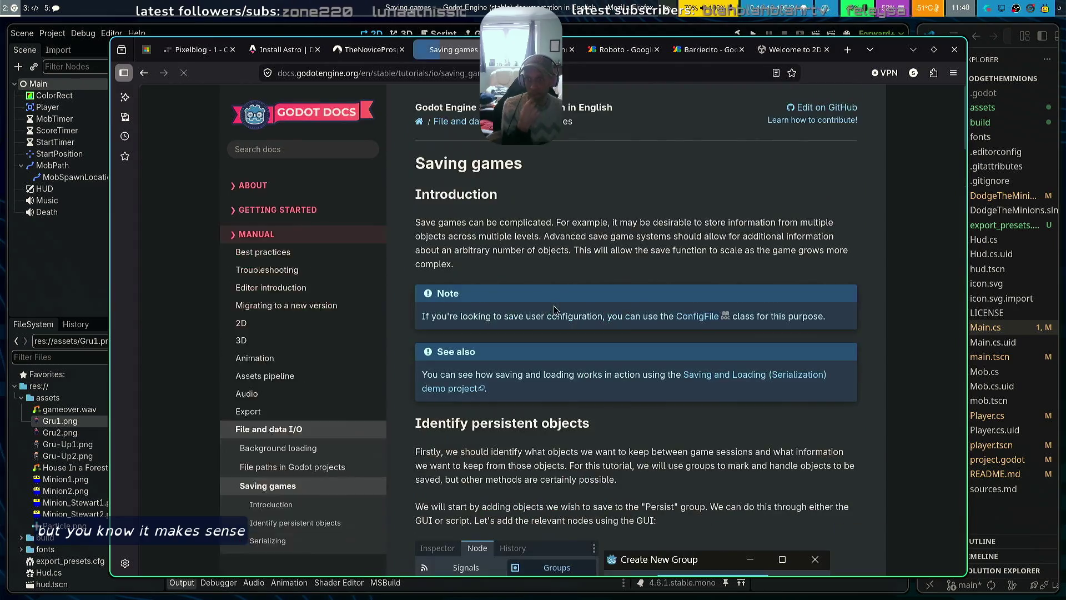
{"action": "scroll", "coordinate": [724, 261], "scroll_direction": "down", "scroll_amount": 4}
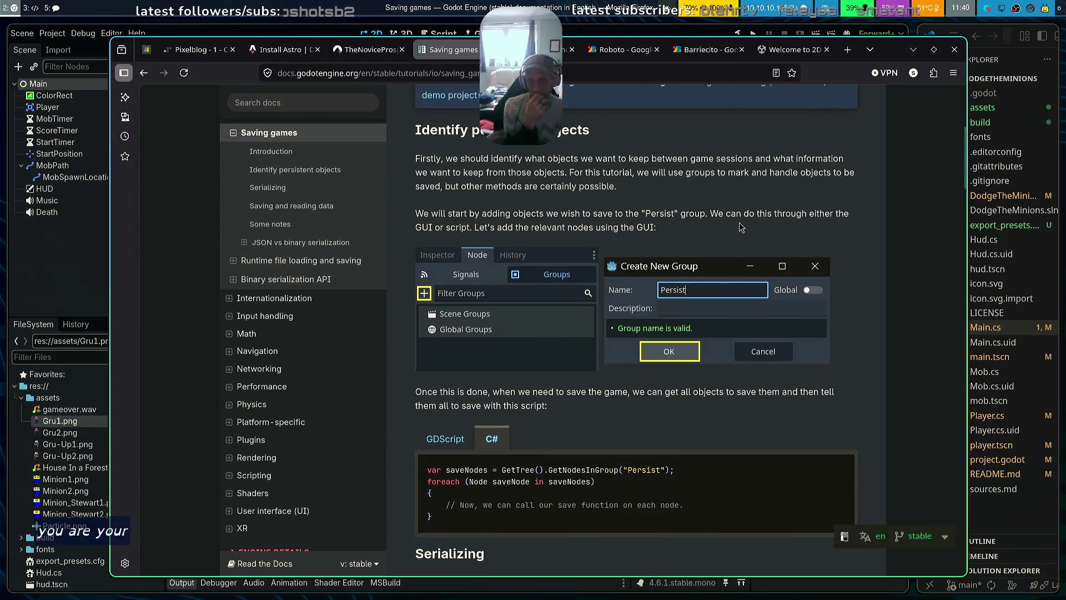
{"action": "scroll", "coordinate": [755, 238], "scroll_direction": "down", "scroll_amount": 5}
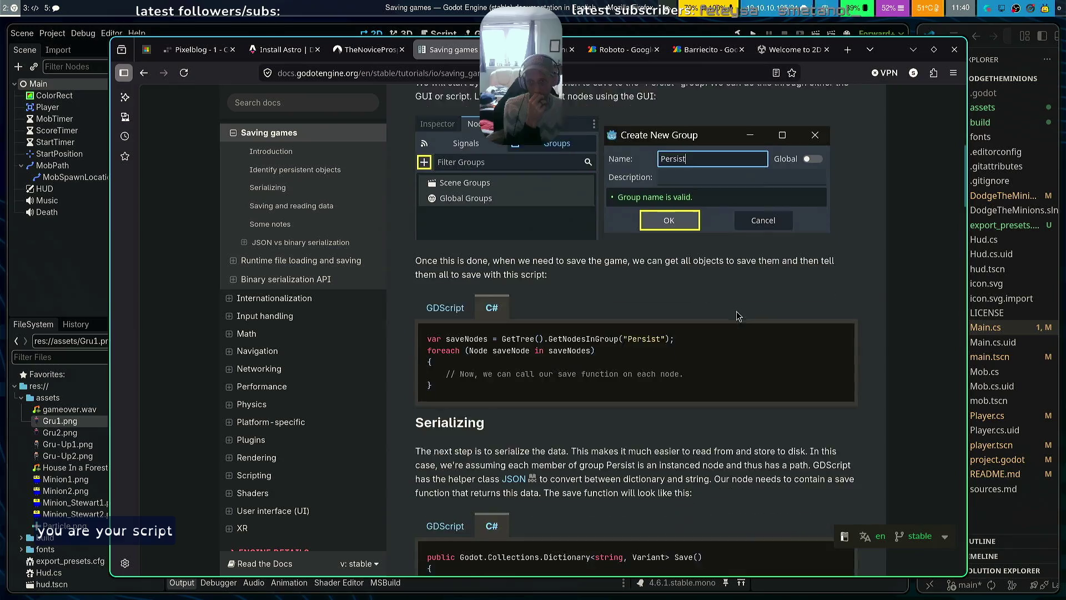
{"action": "scroll", "coordinate": [744, 300], "scroll_direction": "up", "scroll_amount": 3}
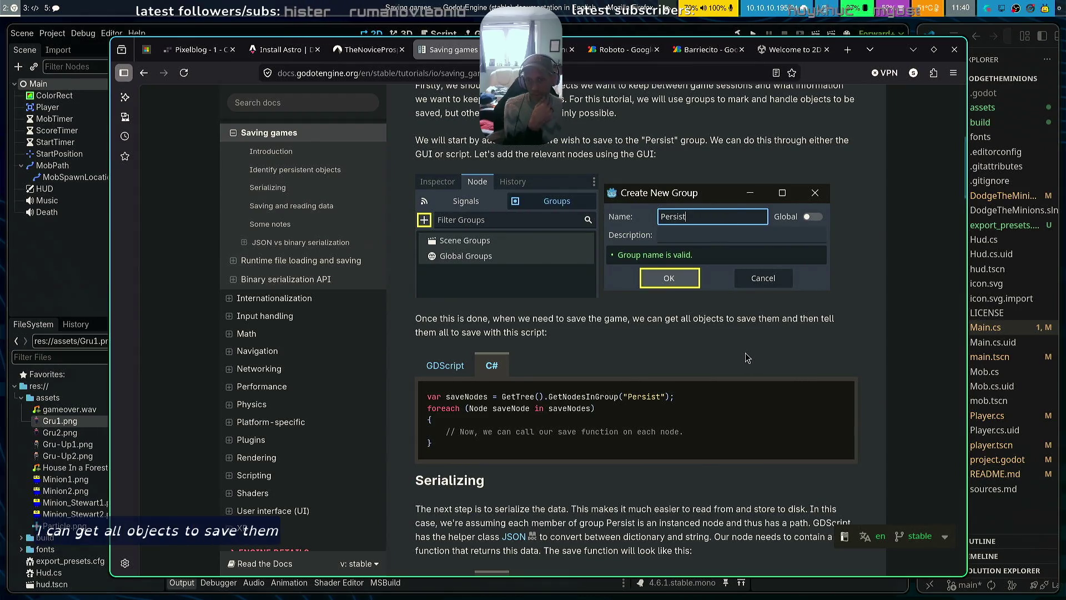
{"action": "scroll", "coordinate": [758, 357], "scroll_direction": "down", "scroll_amount": 3}
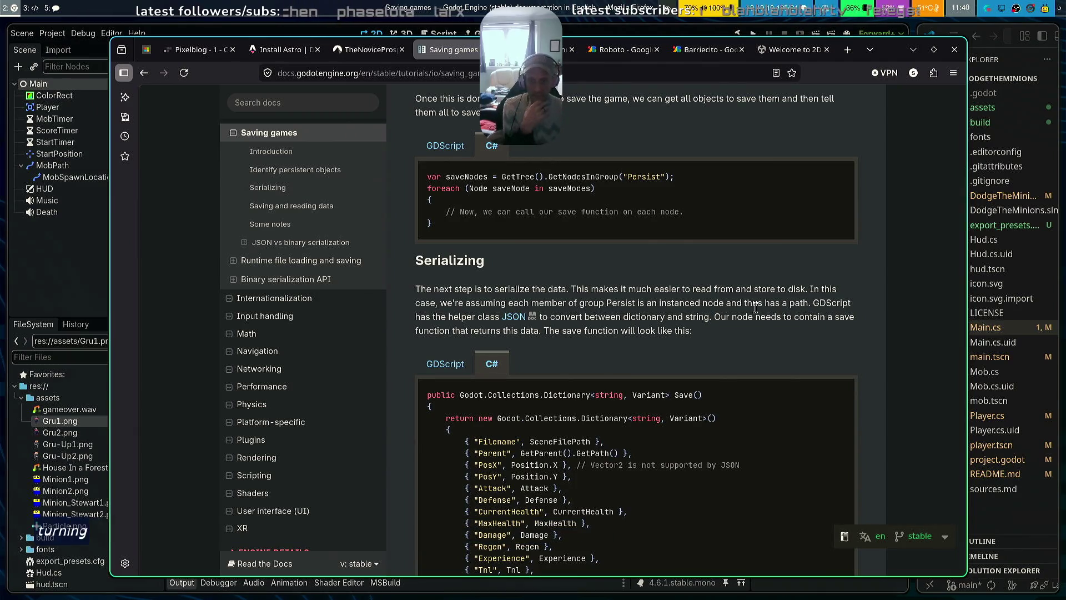
{"action": "scroll", "coordinate": [755, 307], "scroll_direction": "down", "scroll_amount": 3}
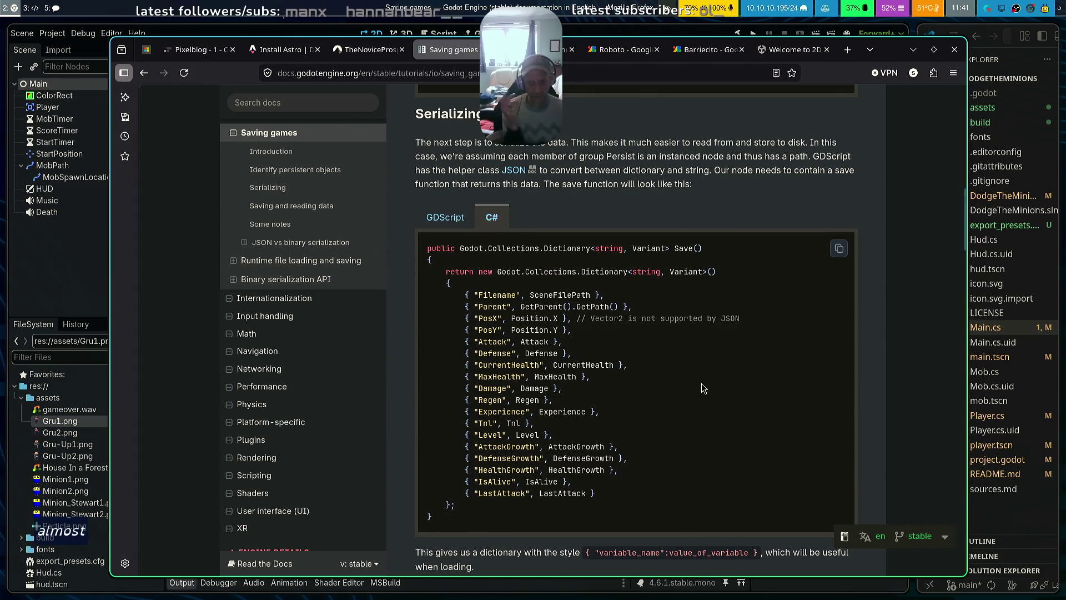
{"action": "scroll", "coordinate": [702, 388], "scroll_direction": "down", "scroll_amount": 5}
{"action": "scroll", "coordinate": [692, 357], "scroll_direction": "down", "scroll_amount": 4}
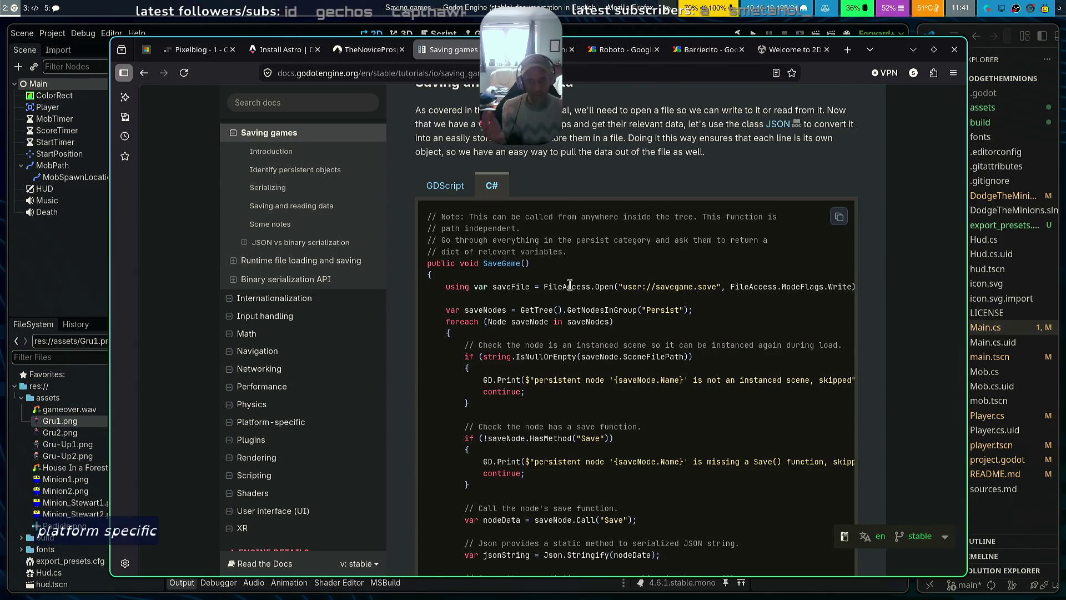
{"action": "double_click", "coordinate": [627, 287]}
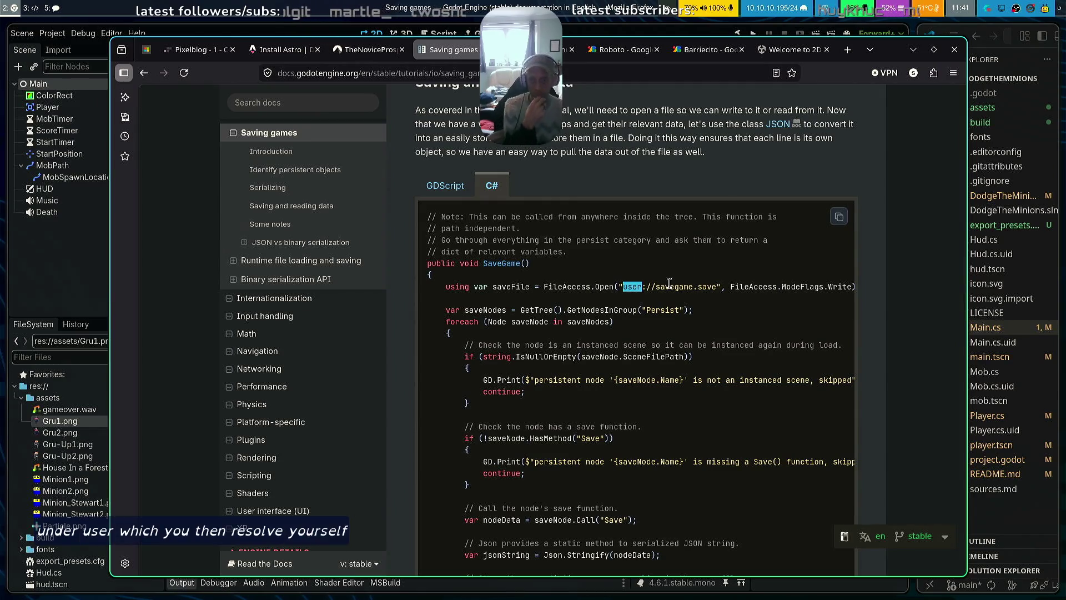
{"action": "scroll", "coordinate": [723, 367], "scroll_direction": "down", "scroll_amount": 5}
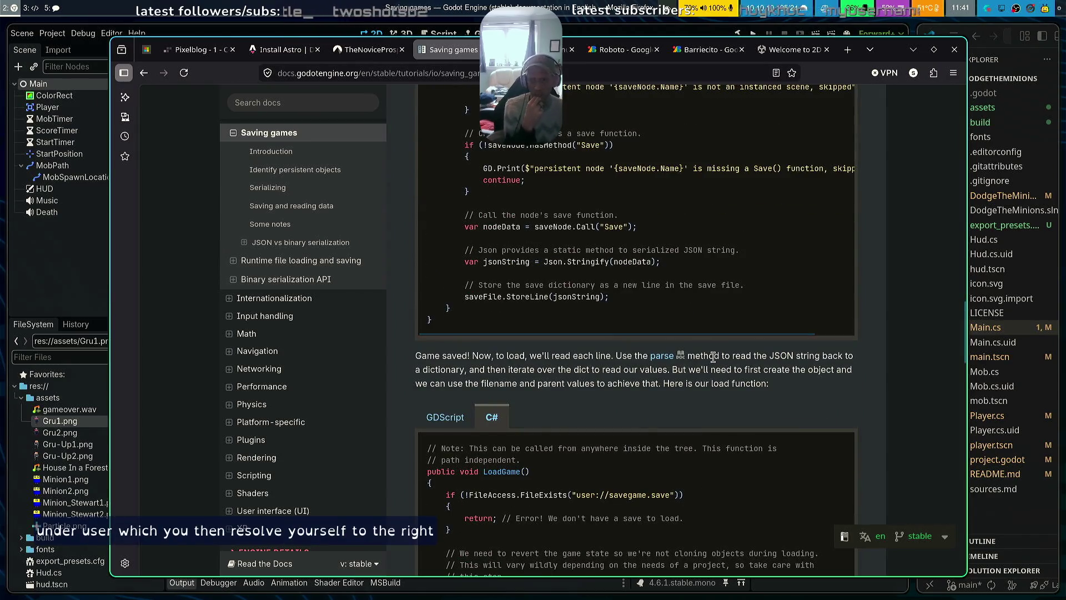
{"action": "scroll", "coordinate": [711, 358], "scroll_direction": "down", "scroll_amount": 3}
{"action": "scroll", "coordinate": [706, 333], "scroll_direction": "down", "scroll_amount": 2}
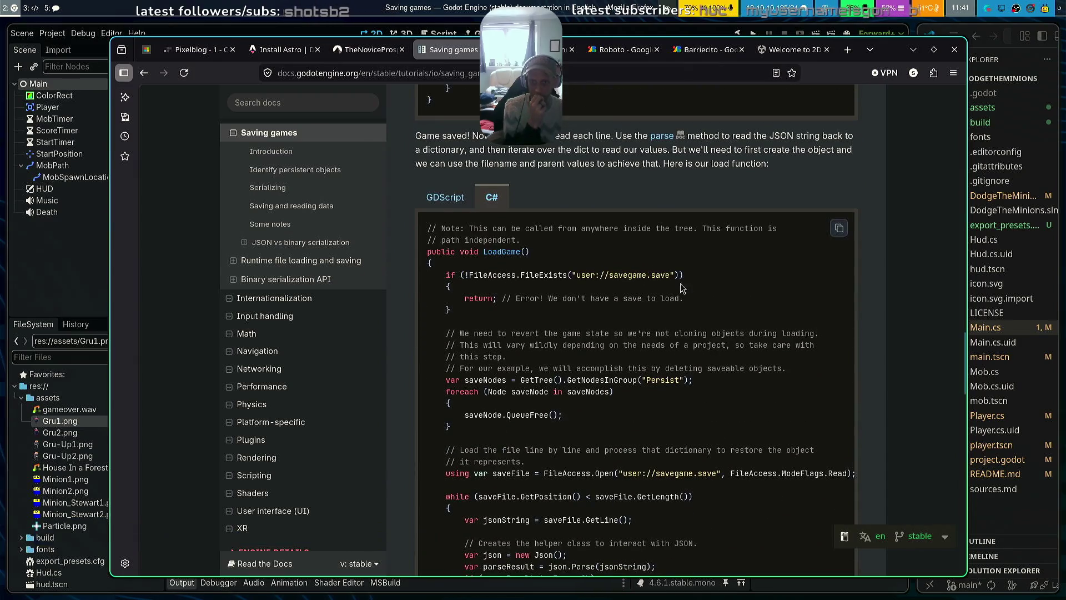
{"action": "scroll", "coordinate": [722, 382], "scroll_direction": "down", "scroll_amount": 5}
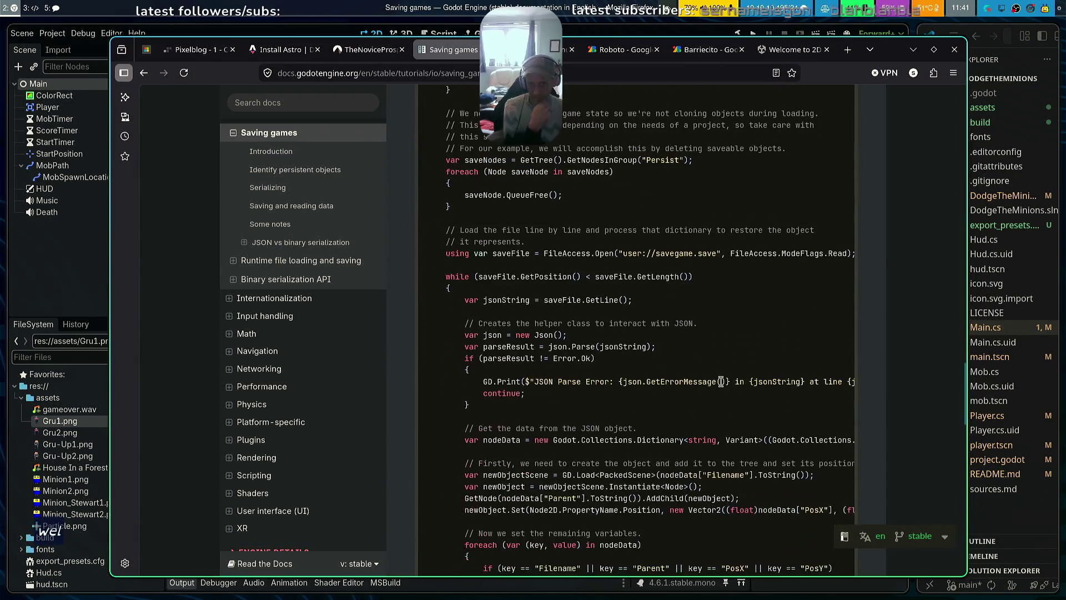
{"action": "scroll", "coordinate": [724, 384], "scroll_direction": "down", "scroll_amount": 10}
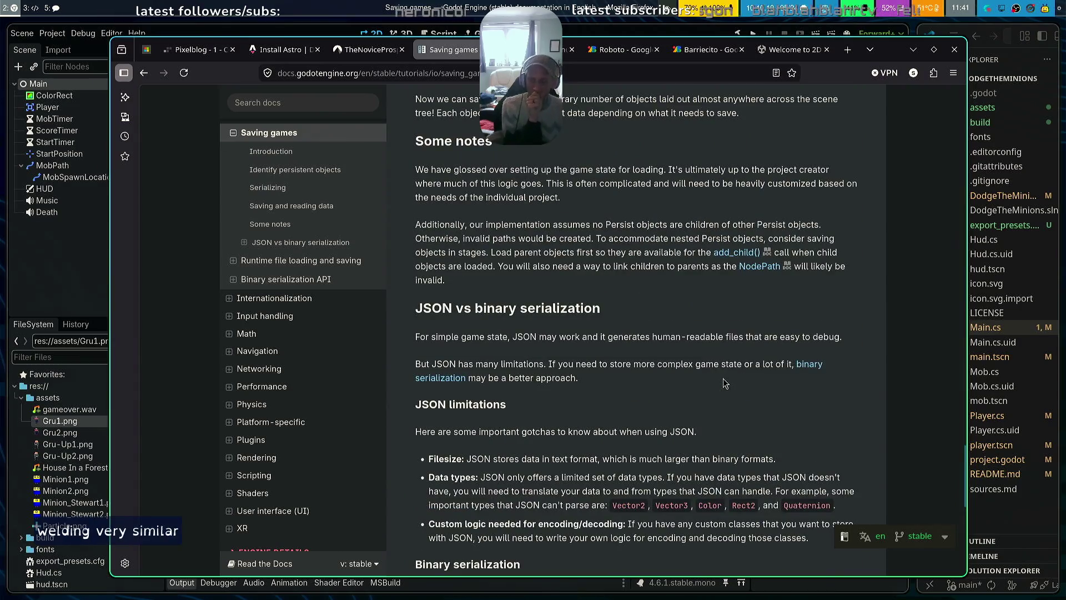
{"action": "scroll", "coordinate": [724, 383], "scroll_direction": "down", "scroll_amount": 5}
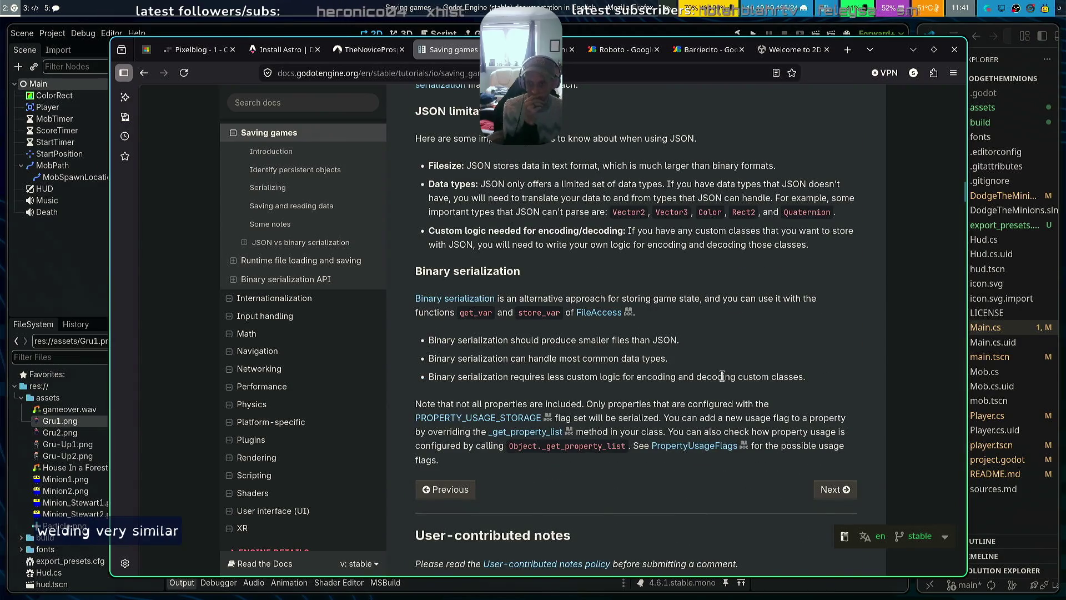
{"action": "left_click", "coordinate": [309, 301]}
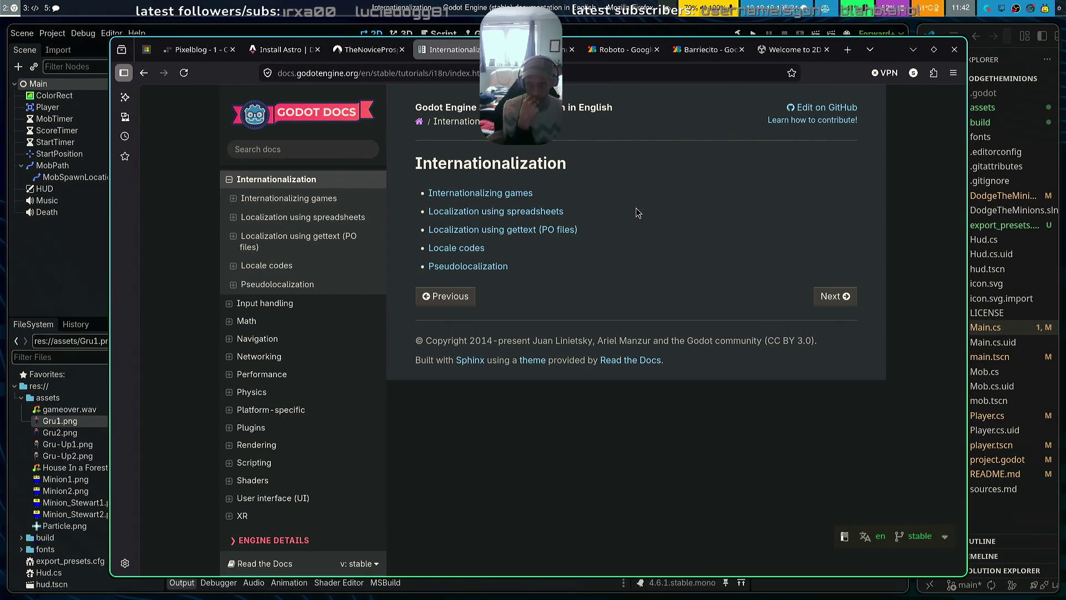
Step: Skim the 'Localization using spreadsheets' guide, then go back to the Internationalization index
{"action": "left_click", "coordinate": [504, 213]}
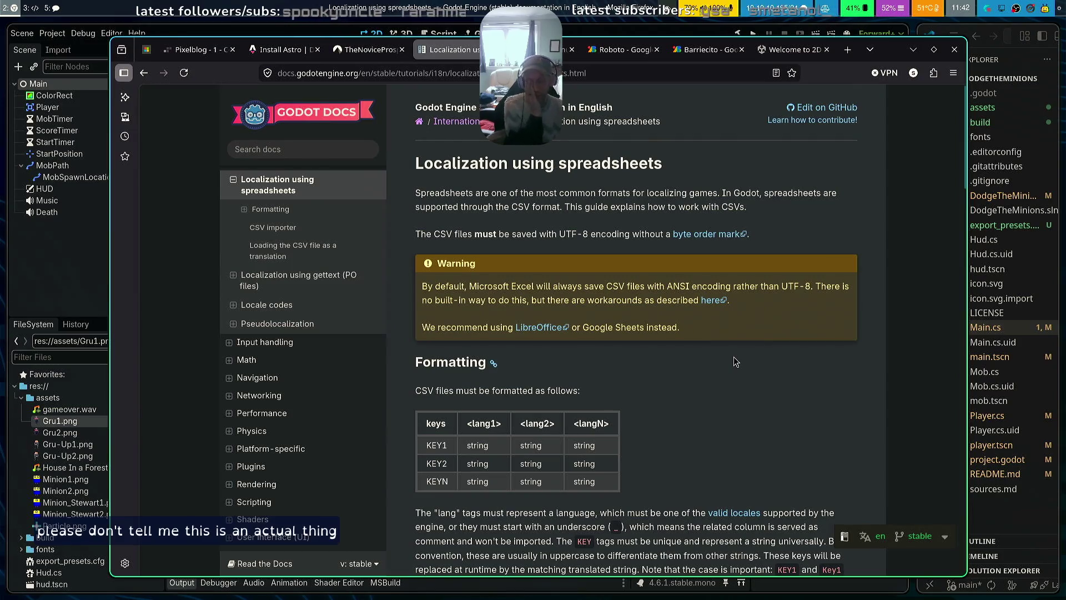
{"action": "scroll", "coordinate": [722, 336], "scroll_direction": "down", "scroll_amount": 7}
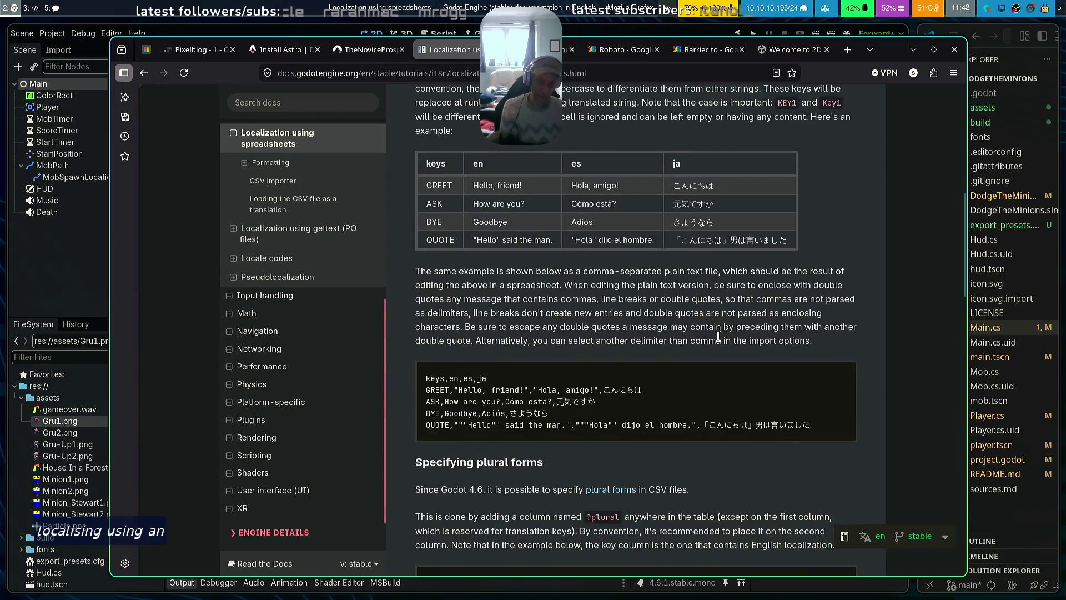
{"action": "scroll", "coordinate": [719, 336], "scroll_direction": "up", "scroll_amount": 7}
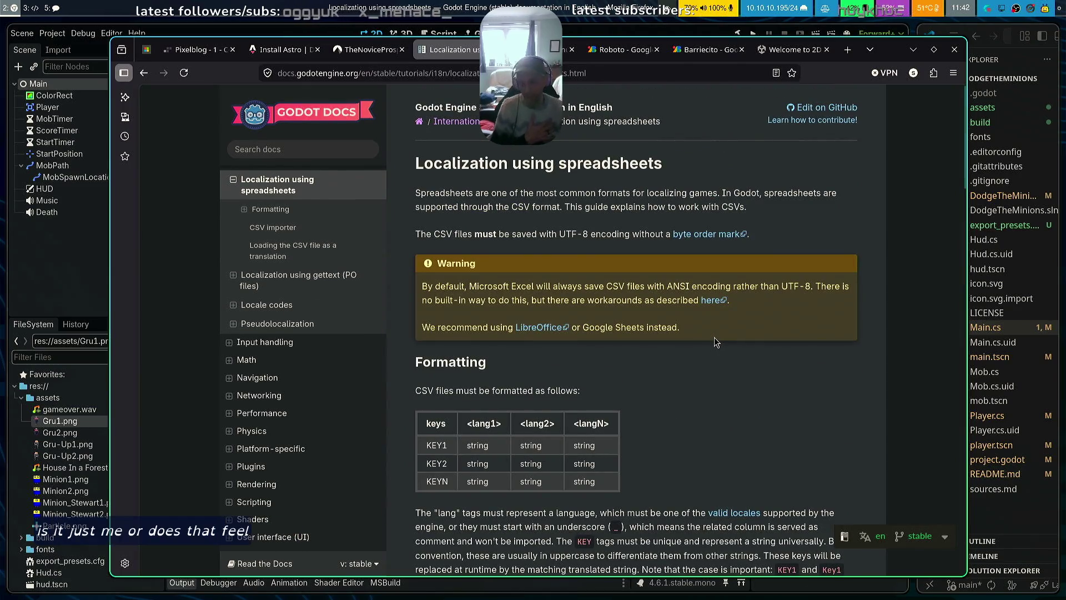
{"action": "key", "text": "alt+Left"}
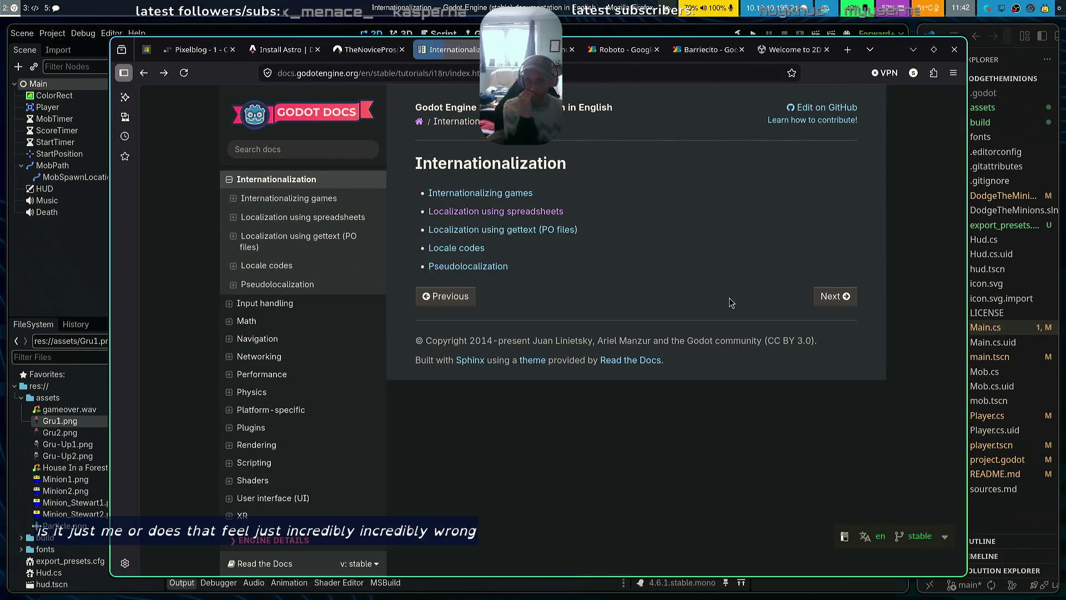
Step: Open 'Localization using gettext' and read its Advantages and Disadvantages sections
{"action": "left_click", "coordinate": [501, 229]}
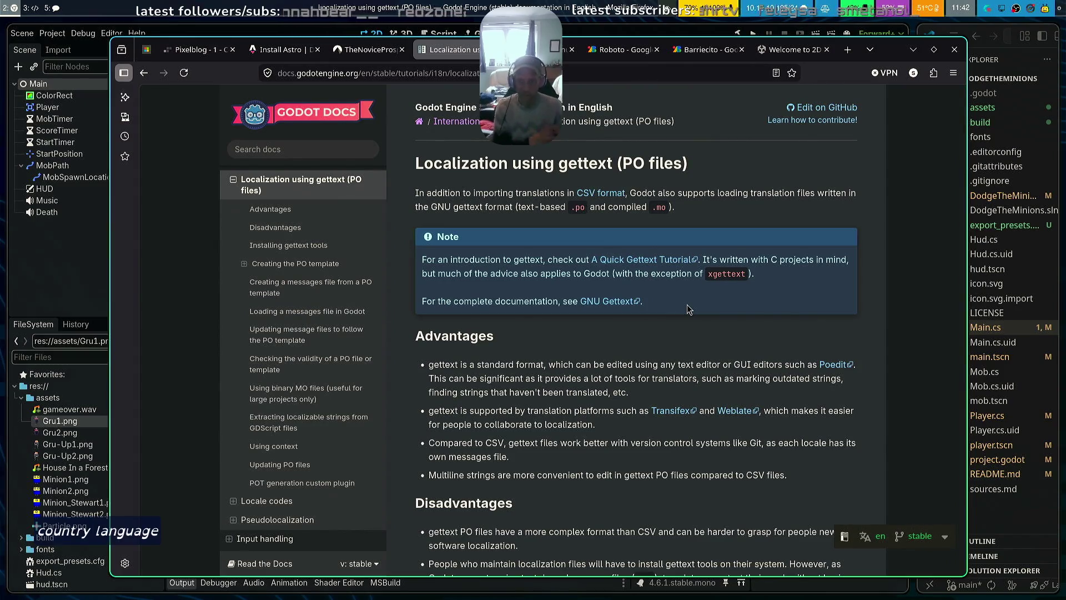
{"action": "scroll", "coordinate": [674, 355], "scroll_direction": "down", "scroll_amount": 2}
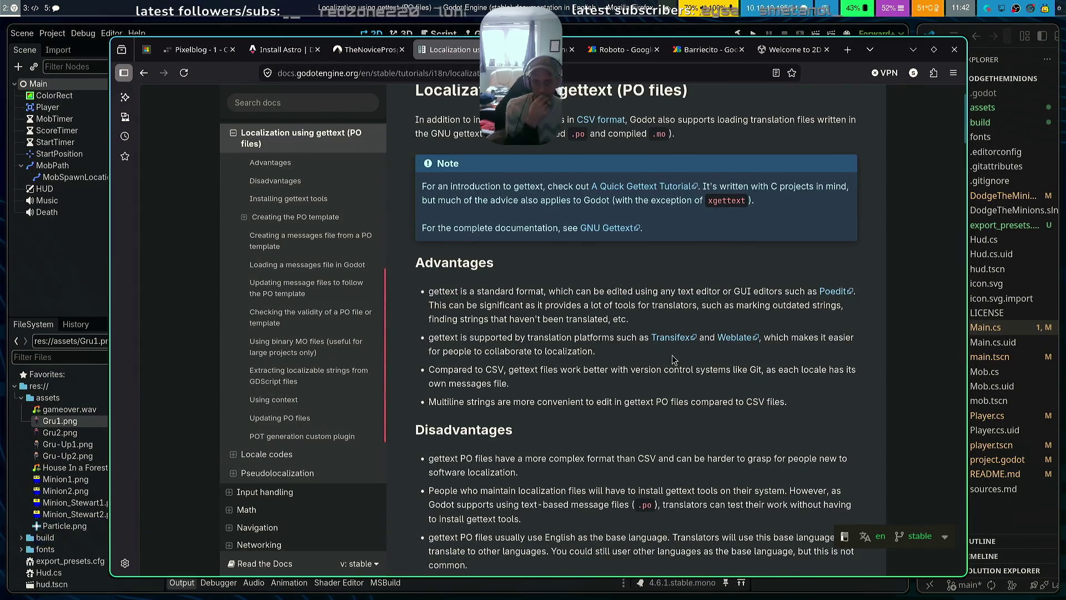
{"action": "scroll", "coordinate": [672, 358], "scroll_direction": "down", "scroll_amount": 4}
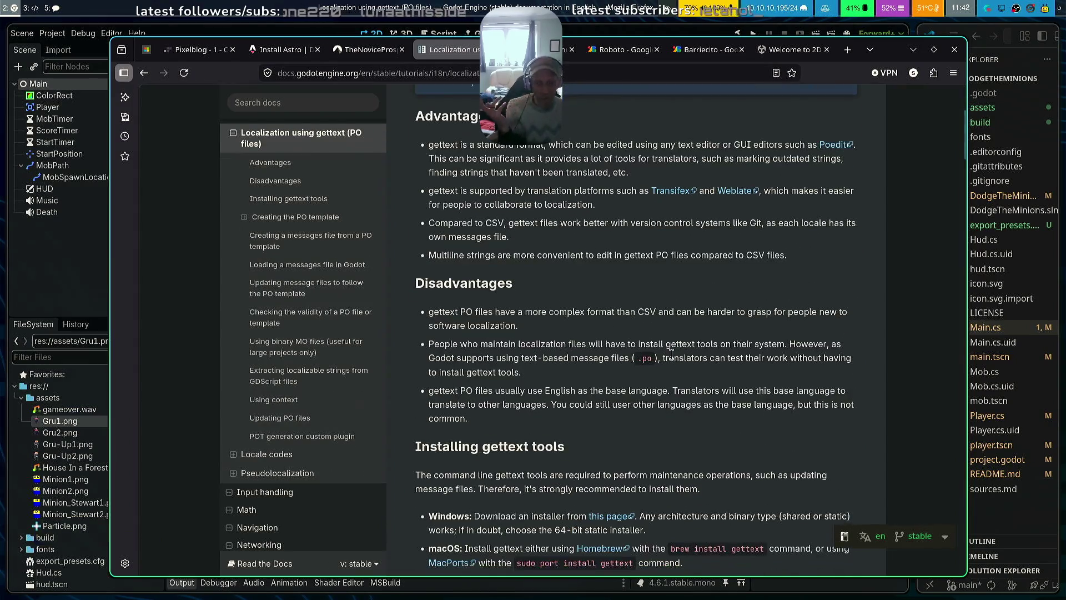
{"action": "mouse_move", "coordinate": [519, 311]}
{"action": "left_mouse_down"}
{"action": "mouse_move", "coordinate": [518, 326]}
{"action": "mouse_move", "coordinate": [472, 311]}
{"action": "left_mouse_up"}
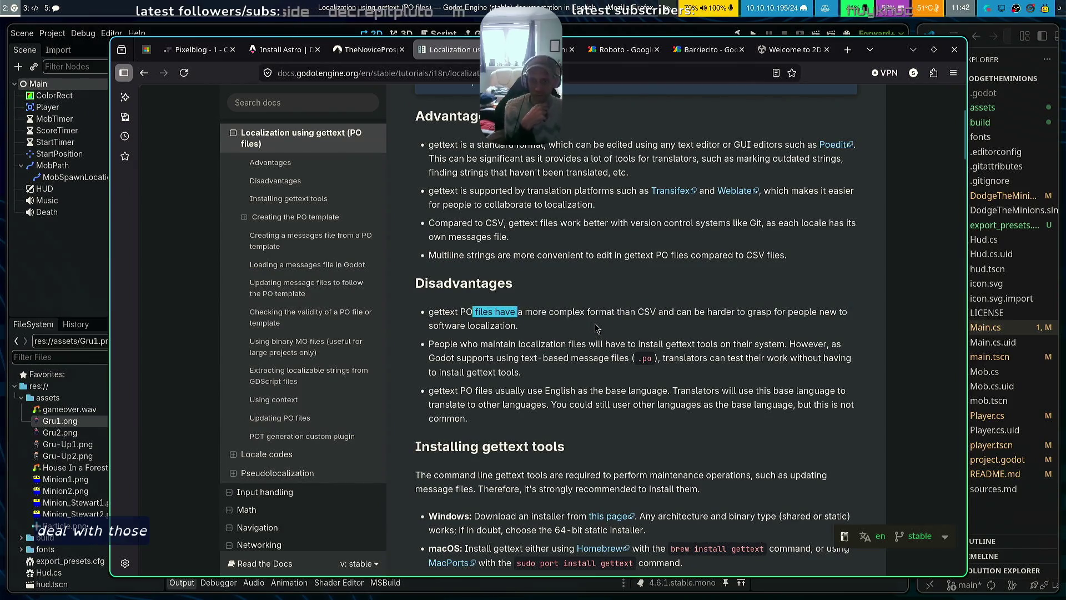
{"action": "scroll", "coordinate": [594, 322], "scroll_direction": "down", "scroll_amount": 10}
{"action": "scroll", "coordinate": [734, 309], "scroll_direction": "up", "scroll_amount": 1}
{"action": "scroll", "coordinate": [735, 310], "scroll_direction": "up", "scroll_amount": 1}
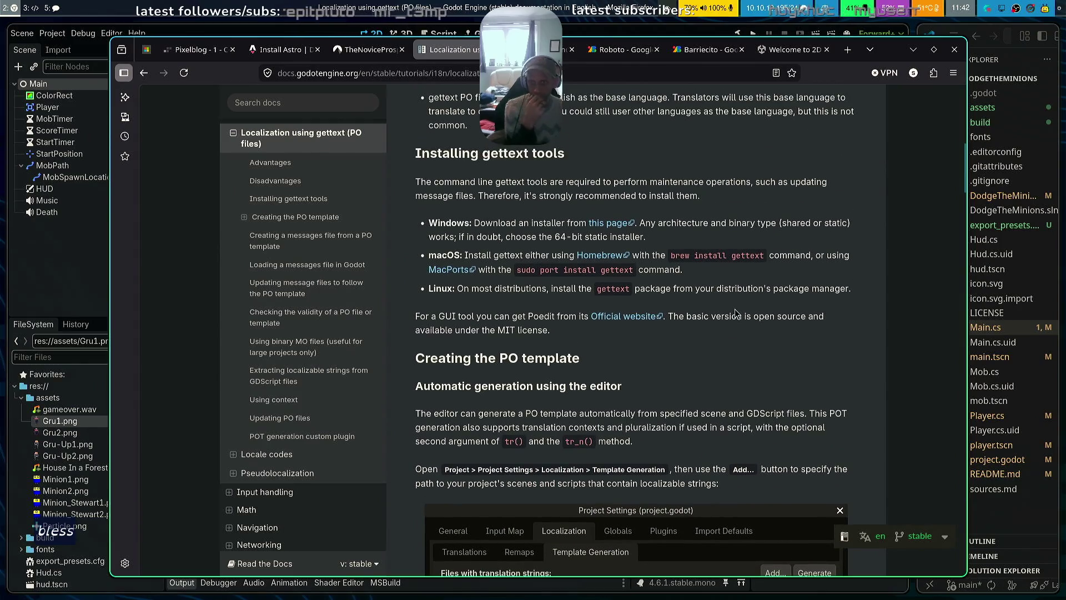
Step: Read on through the PO template sections to Manual creation, then hide Firefox
{"action": "scroll", "coordinate": [747, 364], "scroll_direction": "down", "scroll_amount": 3}
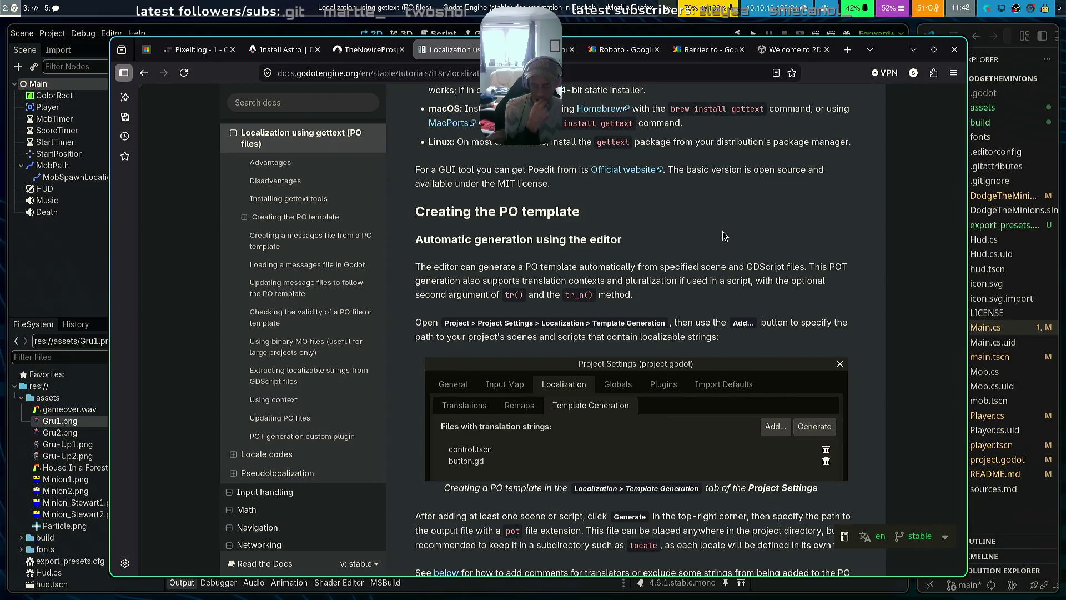
{"action": "scroll", "coordinate": [725, 236], "scroll_direction": "down", "scroll_amount": 2}
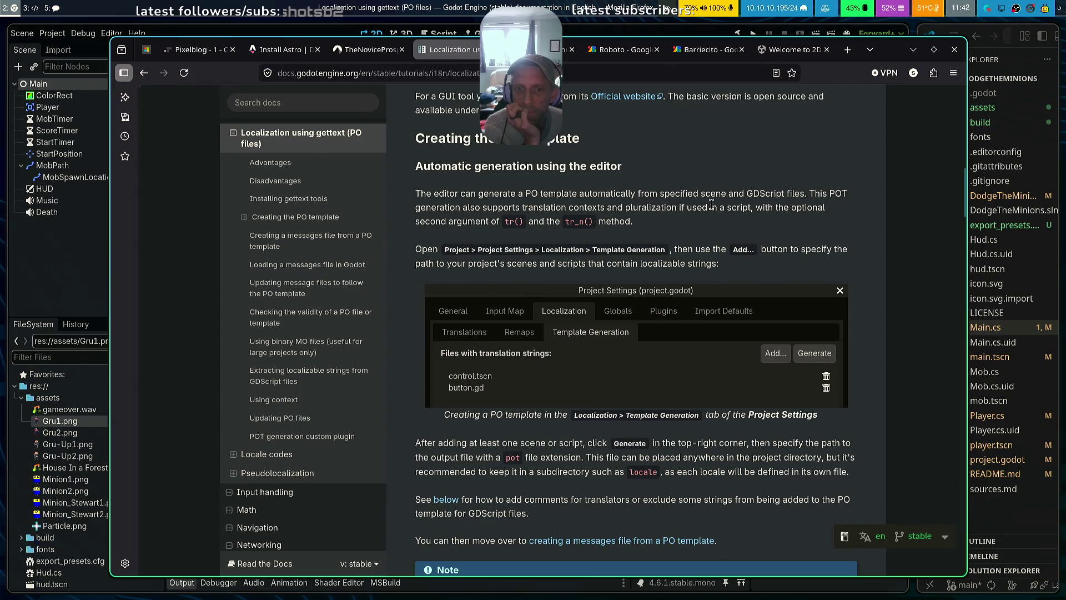
{"action": "scroll", "coordinate": [712, 204], "scroll_direction": "down", "scroll_amount": 2}
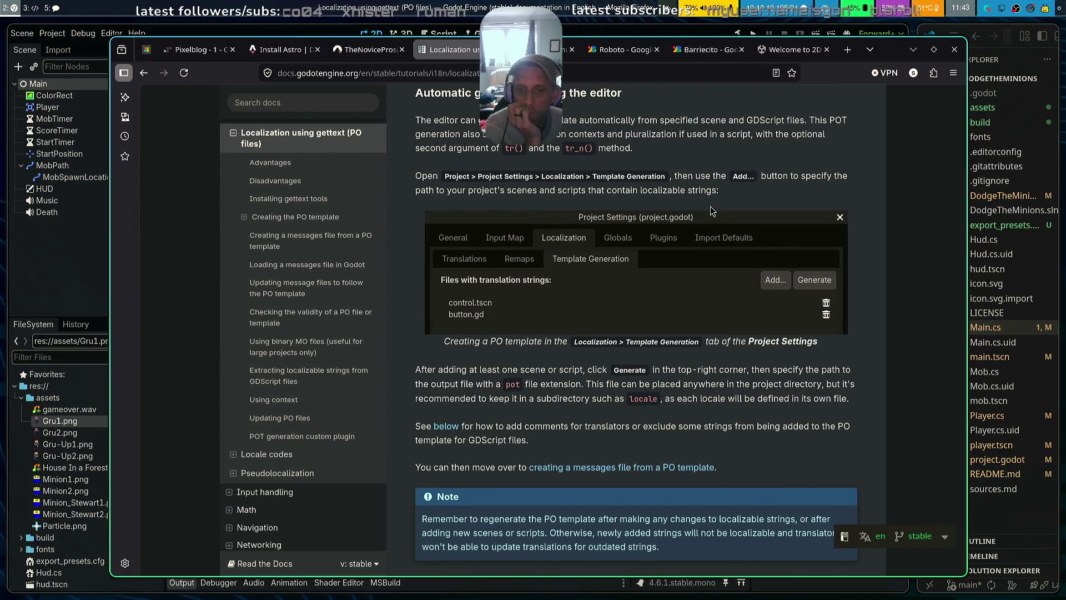
{"action": "scroll", "coordinate": [709, 209], "scroll_direction": "down", "scroll_amount": 4}
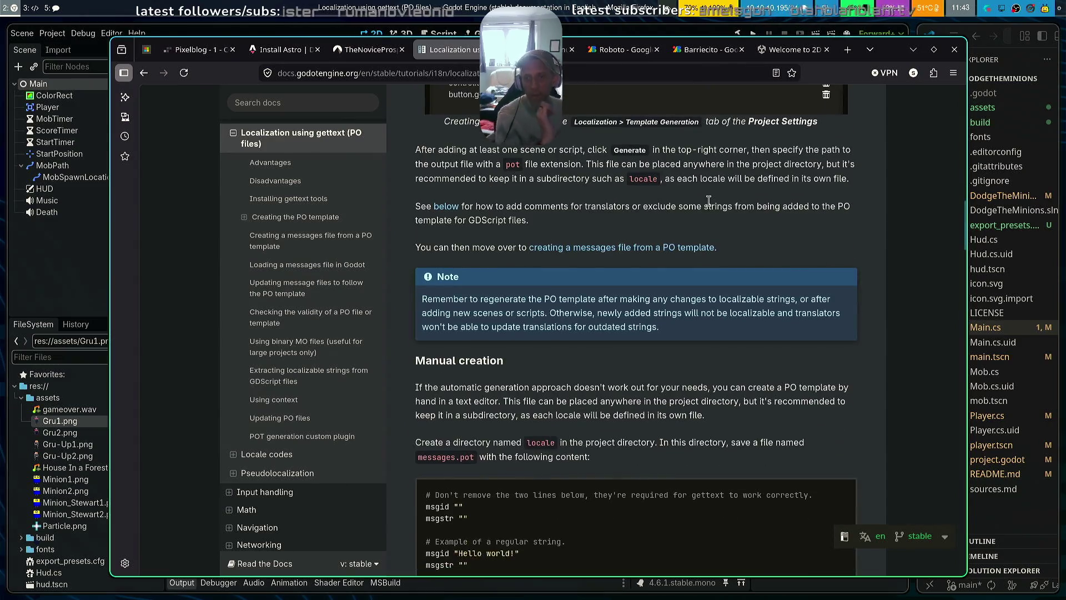
{"action": "key", "text": "super+s"}
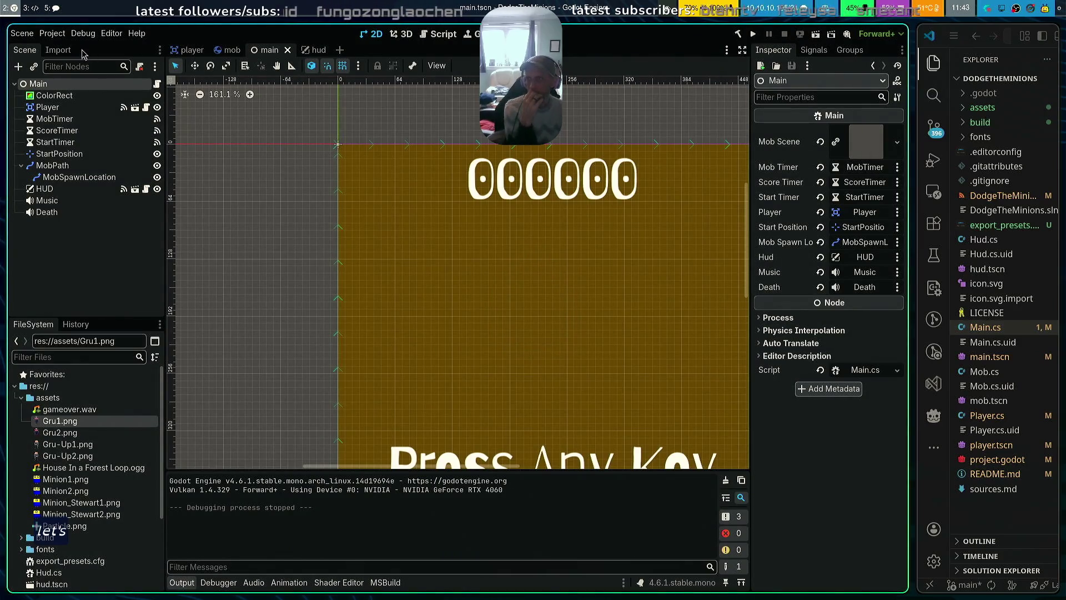
Step: Go to Project Settings > Localization > Template Generation
{"action": "left_click", "coordinate": [52, 33]}
{"action": "left_click", "coordinate": [65, 48]}
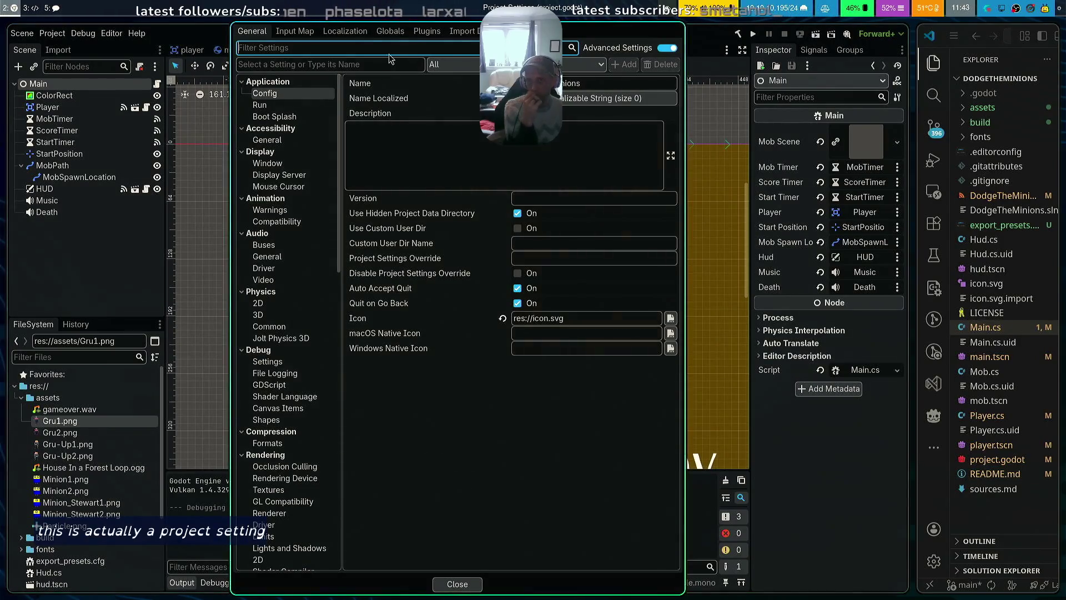
{"action": "left_click", "coordinate": [344, 32]}
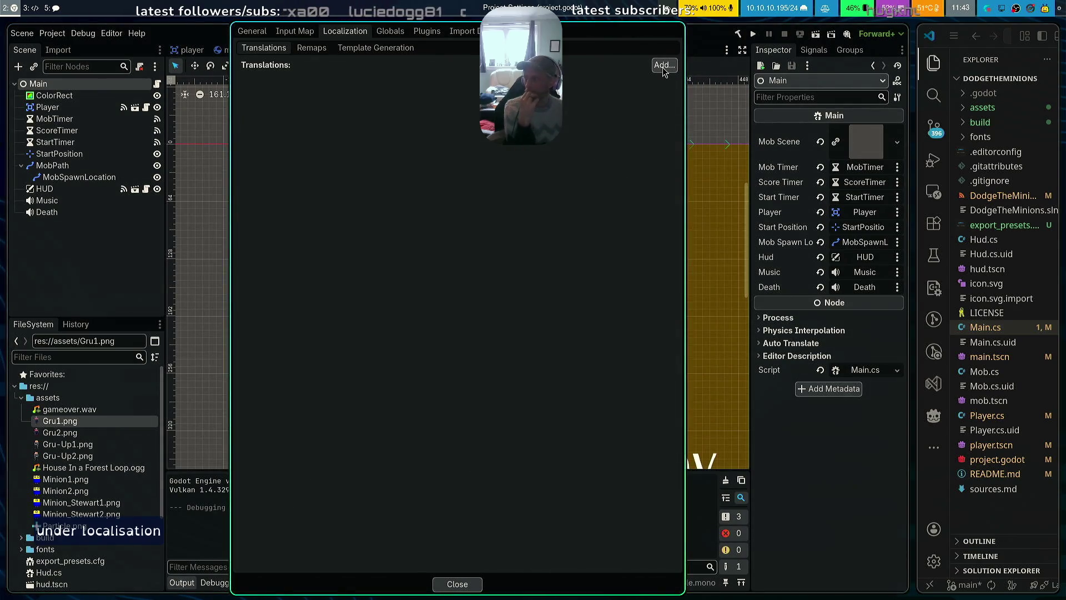
{"action": "left_click", "coordinate": [367, 50]}
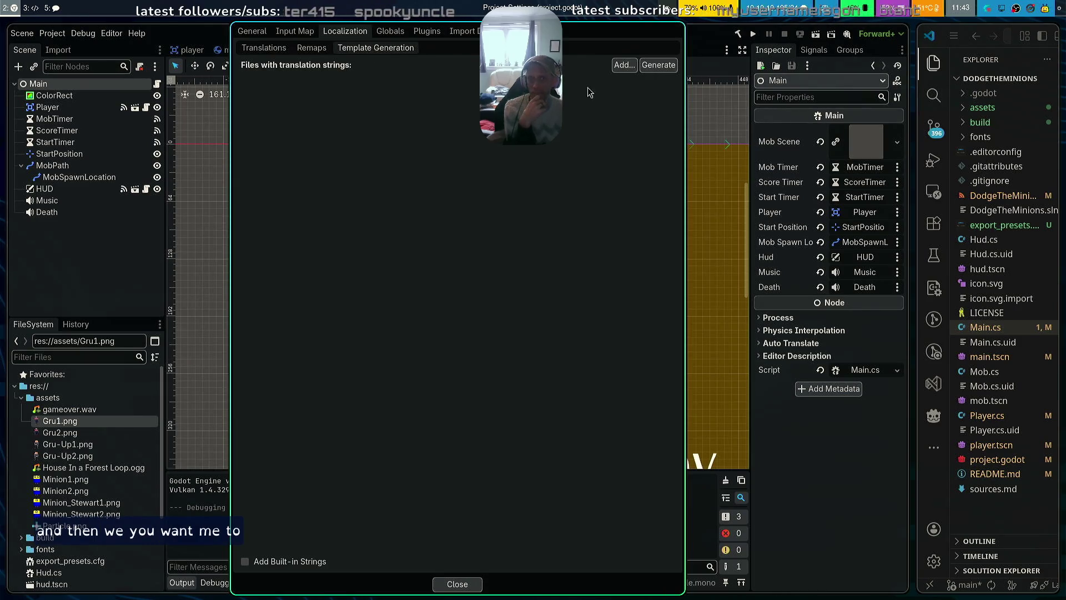
Step: Add all eight .cs and .tscn files (Hud, Main, Mob, Player) and generate the template
{"action": "left_click", "coordinate": [624, 65]}
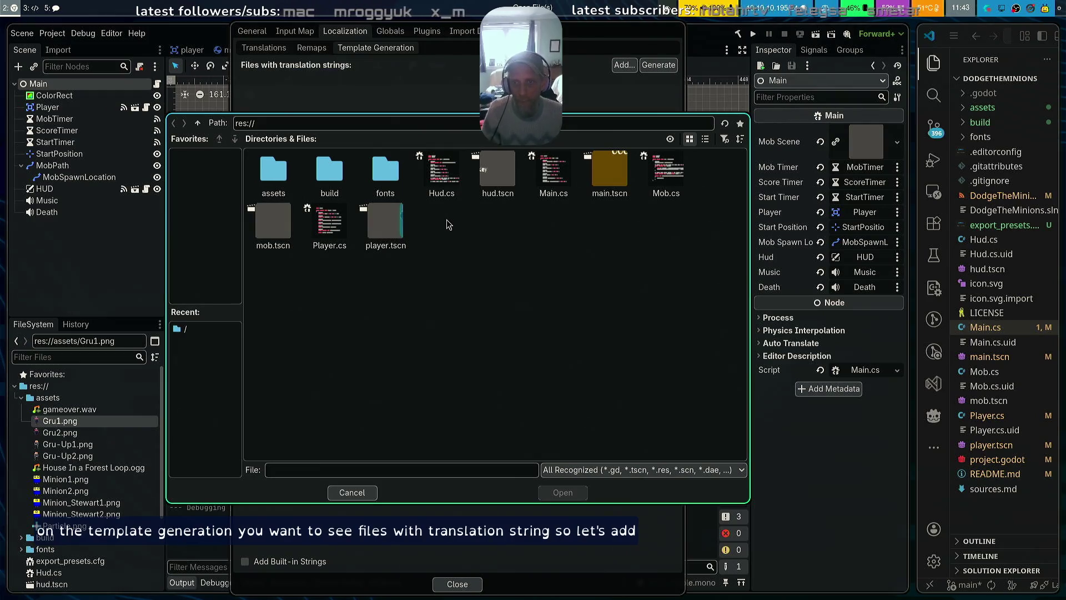
{"action": "left_click", "coordinate": [466, 177]}
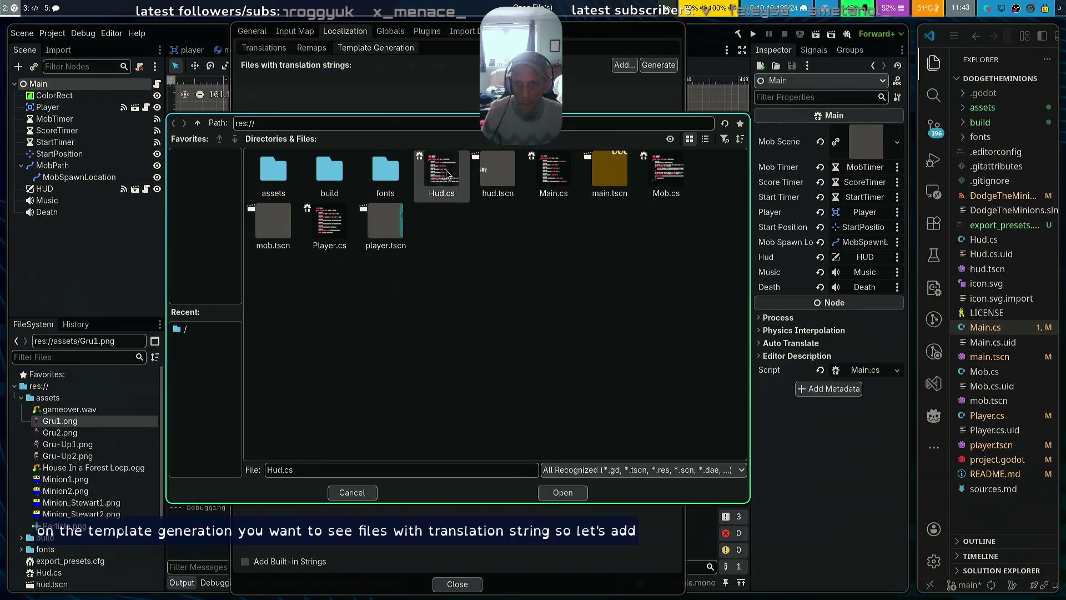
{"action": "left_click", "coordinate": [500, 175], "text": "ctrl"}
{"action": "left_click", "coordinate": [577, 175], "text": "ctrl"}
{"action": "left_click", "coordinate": [610, 175], "text": "ctrl"}
{"action": "left_click", "coordinate": [666, 175], "text": "ctrl"}
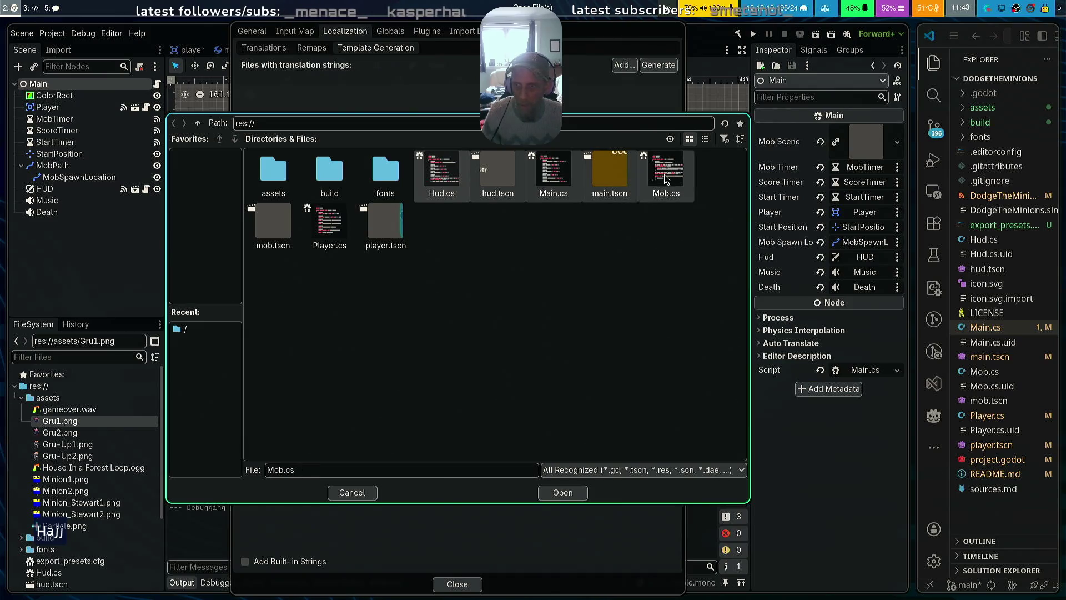
{"action": "left_click", "coordinate": [273, 225], "text": "ctrl"}
{"action": "left_click", "coordinate": [320, 225], "text": "ctrl"}
{"action": "left_click", "coordinate": [369, 221], "text": "ctrl"}
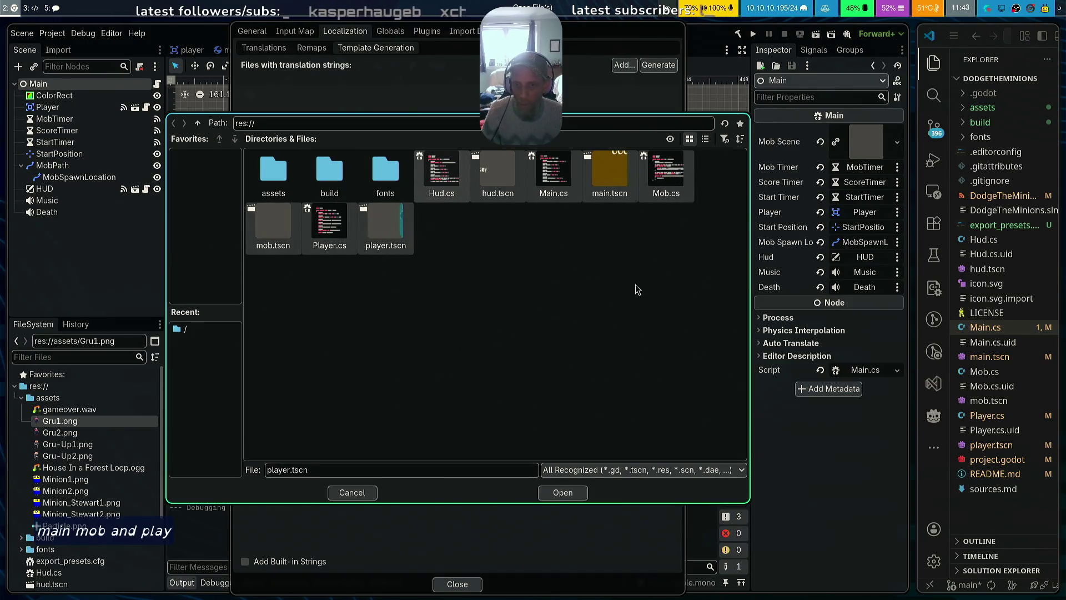
{"action": "left_click", "coordinate": [574, 494]}
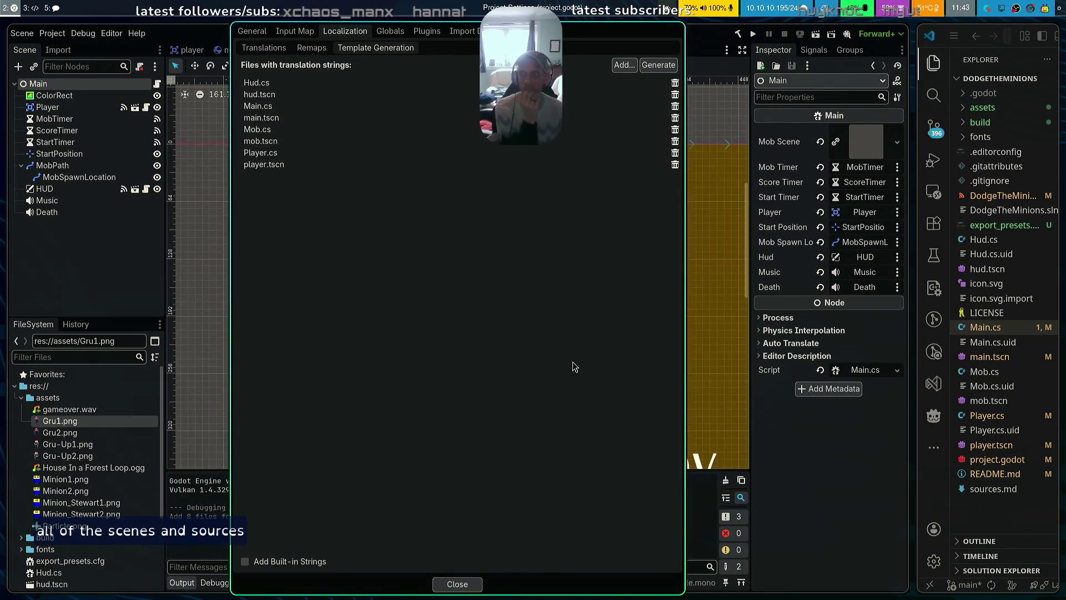
{"action": "left_click", "coordinate": [655, 66]}
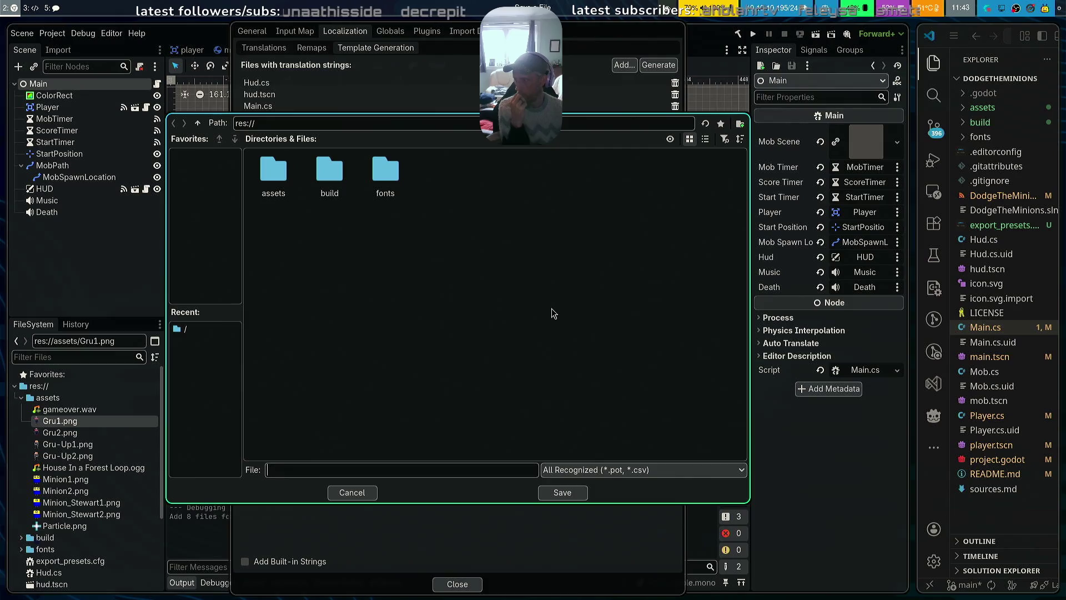
Step: Save the generated template as 'default' (default.pot) in res://
{"action": "type", "text": "default.pot"}
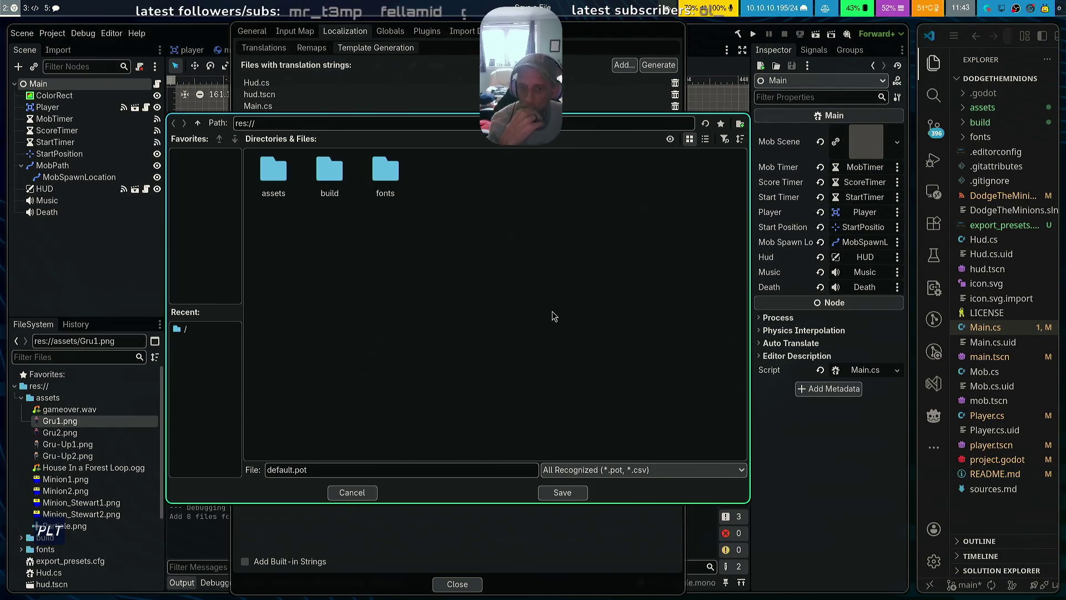
{"action": "left_click", "coordinate": [547, 494]}
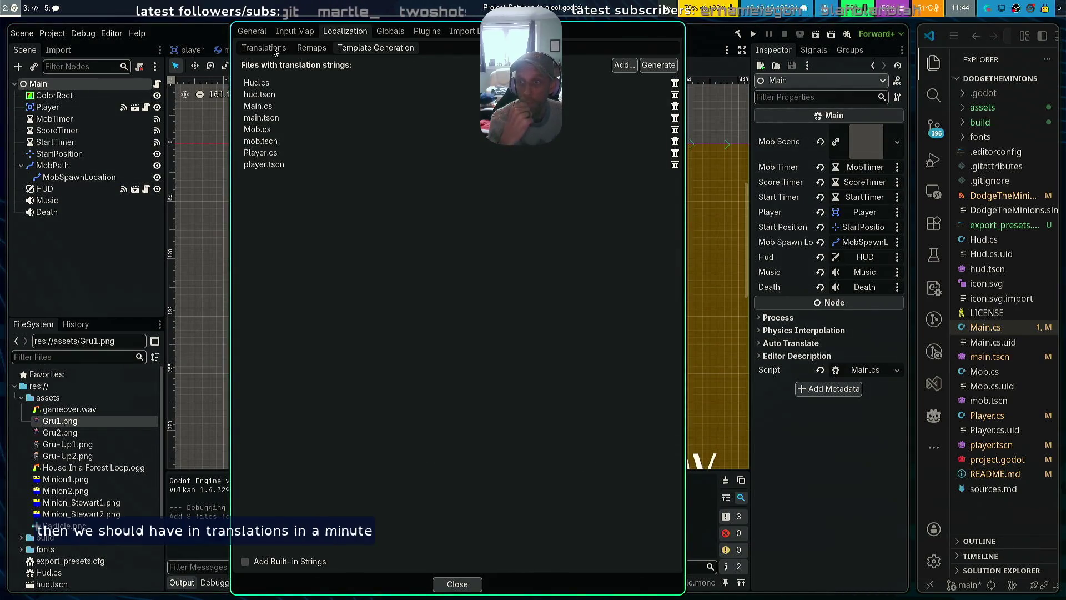
Step: Tick 'Add Built-in Strings' on Template Generation, review Translations, and close Project Settings
{"action": "mouse_move", "coordinate": [410, 304]}
{"action": "left_mouse_down"}
{"action": "mouse_move", "coordinate": [548, 321]}
{"action": "mouse_move", "coordinate": [410, 316]}
{"action": "left_mouse_up"}
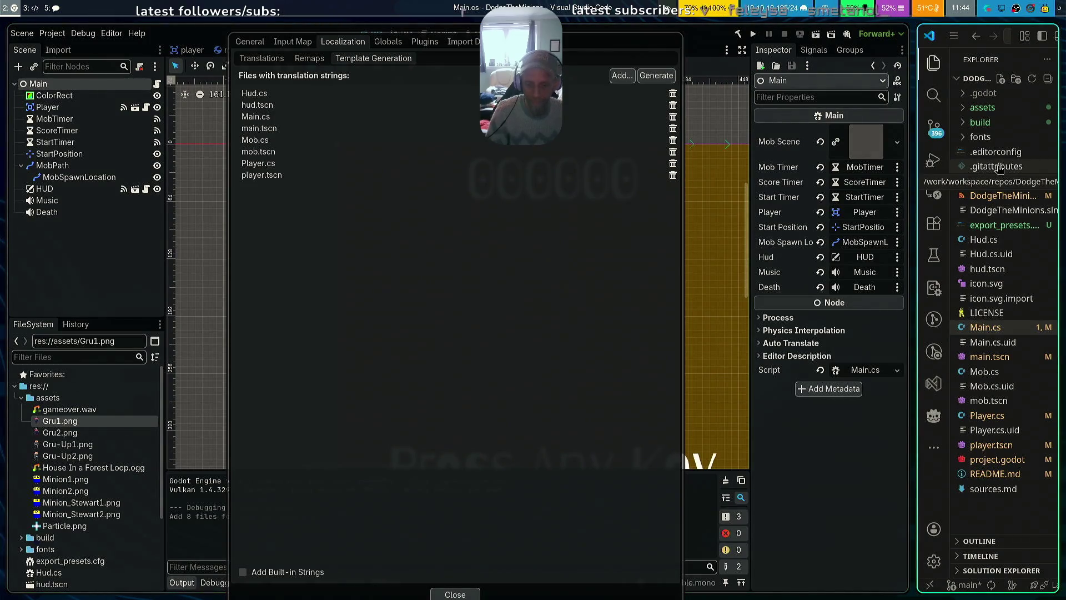
{"action": "key", "text": "super+shift+q"}
{"action": "left_click", "coordinate": [261, 58]}
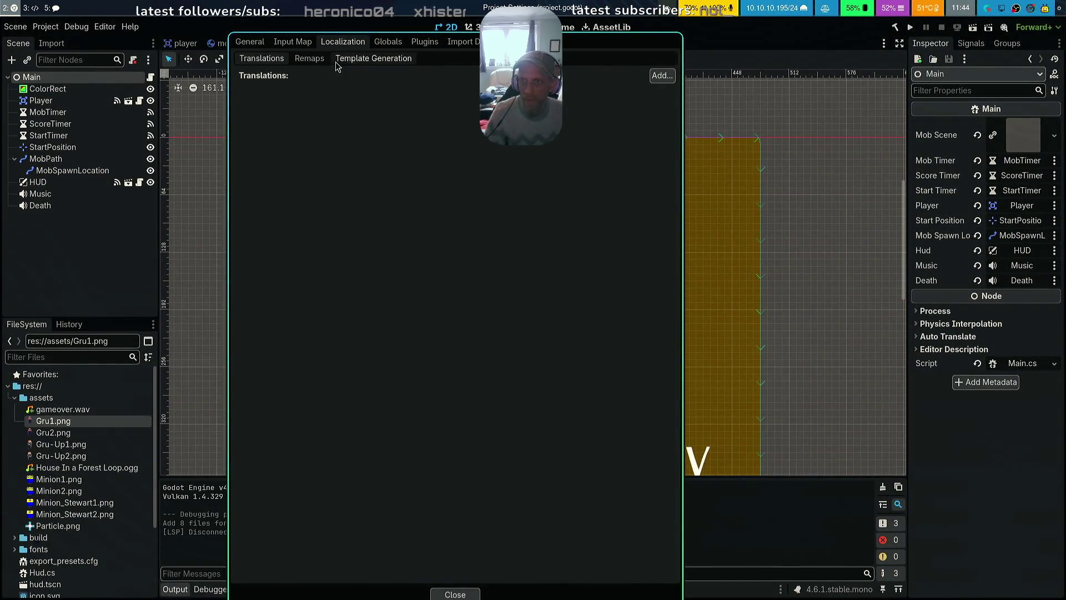
{"action": "left_click", "coordinate": [367, 59]}
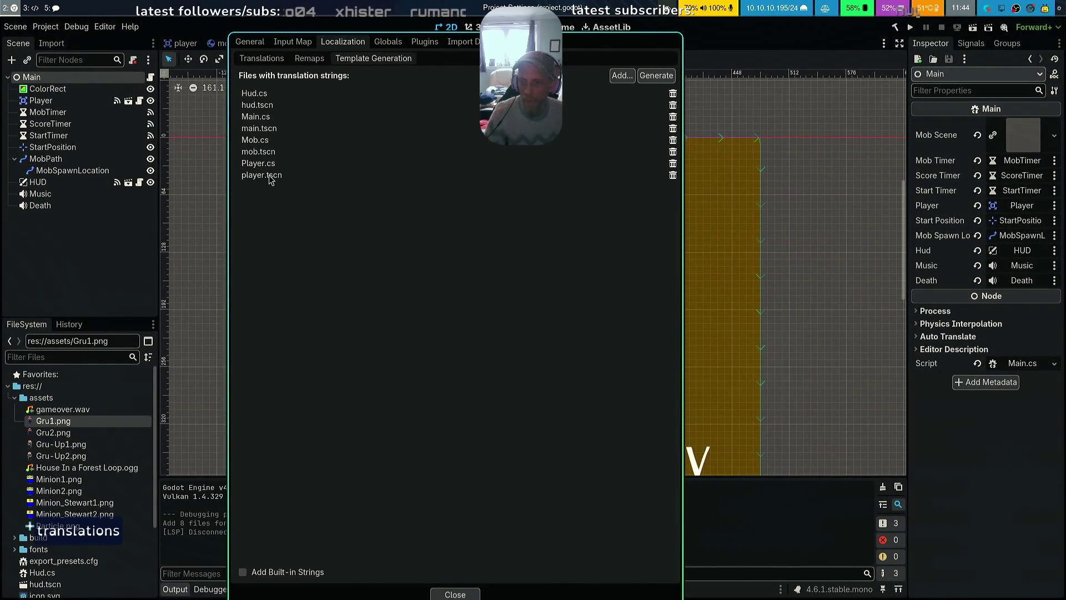
{"action": "left_click", "coordinate": [242, 572]}
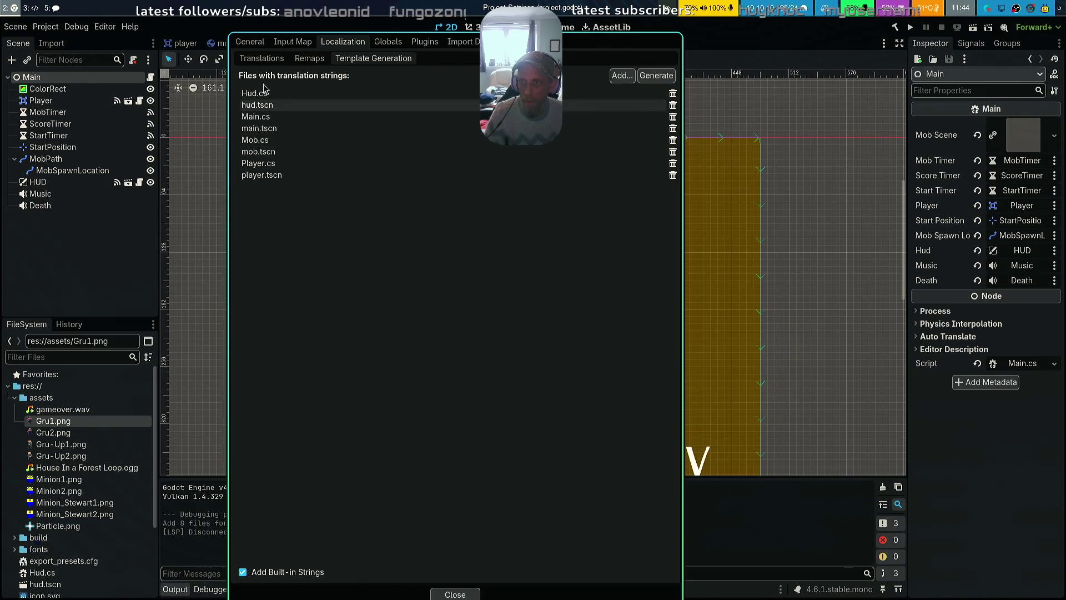
{"action": "left_click", "coordinate": [262, 58]}
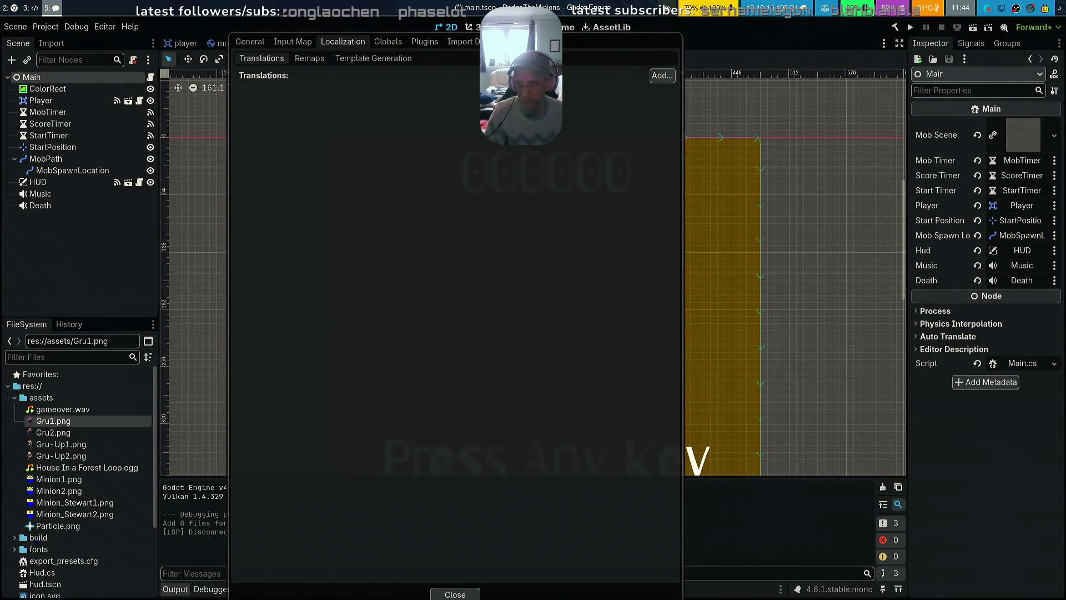
{"action": "left_click", "coordinate": [454, 594]}
{"action": "key", "text": "super+Return"}
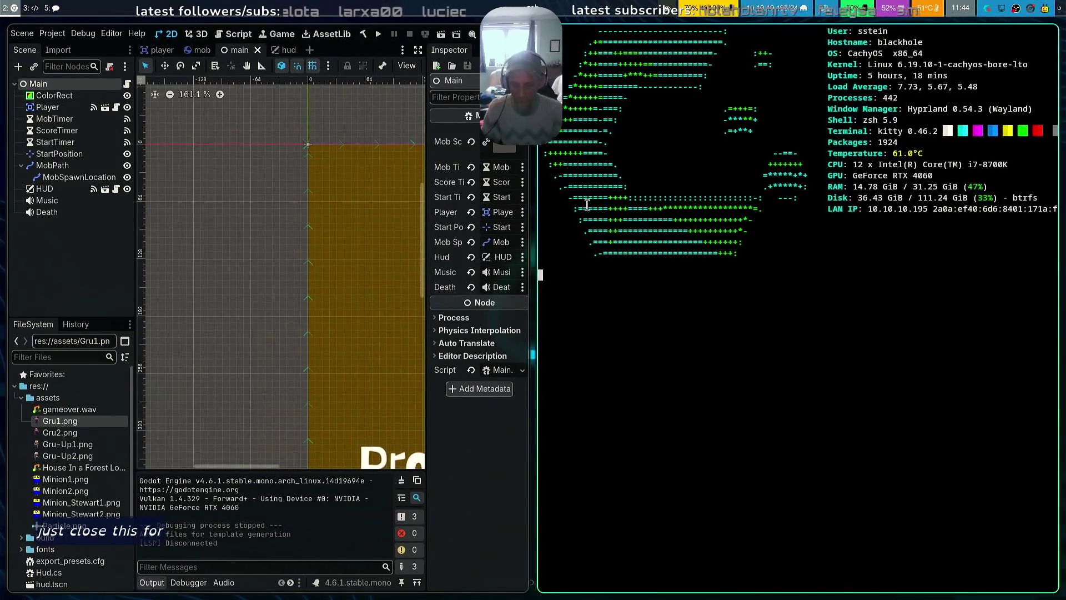
Step: Change into workspace/repos/DodgeTheMinions and list its files with 'ls -la'
{"action": "type", "text": "w"}
{"action": "key", "text": "Tab"}
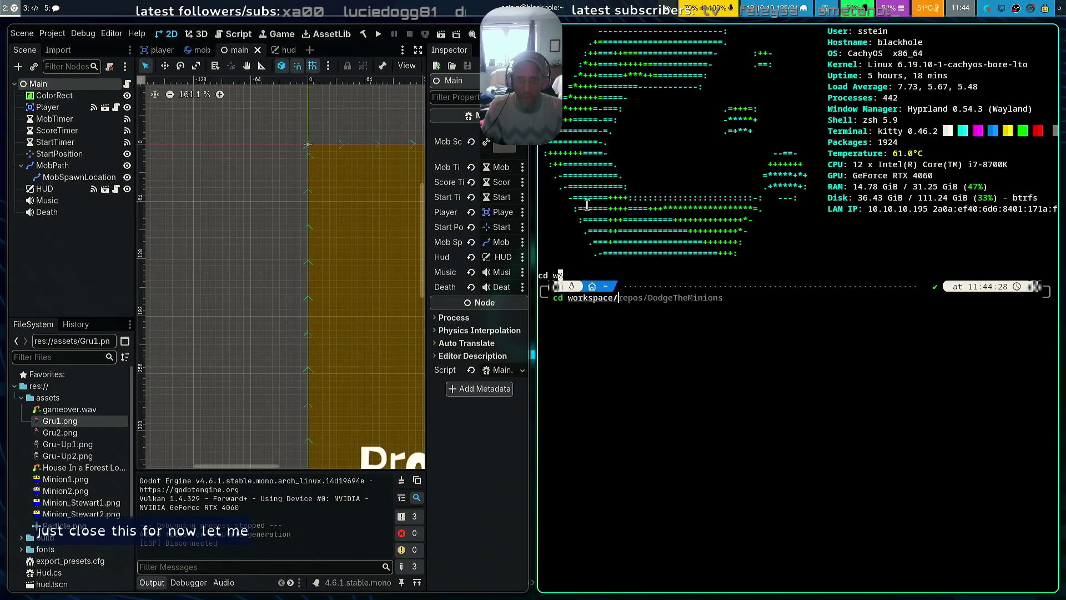
{"action": "key", "text": "Right"}
{"action": "key", "text": "Return"}
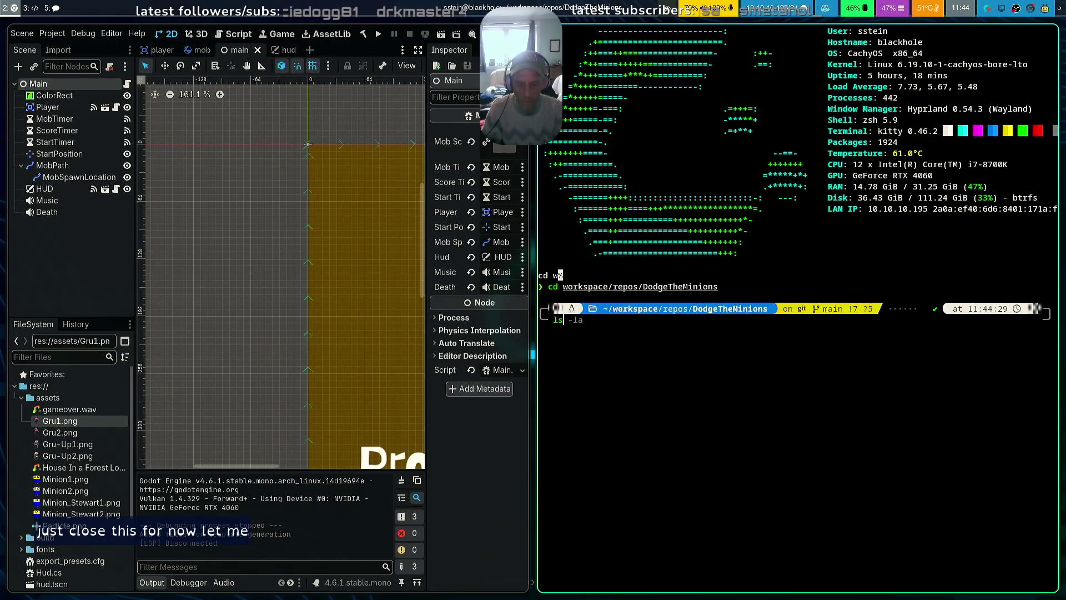
{"action": "key", "text": "Return"}
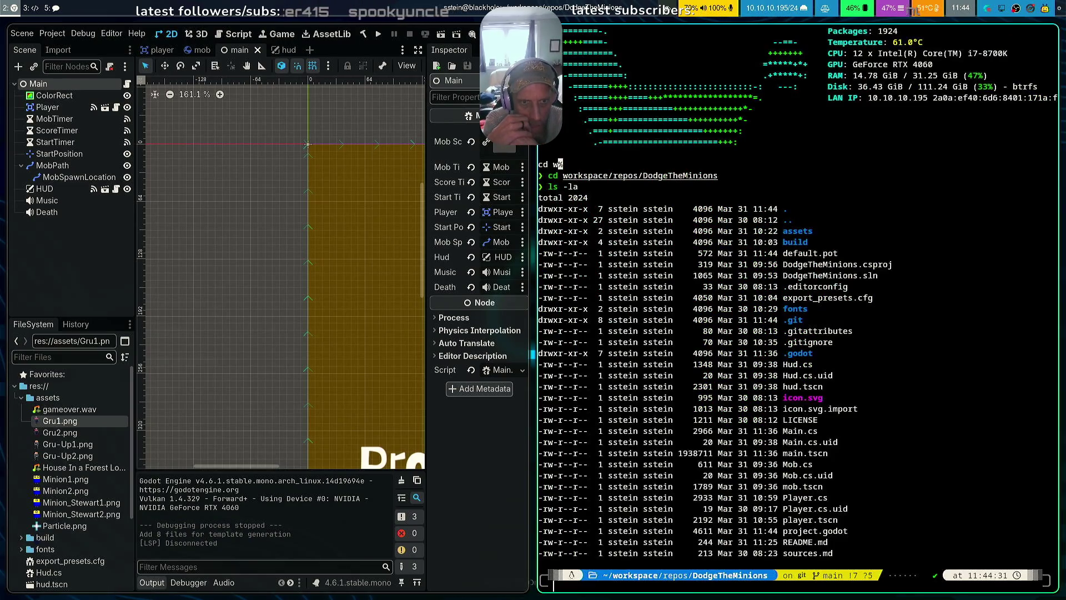
Step: Launch Midnight Commander with 'mc' in the project folder
{"action": "type", "text": "mc"}
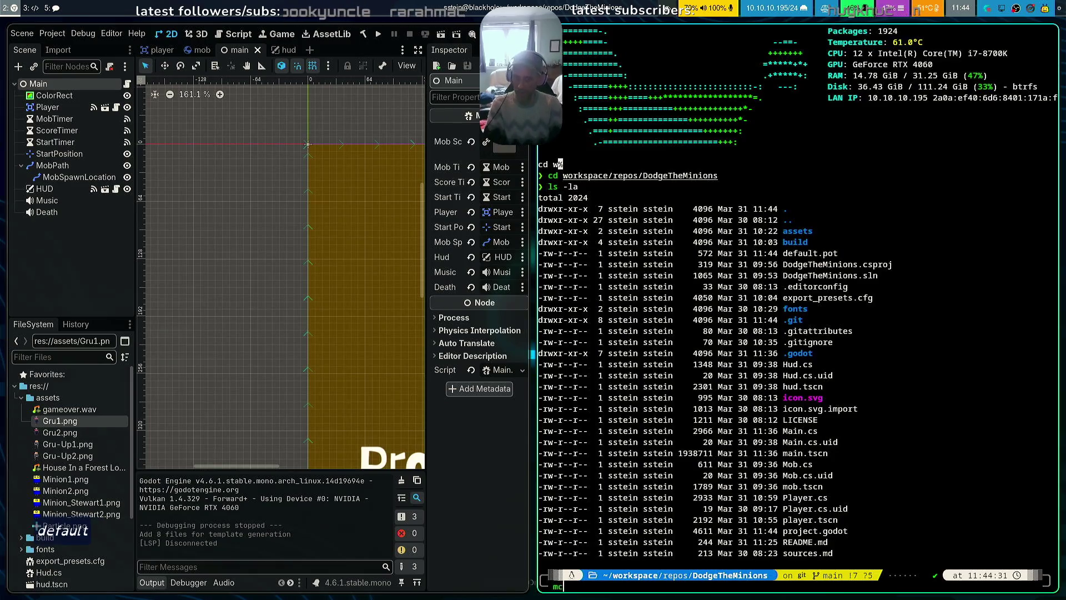
{"action": "key", "text": "Return"}
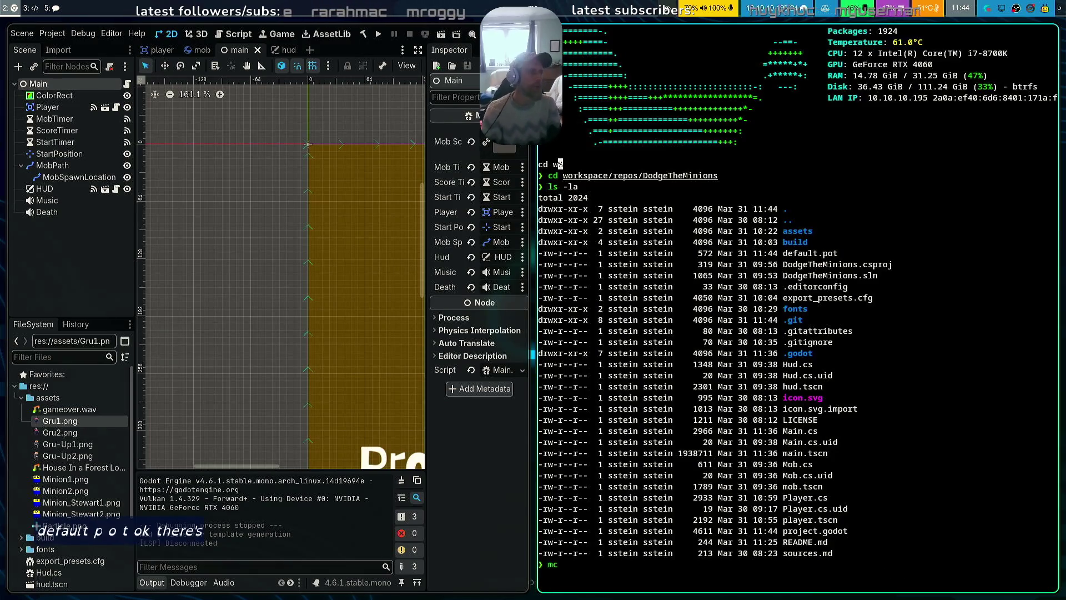
{"action": "key", "text": "Down"}
{"action": "key", "text": "Down"}
{"action": "key", "text": "Down"}
{"action": "key", "text": "Down"}
{"action": "key", "text": "Down"}
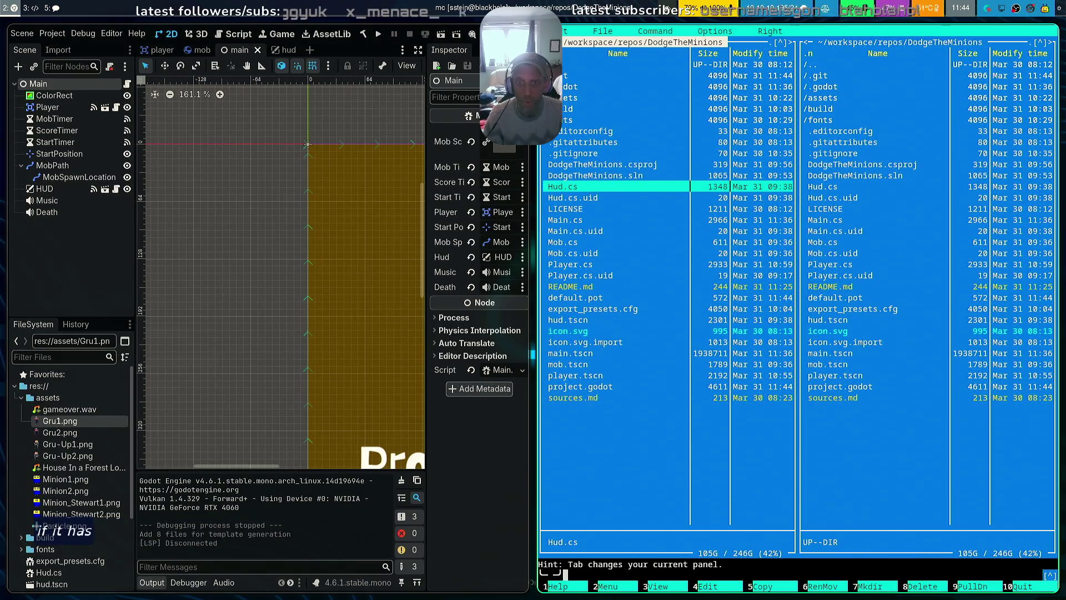
Step: View default.pot's msgid entries in the mc viewer, cancelling a search
{"action": "key", "text": "Down"}
{"action": "key", "text": "Down"}
{"action": "key", "text": "Down"}
{"action": "key", "text": "Down"}
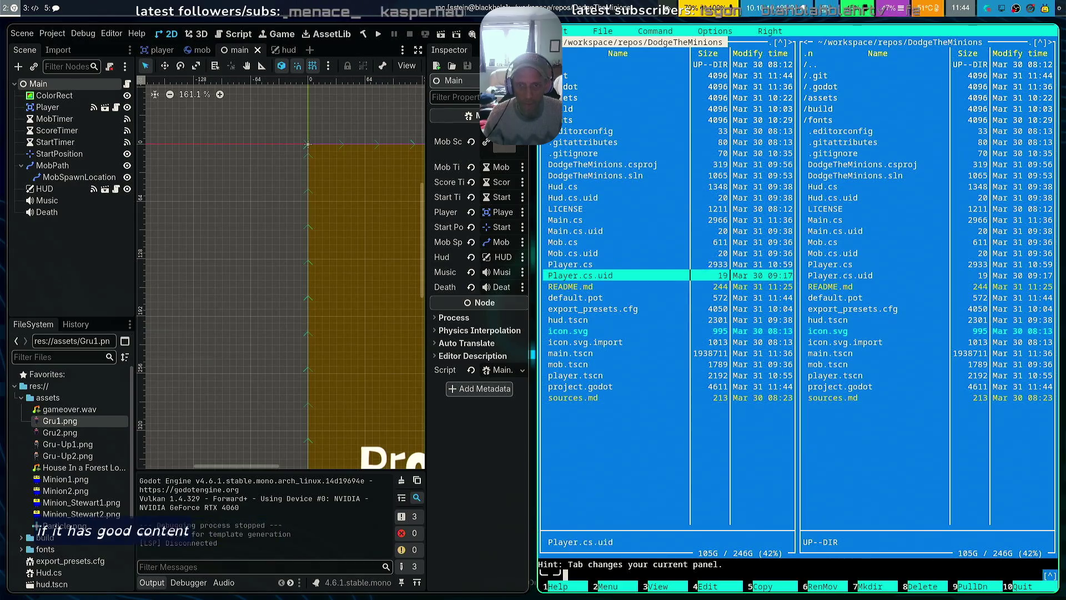
{"action": "key", "text": "F3"}
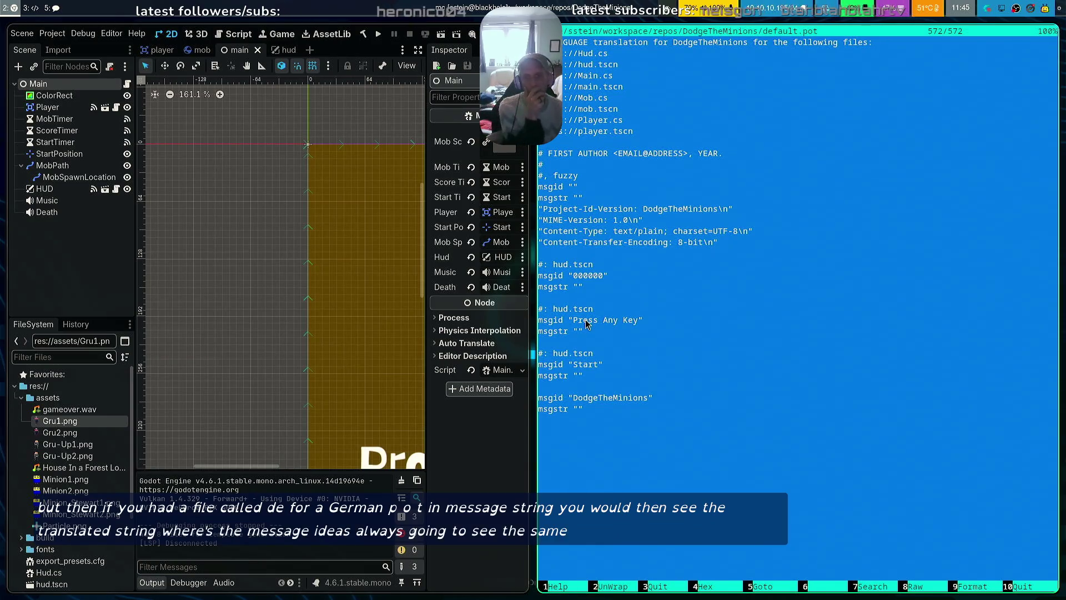
{"action": "key", "text": "F7"}
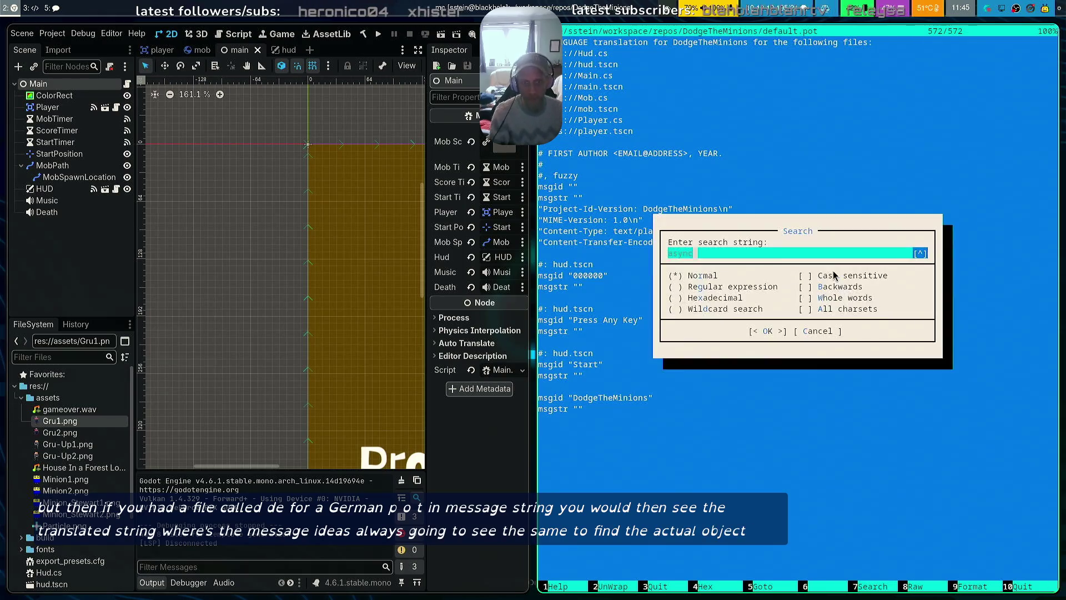
{"action": "key", "text": "Escape"}
Step: Quit the viewer and Midnight Commander, then exit the terminal
{"action": "key", "text": "F10"}
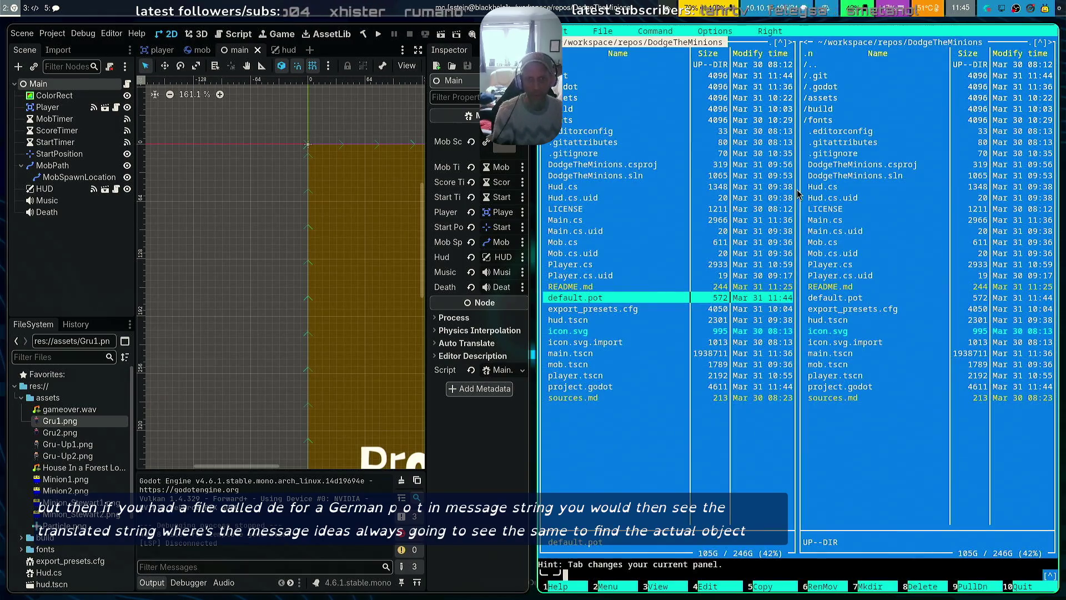
{"action": "key", "text": "F10"}
{"action": "type", "text": "exit"}
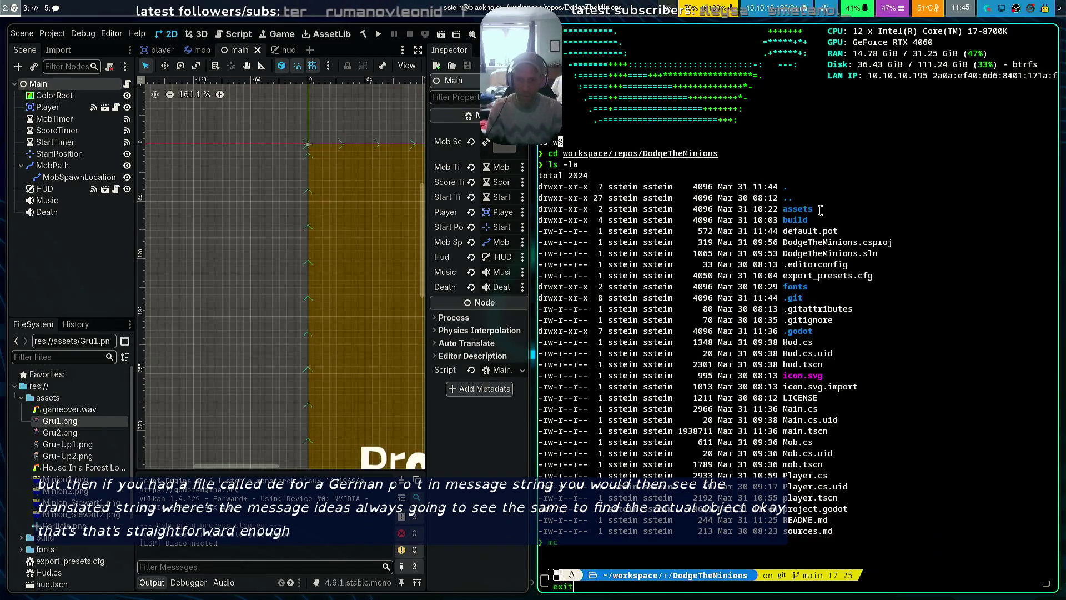
{"action": "key", "text": "Return"}
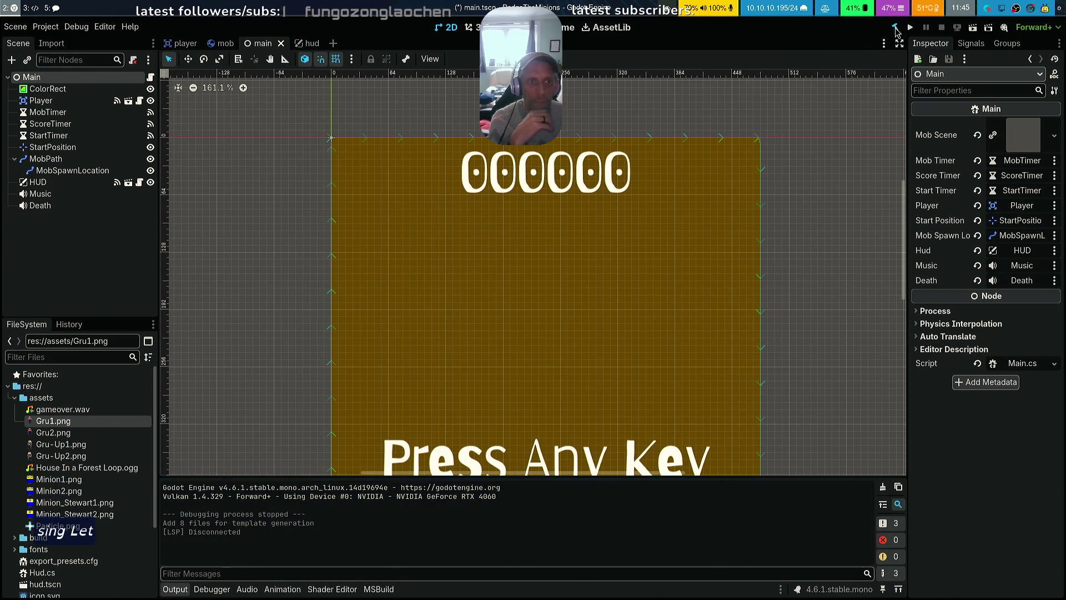
Step: Build the .NET project and return to Localization's Template Generation in Project Settings
{"action": "key", "text": "F5"}
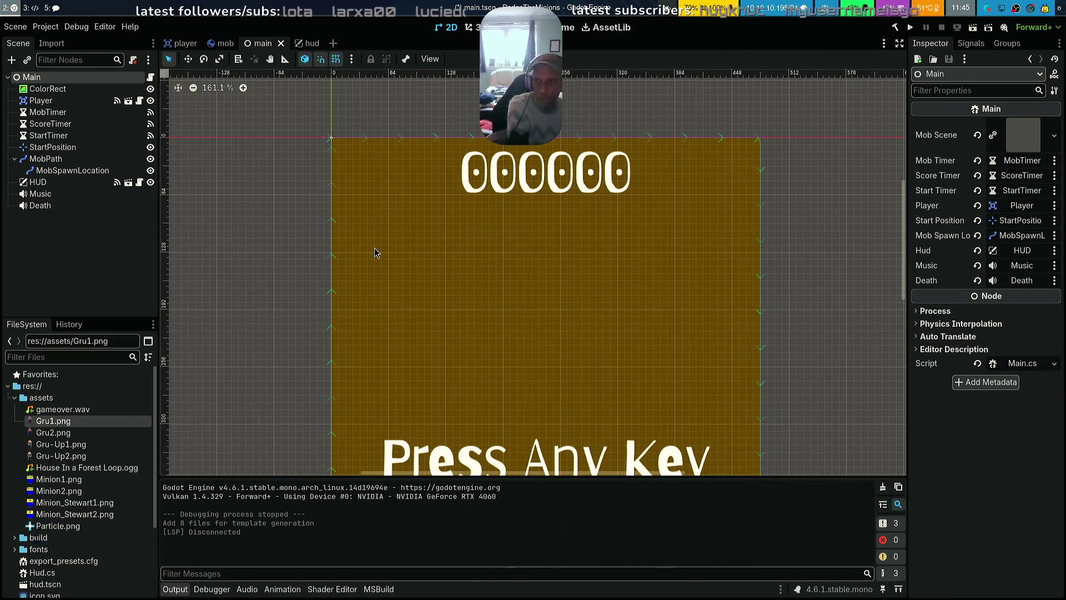
{"action": "left_click", "coordinate": [46, 27]}
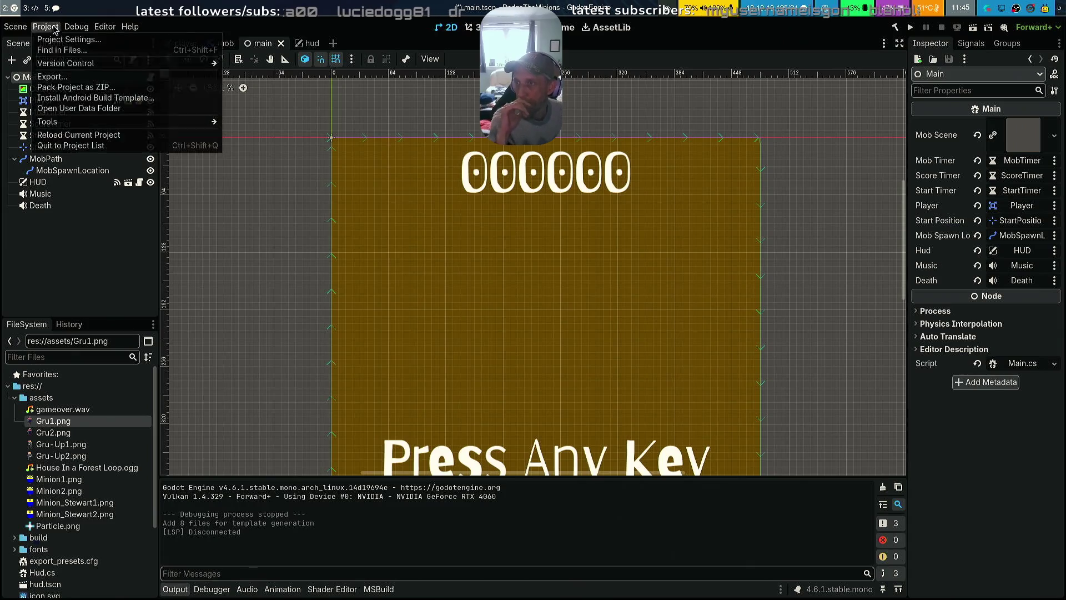
{"action": "mouse_move", "coordinate": [76, 27]}
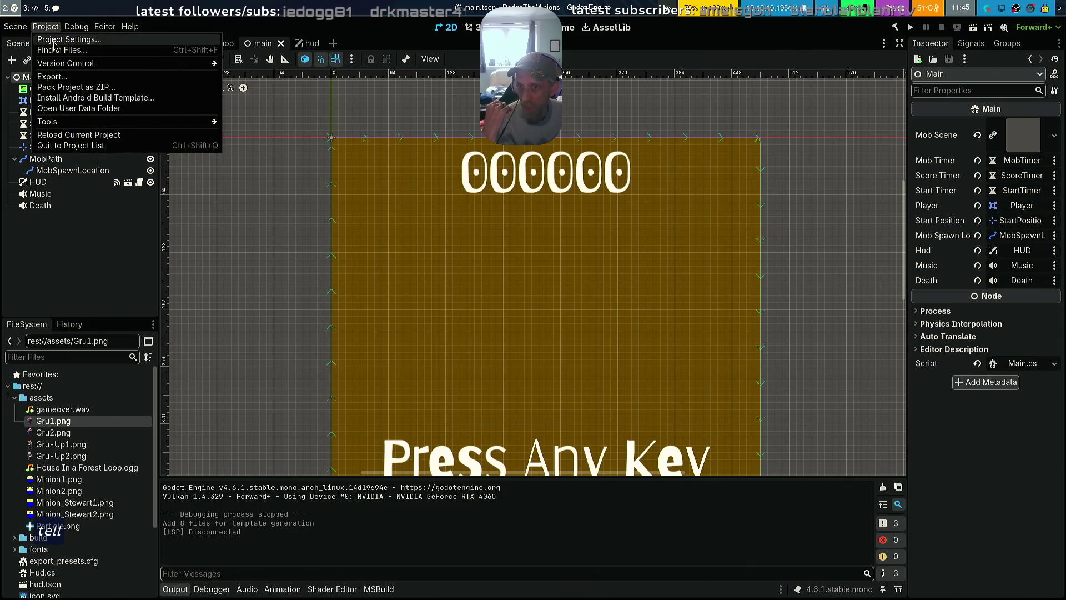
{"action": "left_click", "coordinate": [62, 38]}
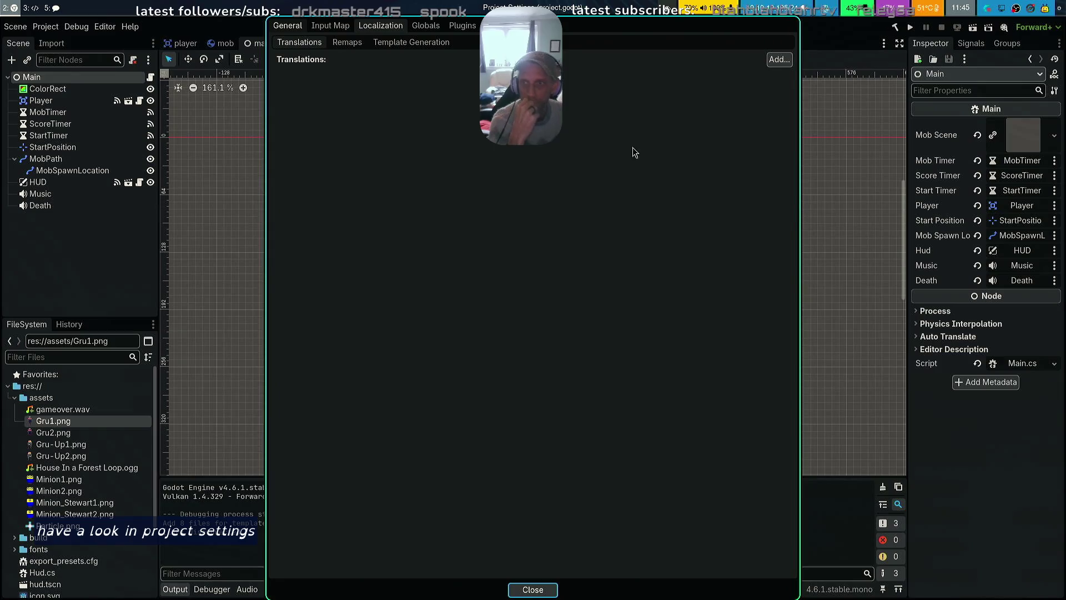
{"action": "left_click", "coordinate": [348, 42]}
{"action": "left_click", "coordinate": [301, 44]}
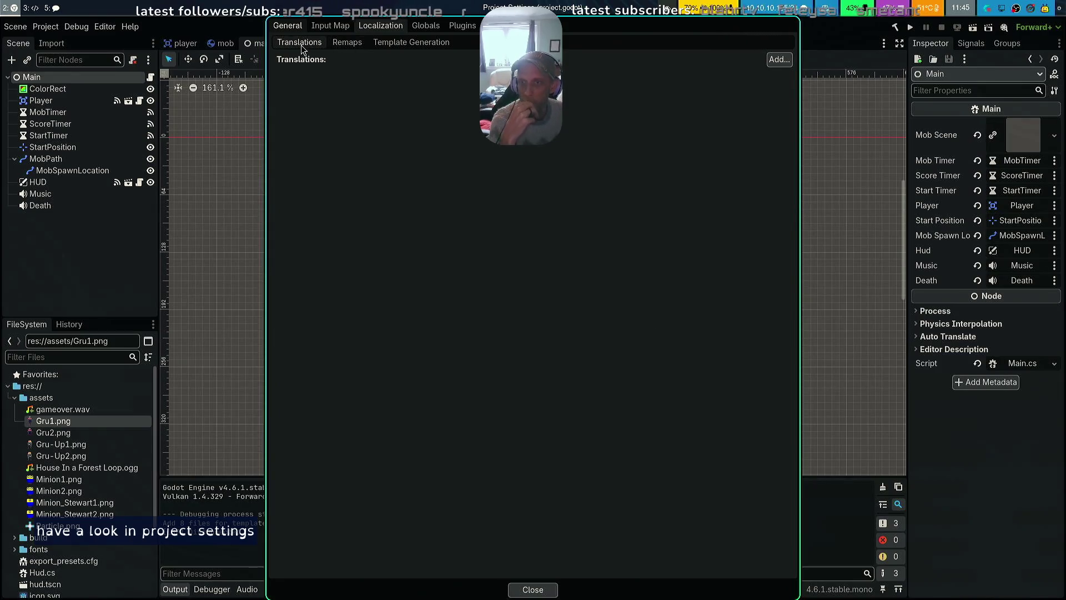
{"action": "left_click", "coordinate": [414, 44]}
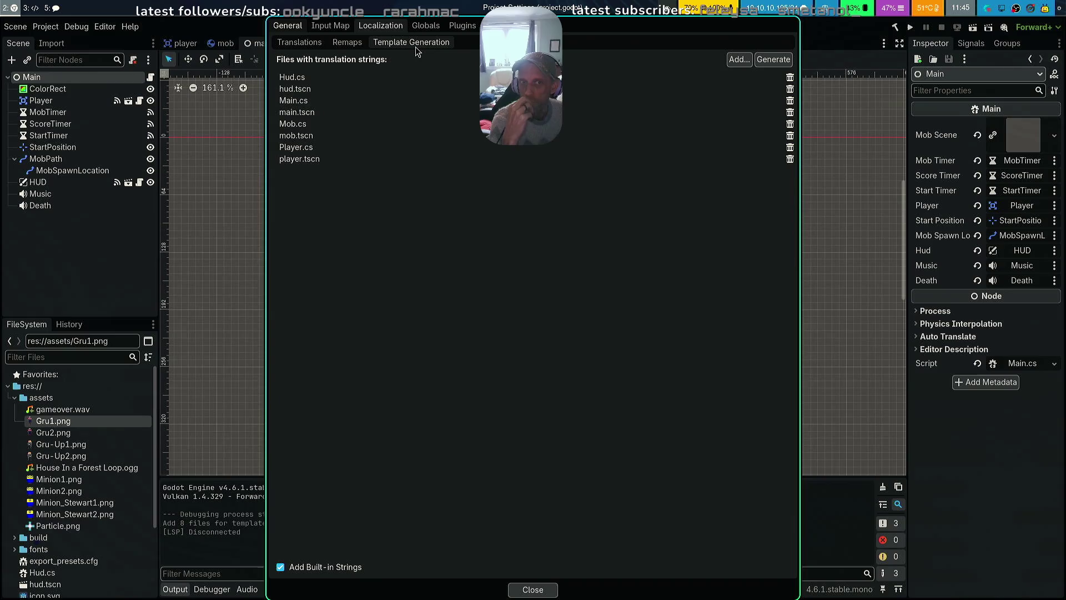
{"action": "left_click", "coordinate": [298, 42]}
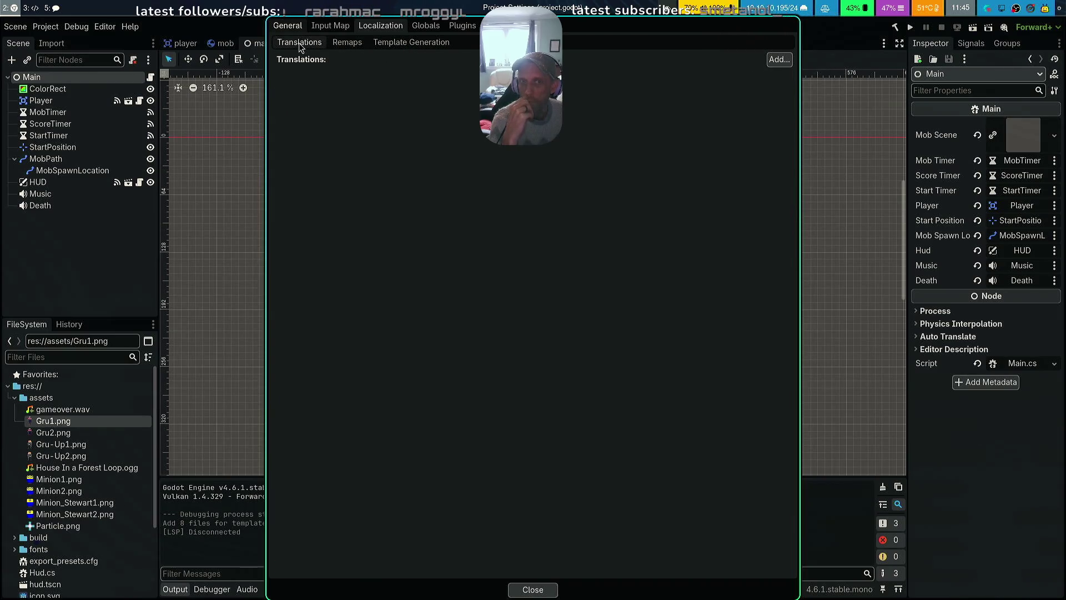
{"action": "left_click", "coordinate": [411, 43]}
Step: Regenerate the template, overwriting default.pot, then start adding a file on Translations
{"action": "left_click", "coordinate": [772, 61]}
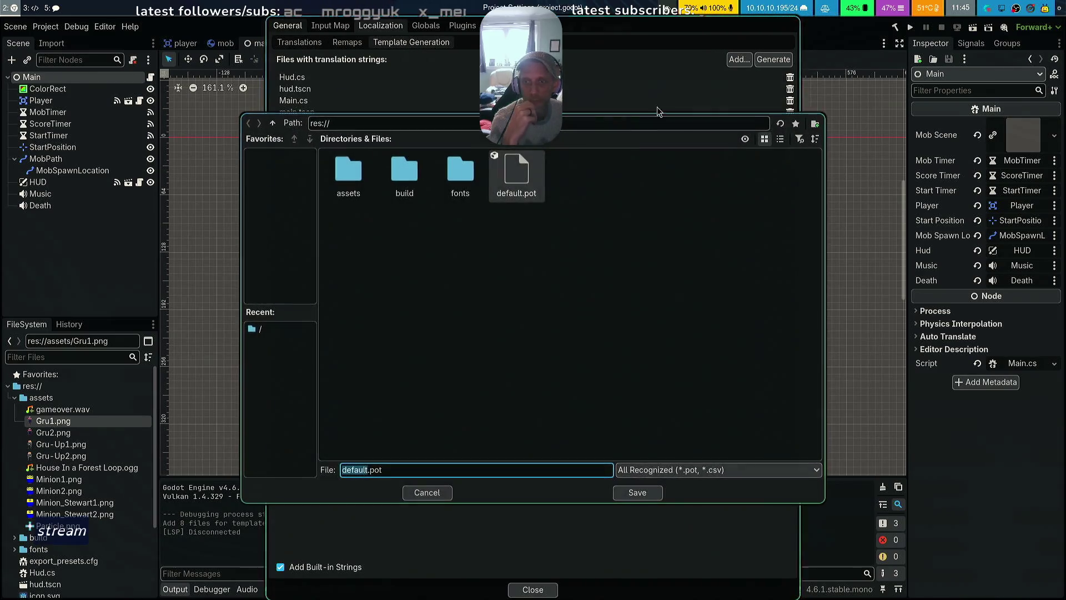
{"action": "left_click", "coordinate": [653, 493]}
{"action": "left_click", "coordinate": [568, 322]}
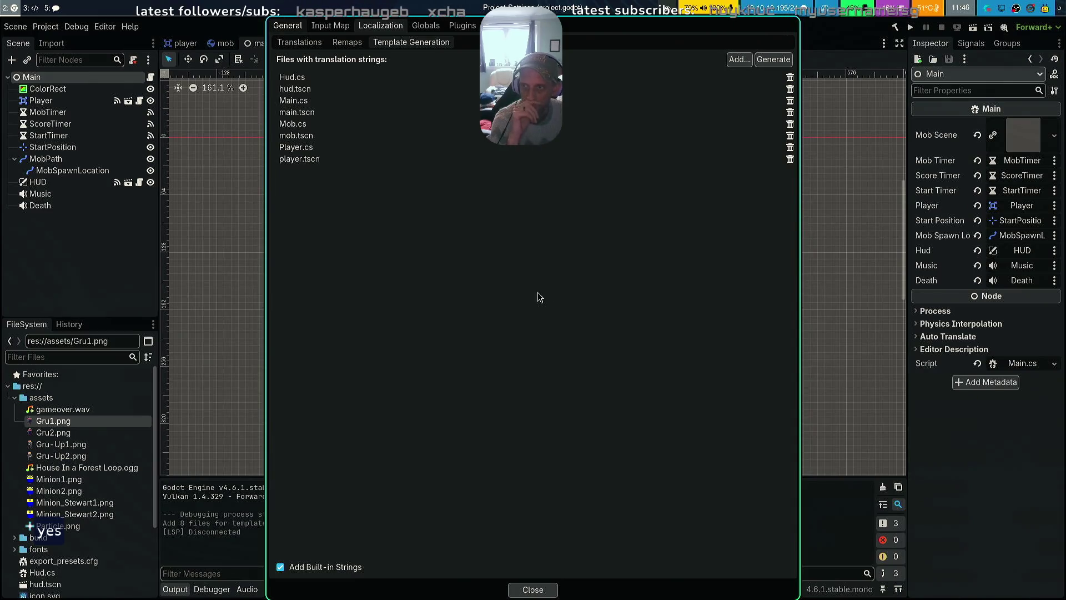
{"action": "left_click", "coordinate": [301, 43]}
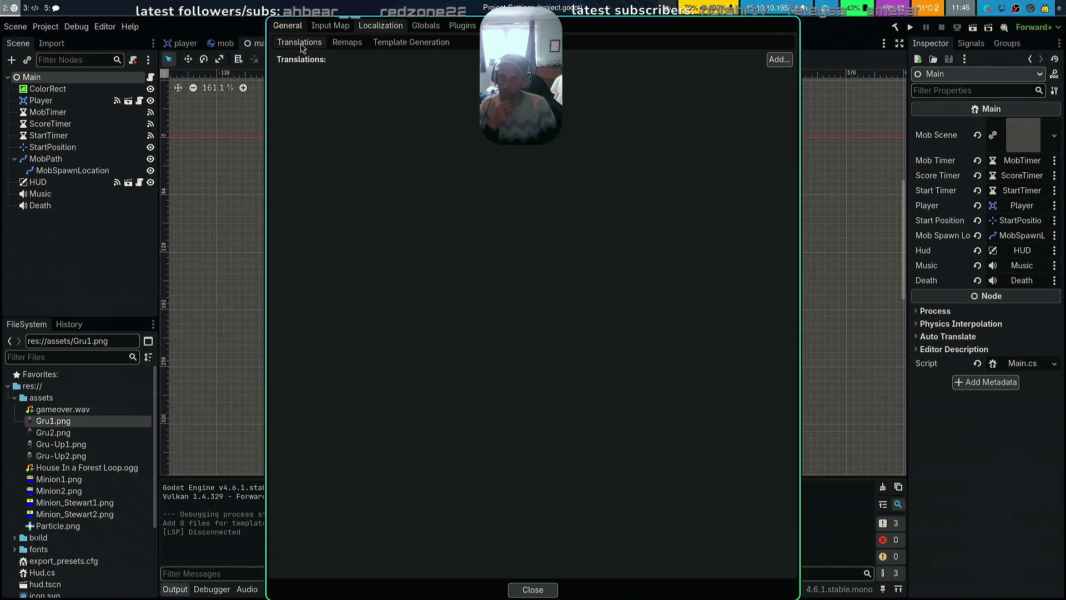
{"action": "left_click", "coordinate": [779, 59]}
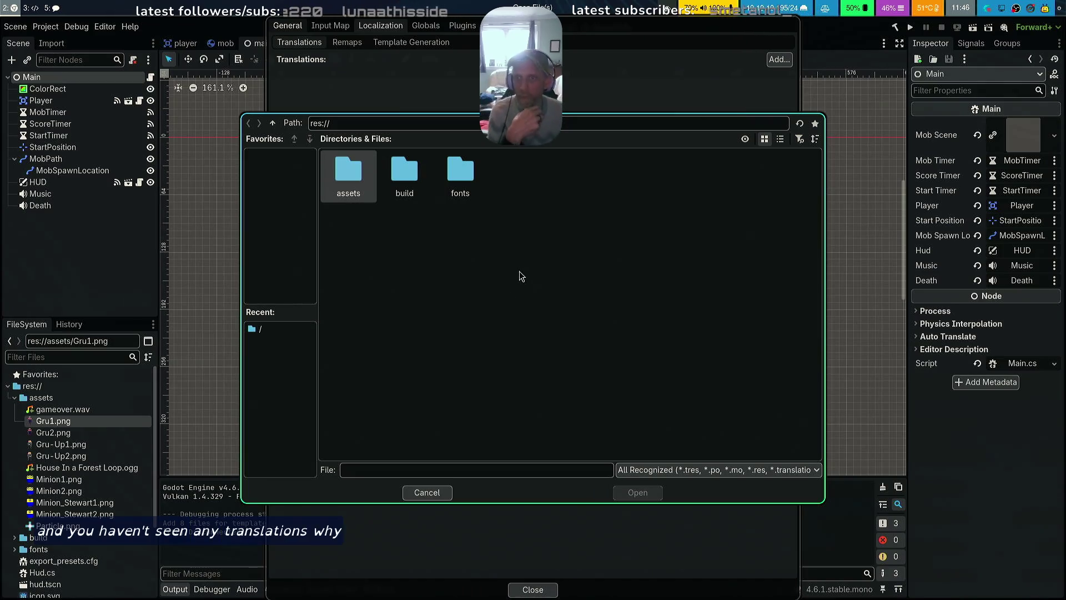
Step: Cancel the translation file picker, return to Template Generation, and move Project Settings left
{"action": "left_click", "coordinate": [717, 471]}
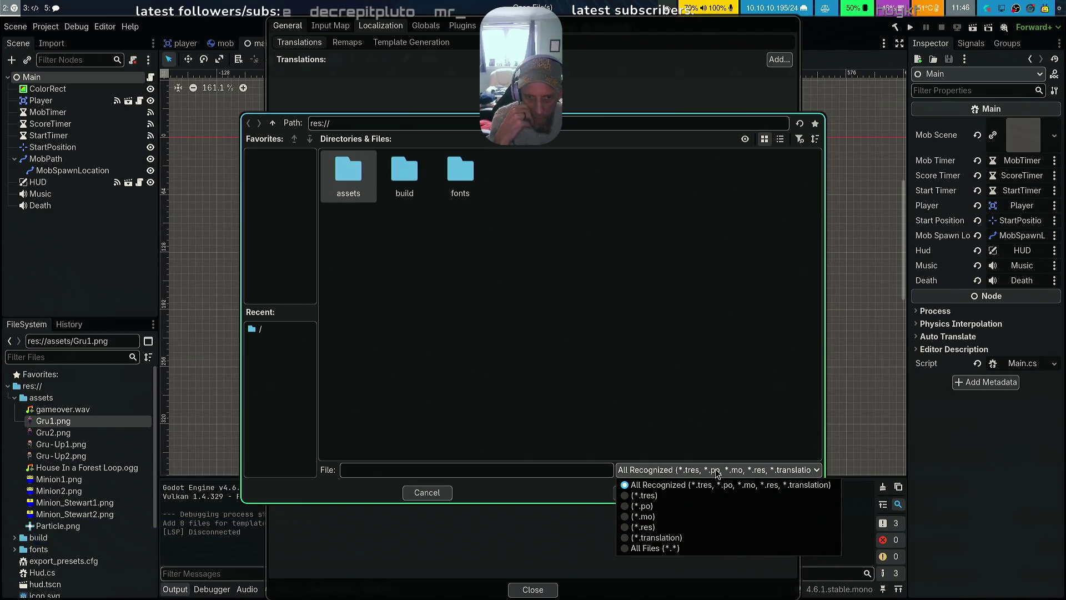
{"action": "left_click", "coordinate": [658, 358]}
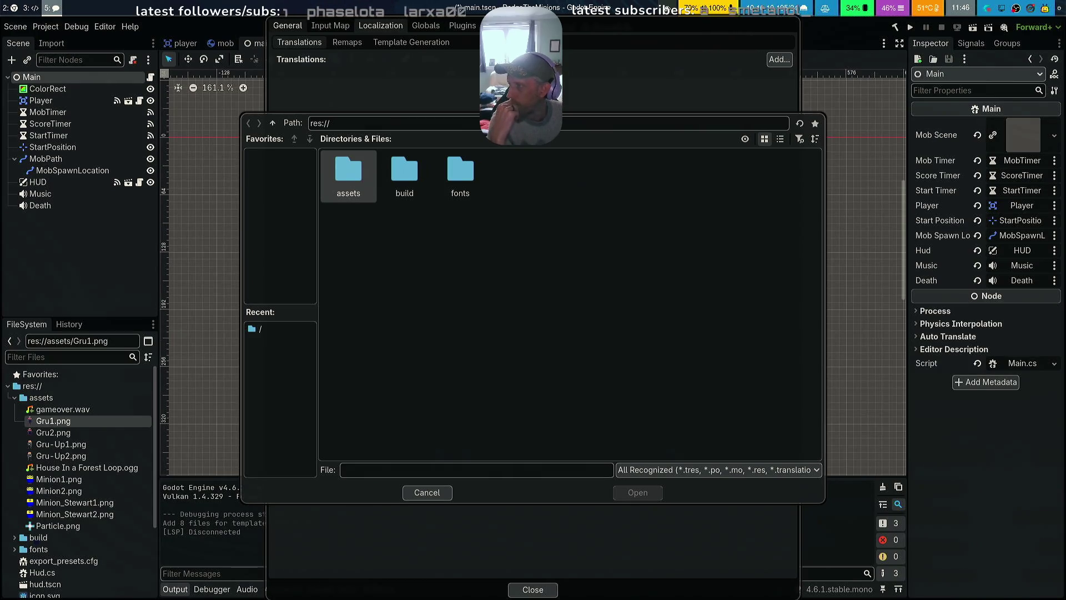
{"action": "key", "text": "Escape"}
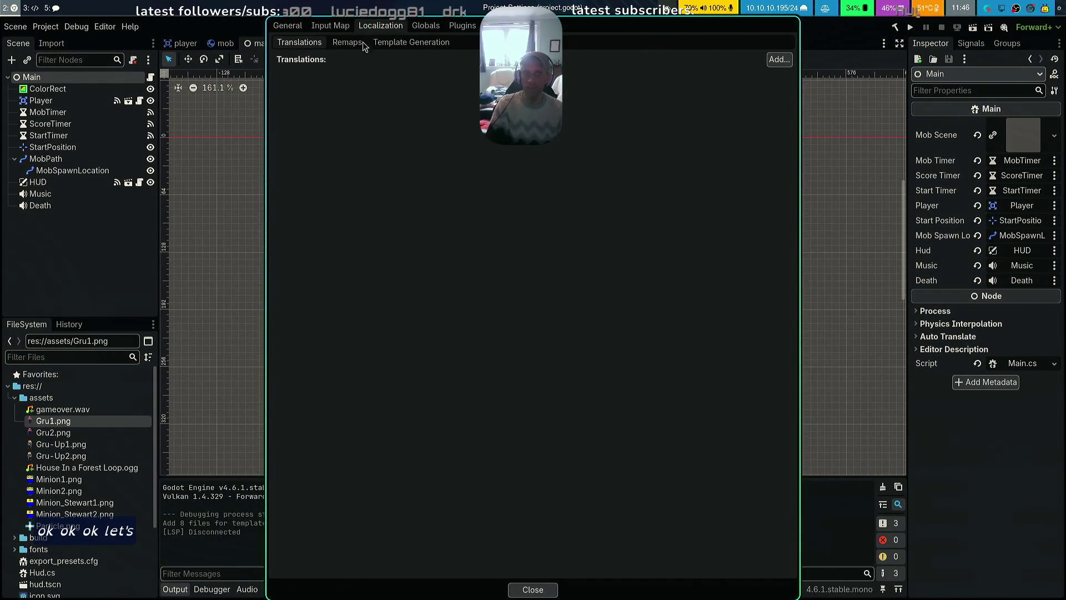
{"action": "left_click", "coordinate": [408, 44]}
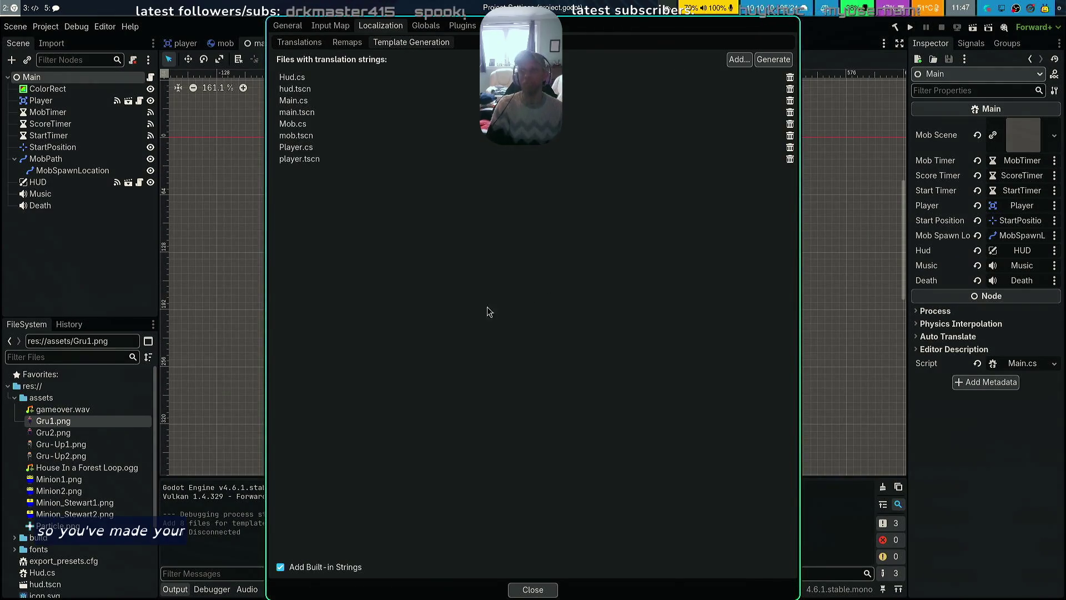
{"action": "mouse_move", "coordinate": [474, 306]}
{"action": "left_mouse_down"}
{"action": "mouse_move", "coordinate": [385, 325]}
{"action": "mouse_move", "coordinate": [514, 308]}
{"action": "mouse_move", "coordinate": [491, 307]}
{"action": "left_mouse_up"}
{"action": "key", "text": "super+Return"}
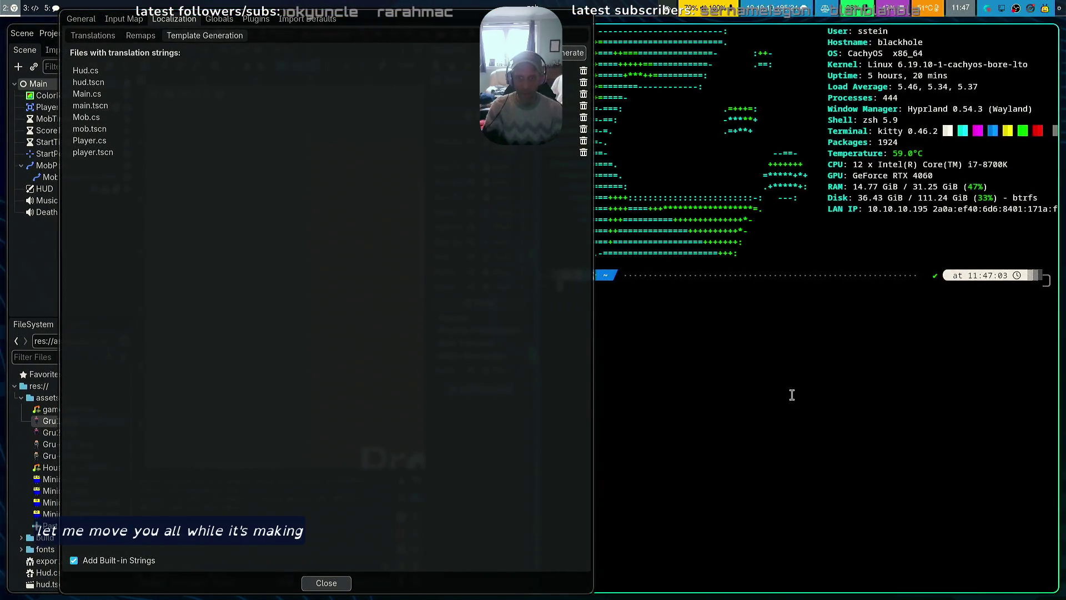
Step: In the project folder, create and enter a locales folder and move default.pot into it
{"action": "key", "text": "Right"}
{"action": "key", "text": "Return"}
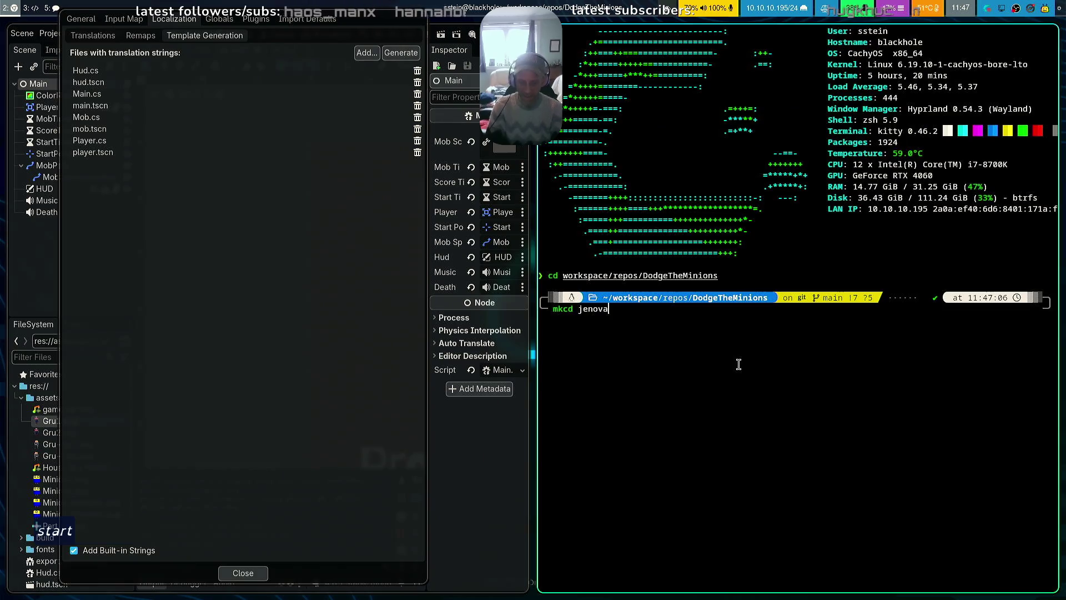
{"action": "type", "text": "locales"}
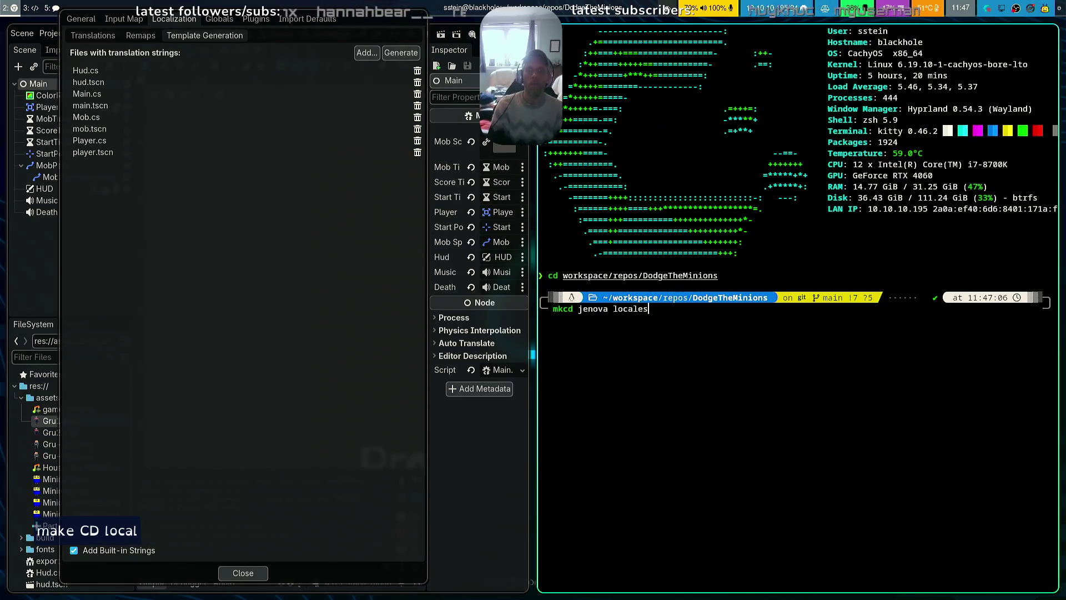
{"action": "key", "text": "Return"}
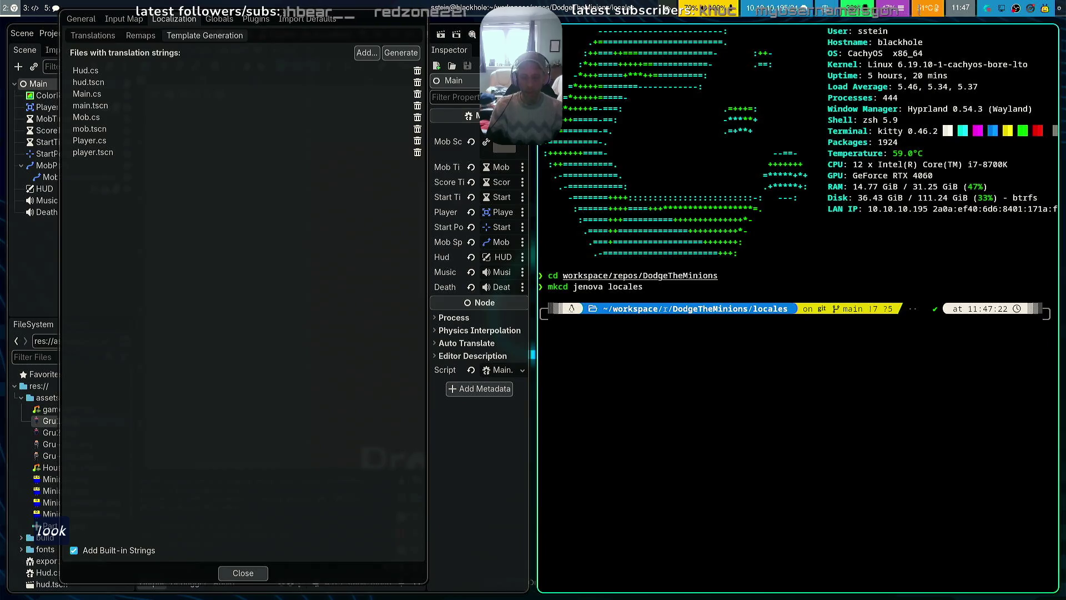
{"action": "type", "text": "v ../de"}
{"action": "key", "text": "Tab"}
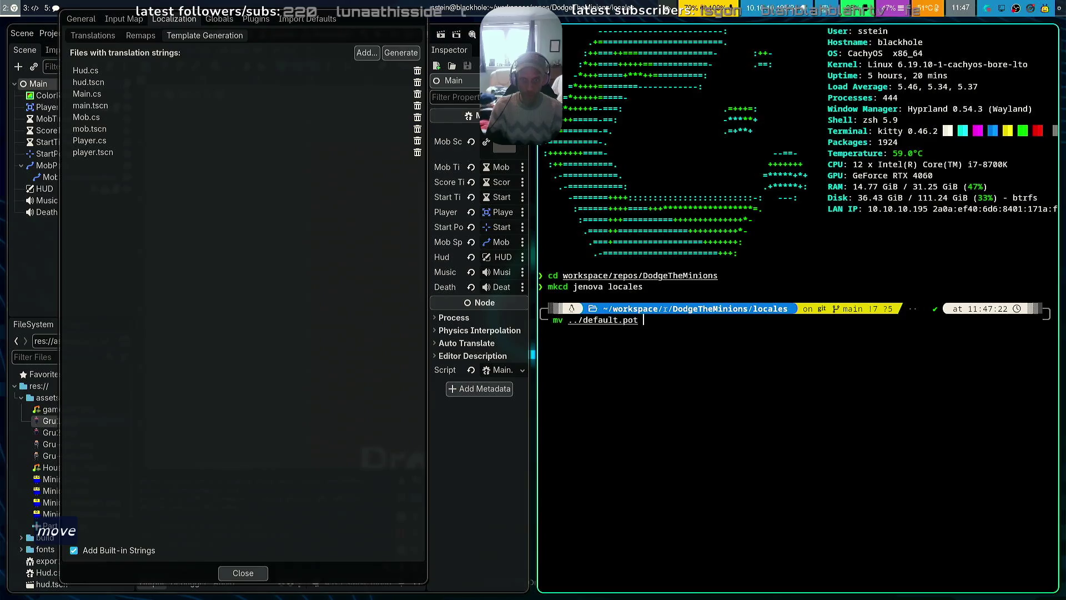
{"action": "type", "text": "/"}
{"action": "key", "text": "Return"}
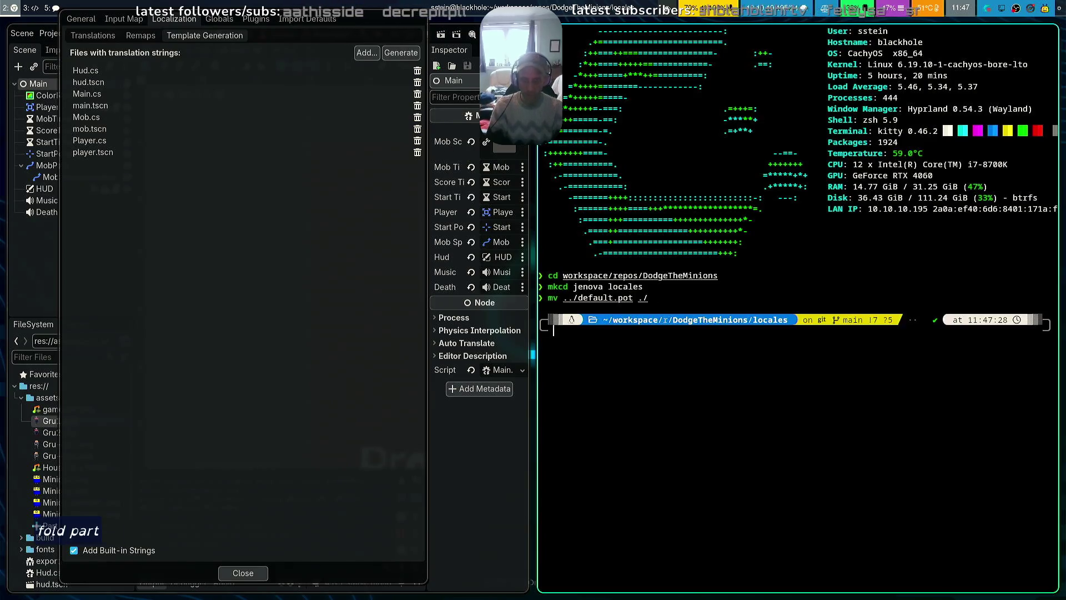
Step: Run msginit --no-translator --input=default.pot for locales de and en, creating de.po and en.po
{"action": "type", "text": "msginit --"}
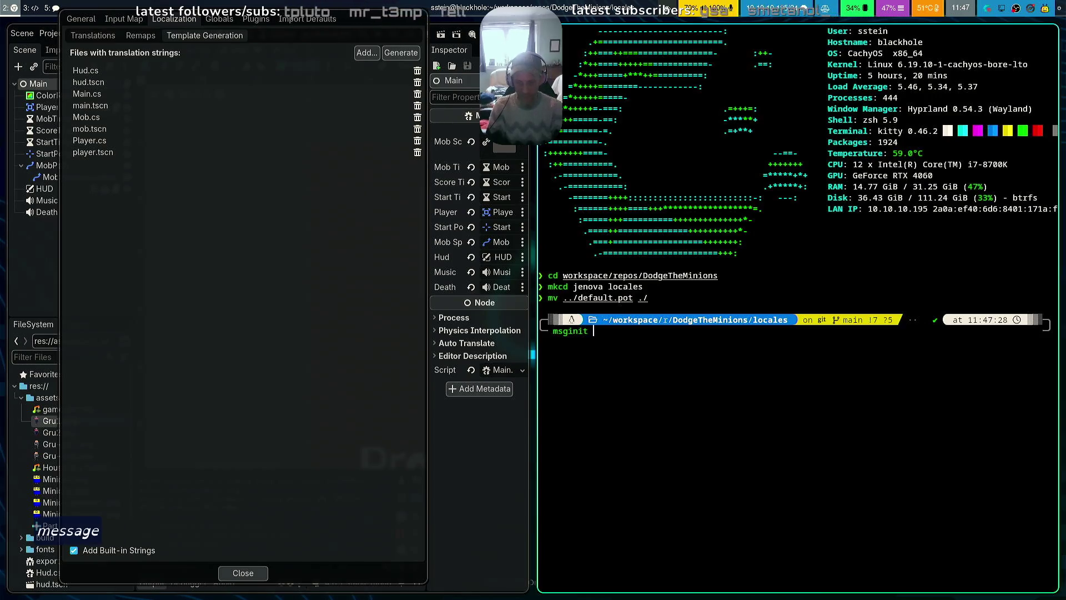
{"action": "type", "text": "no-translator"}
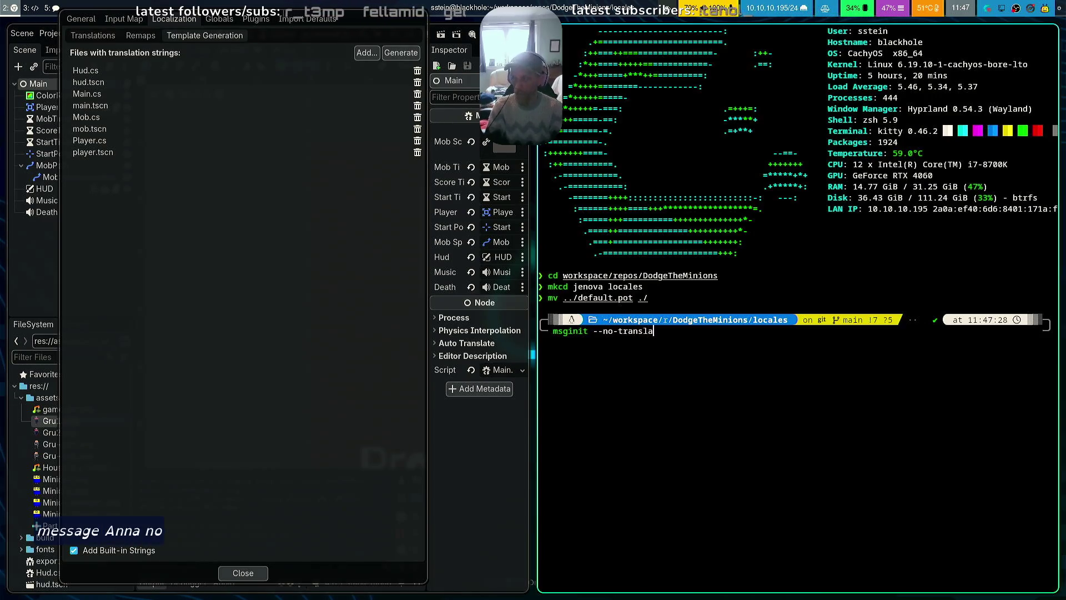
{"action": "type", "text": " --input=def"}
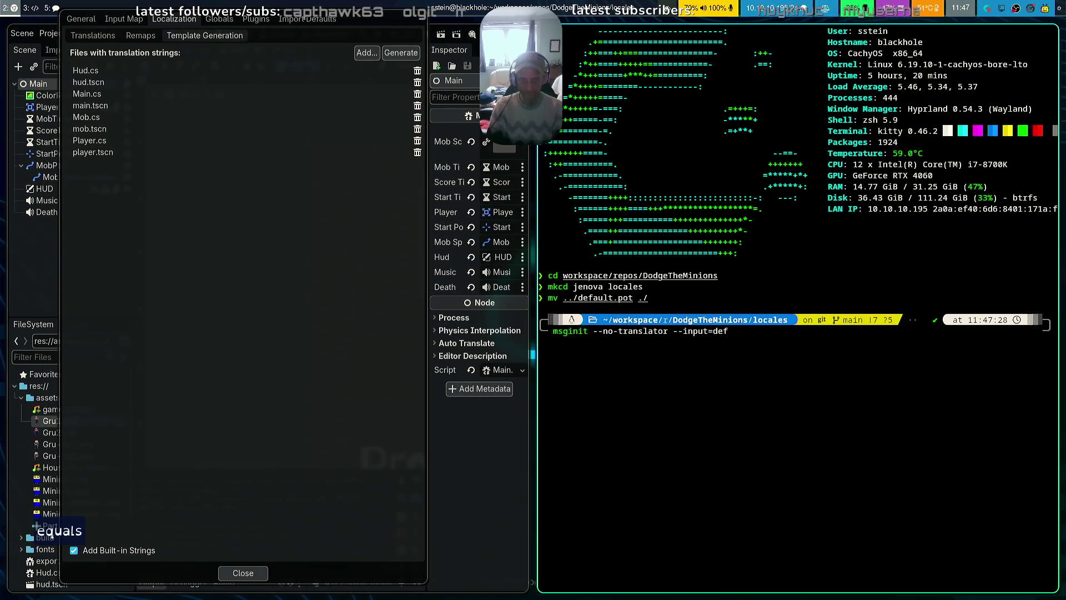
{"action": "type", "text": ".pot"}
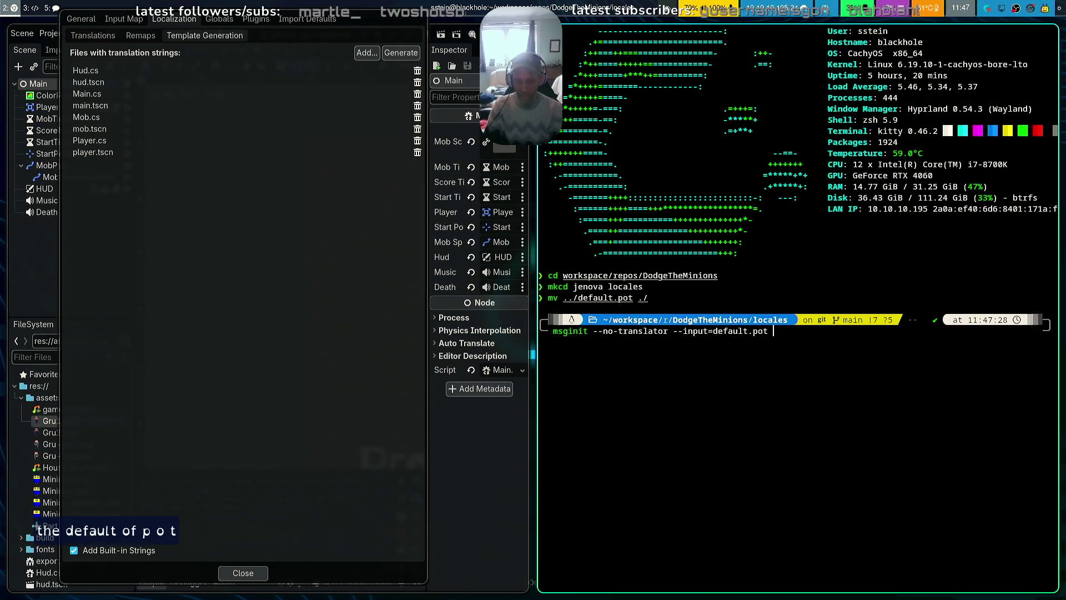
{"action": "type", "text": " --l;oc"}
{"action": "key", "text": "BackSpace"}
{"action": "key", "text": "BackSpace"}
{"action": "key", "text": "BackSpace"}
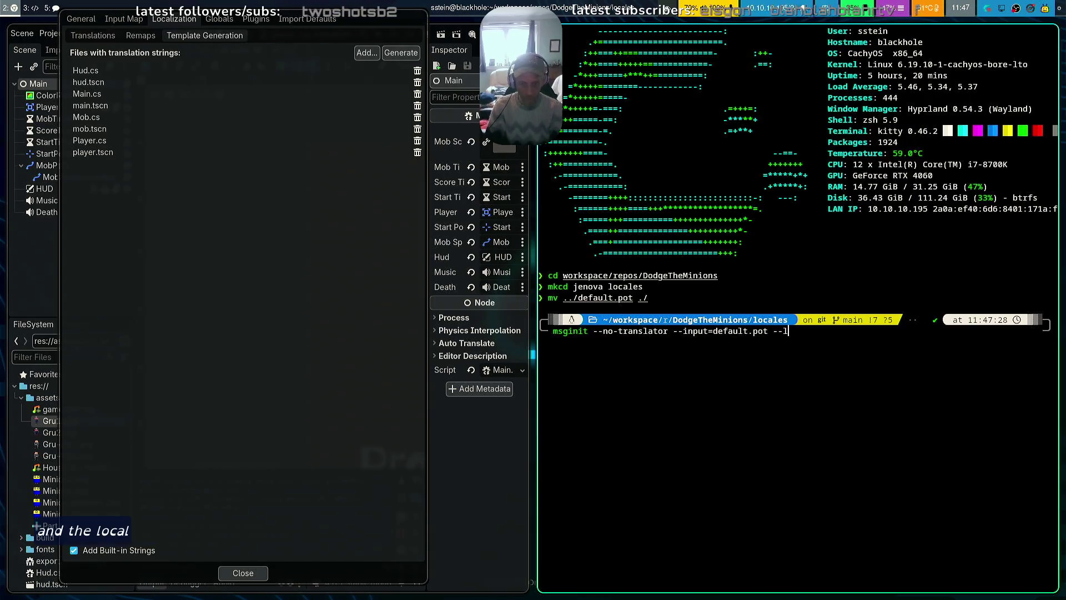
{"action": "type", "text": "ocale=de"}
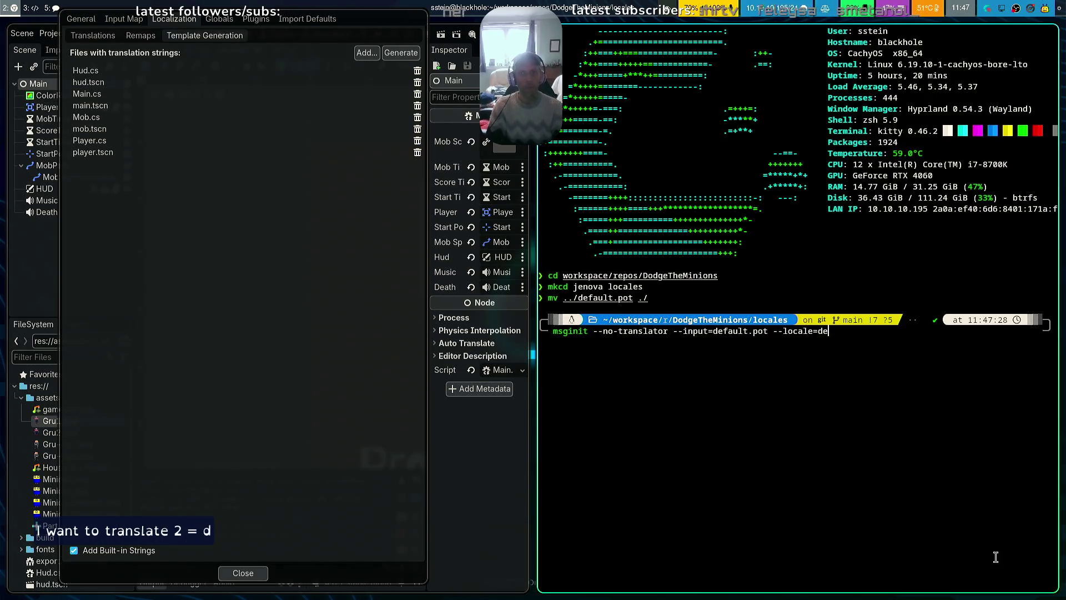
{"action": "key", "text": "Return"}
{"action": "key", "text": "Up"}
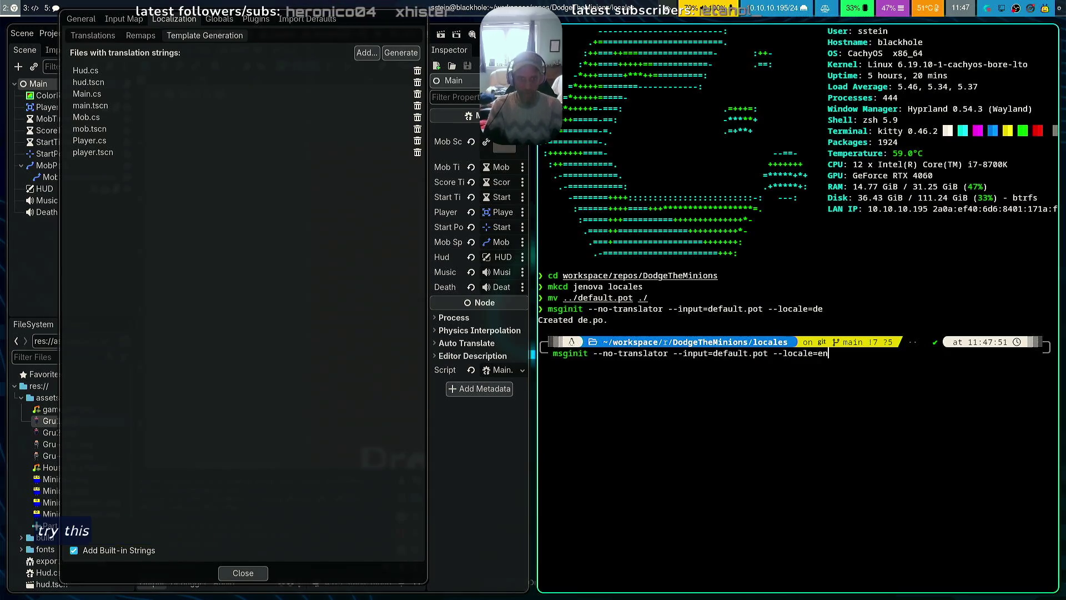
{"action": "key", "text": "Return"}
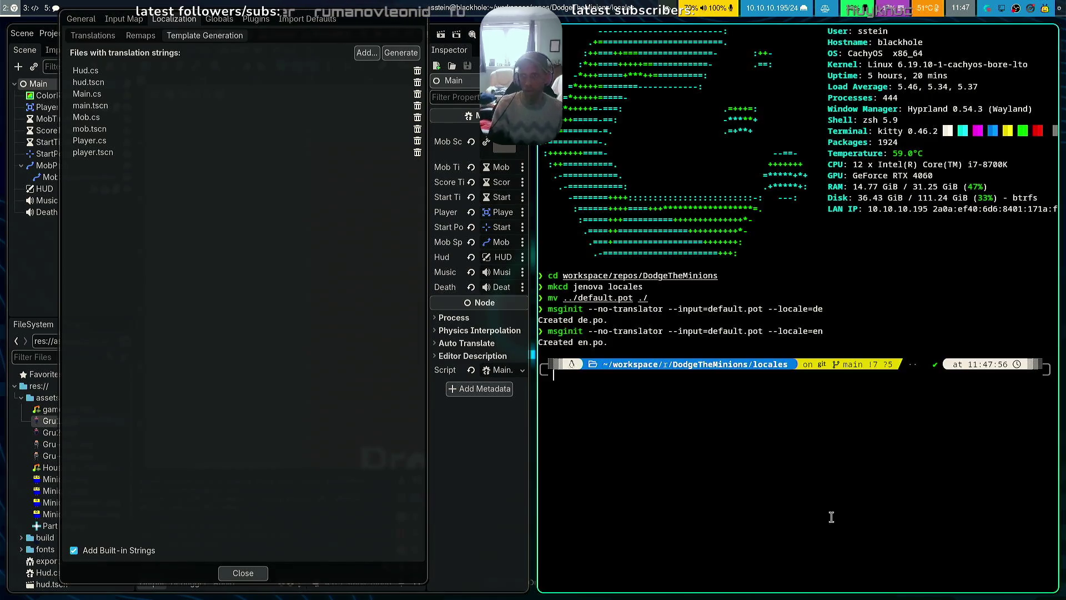
{"action": "left_click", "coordinate": [93, 35]}
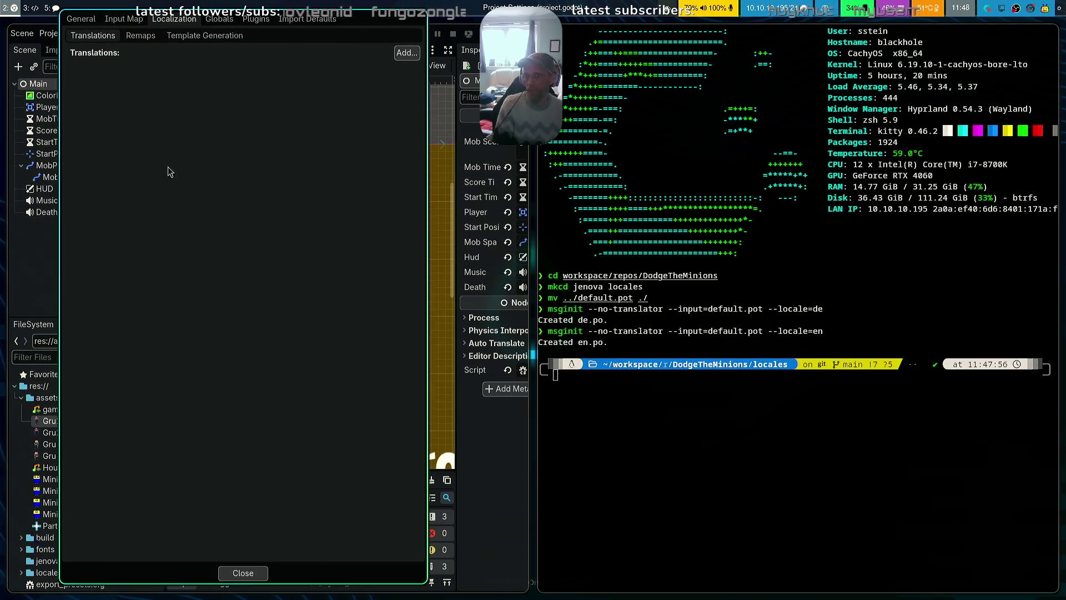
Step: Close Project Settings and start Midnight Commander (mc) in the locales folder
{"action": "left_click", "coordinate": [239, 573]}
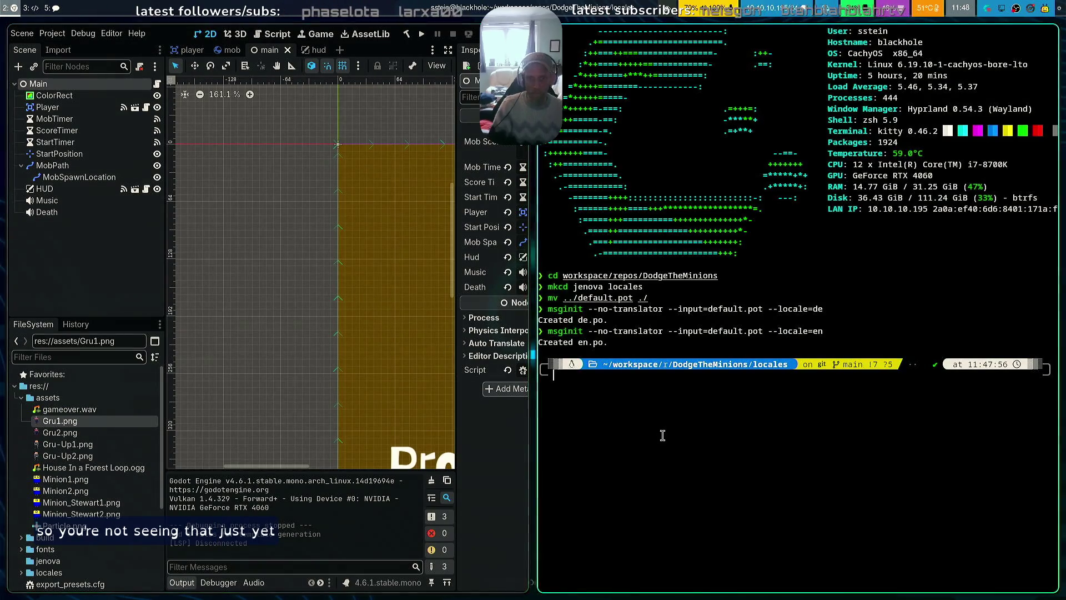
{"action": "type", "text": "mc"}
{"action": "key", "text": "Return"}
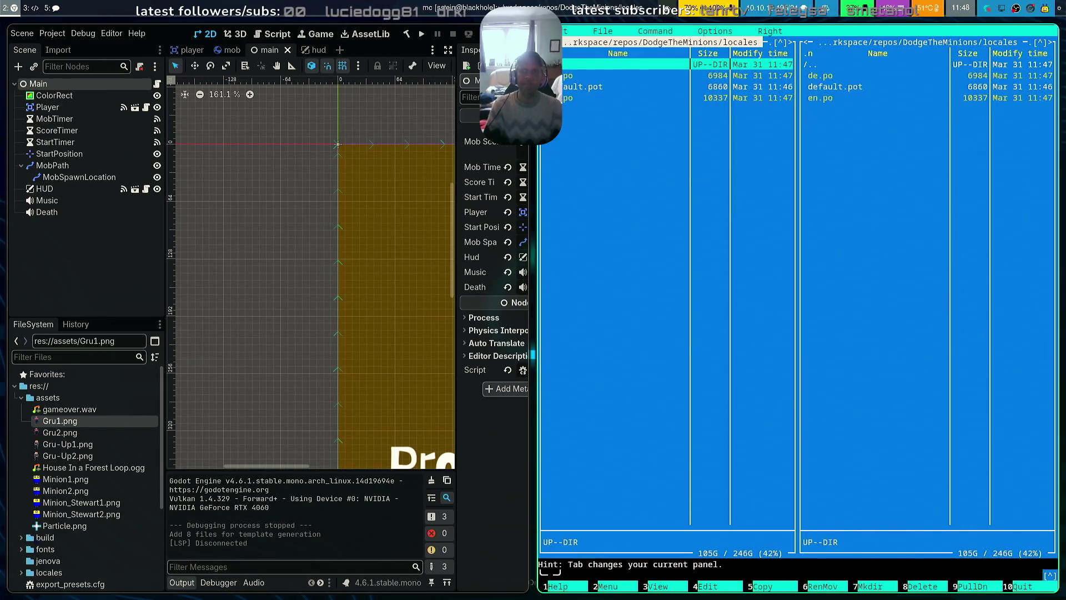
Step: View en.po and default.pot, then go up to the DodgeTheMinions project folder
{"action": "key", "text": "Down"}
{"action": "key", "text": "Down"}
{"action": "key", "text": "Down"}
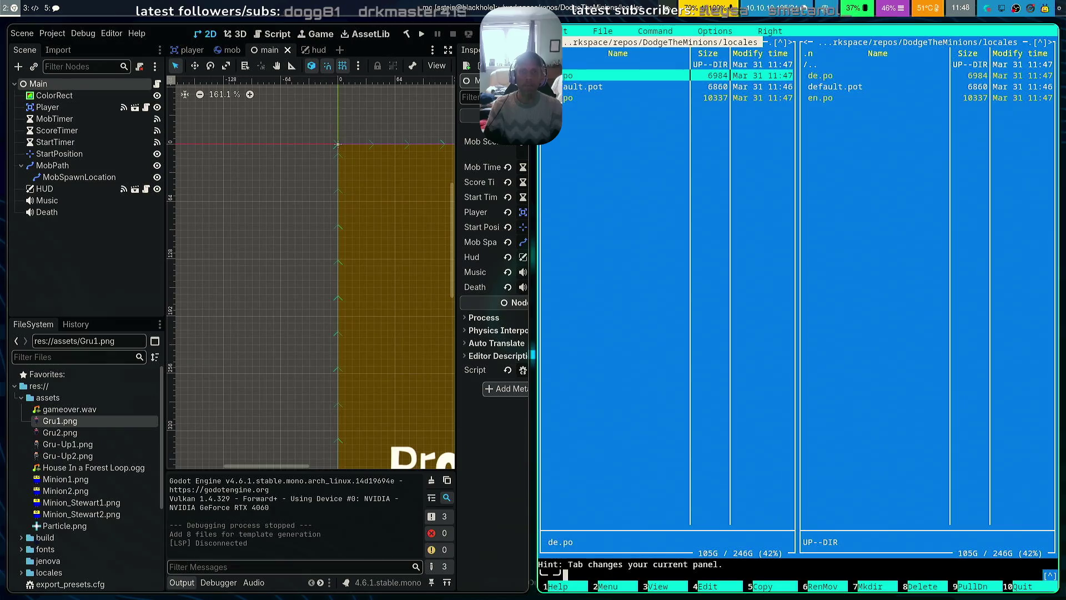
{"action": "key", "text": "F3"}
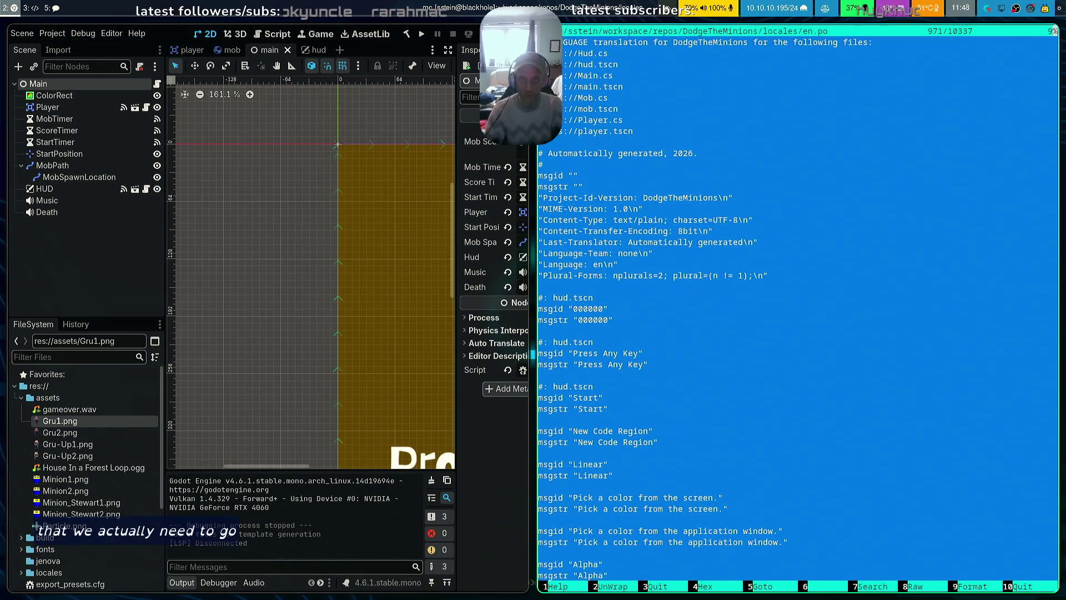
{"action": "key", "text": "F3"}
{"action": "key", "text": "Up"}
{"action": "key", "text": "F3"}
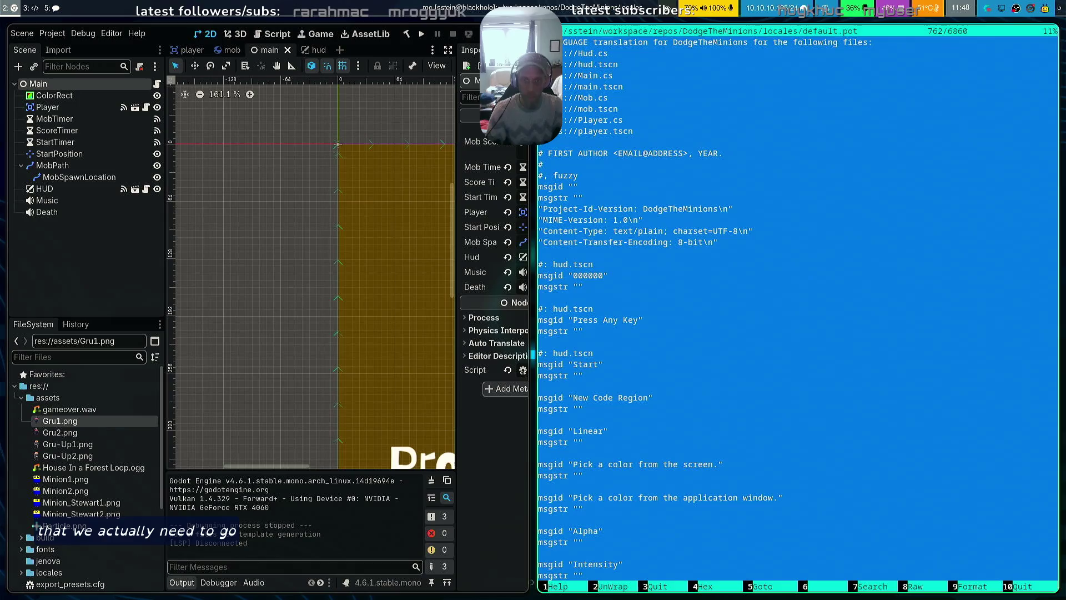
{"action": "key", "text": "F3"}
{"action": "key", "text": "Up"}
{"action": "key", "text": "Up"}
{"action": "key", "text": "Return"}
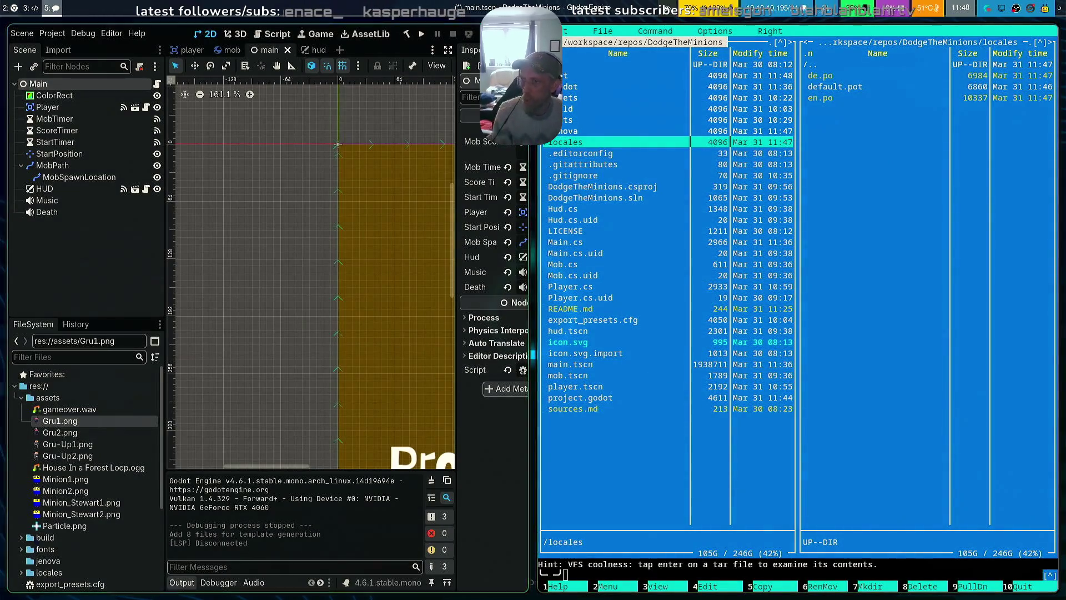
Step: Quit the Godot editor, saving modified resources
{"action": "left_click", "coordinate": [22, 34]}
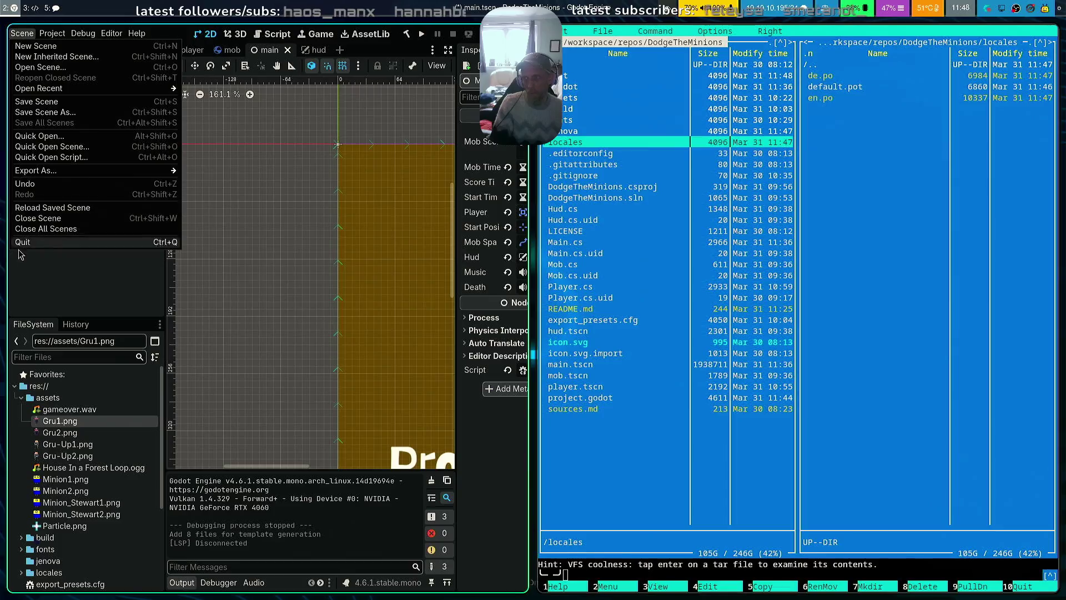
{"action": "left_click", "coordinate": [29, 245]}
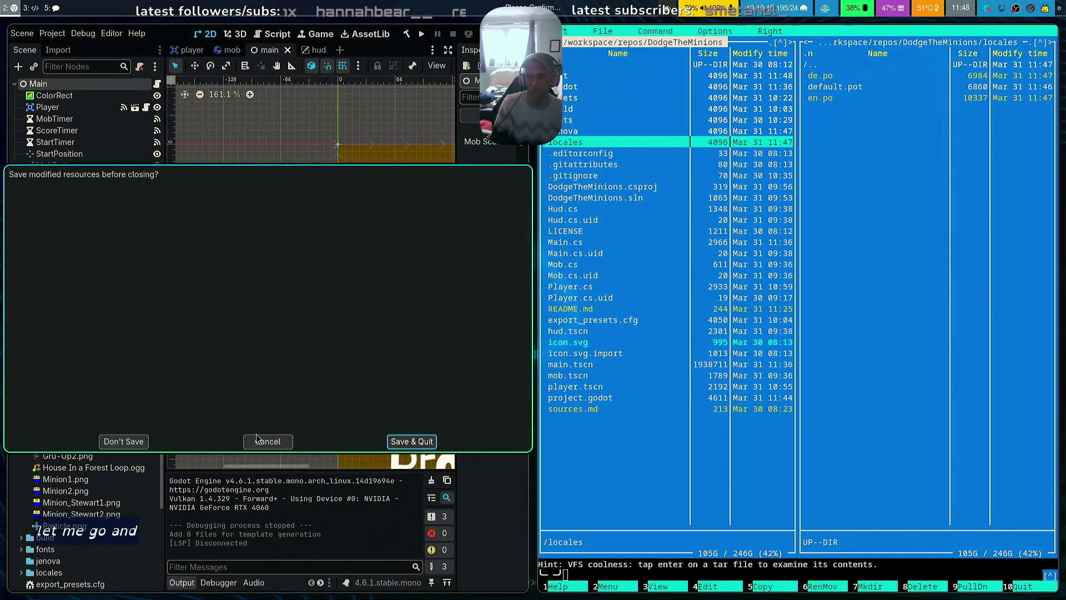
{"action": "left_click", "coordinate": [425, 442]}
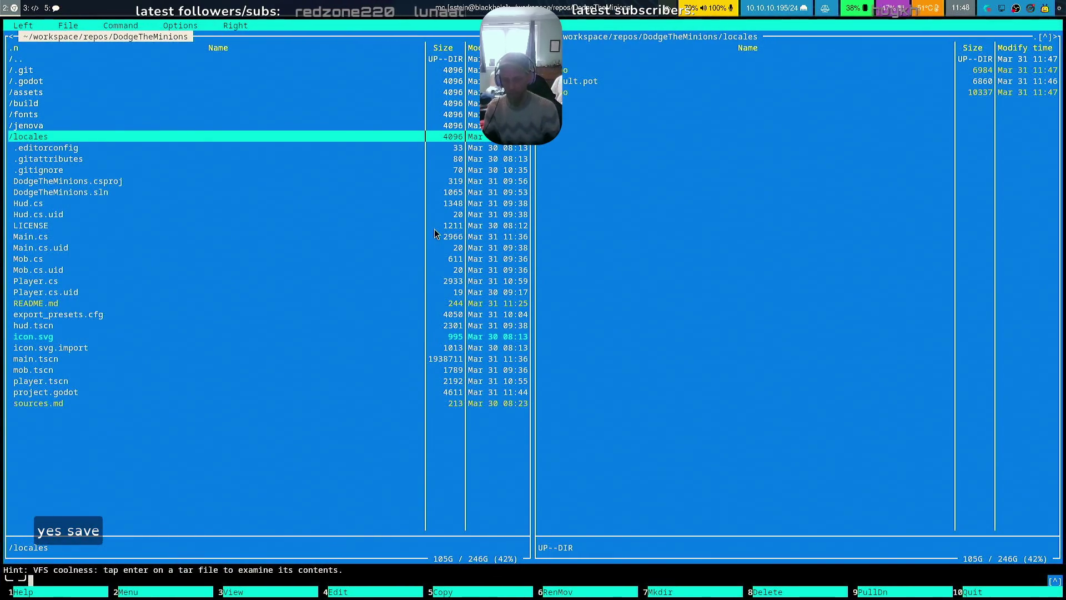
Step: Relaunch Godot, reopen the DodgeTheMinions project and widen its window beside the file manager
{"action": "key", "text": "super+d"}
{"action": "type", "text": "god"}
{"action": "key", "text": "Return"}
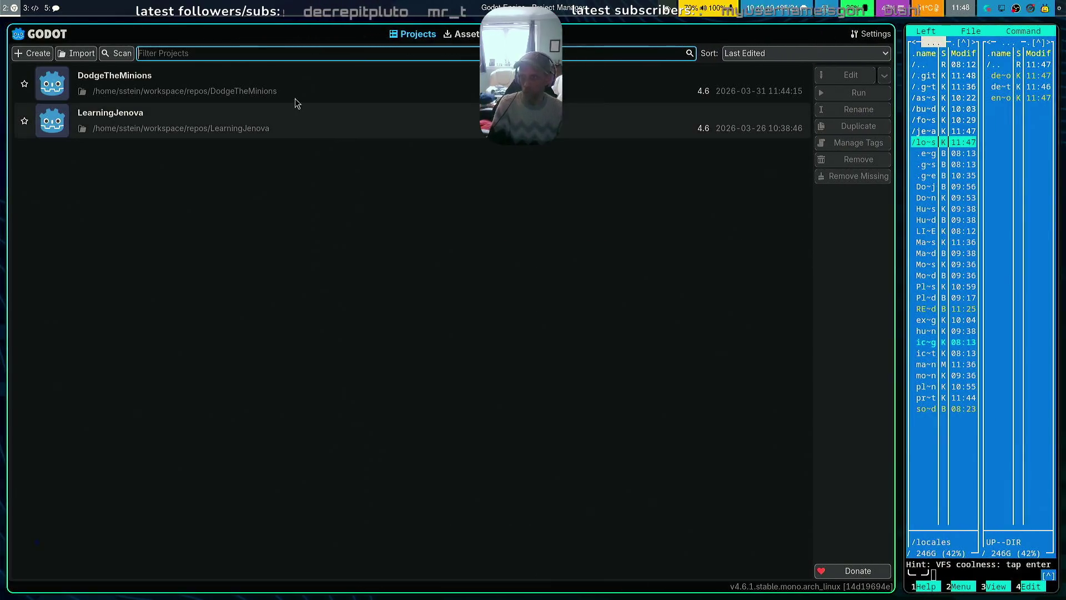
{"action": "double_click", "coordinate": [252, 75]}
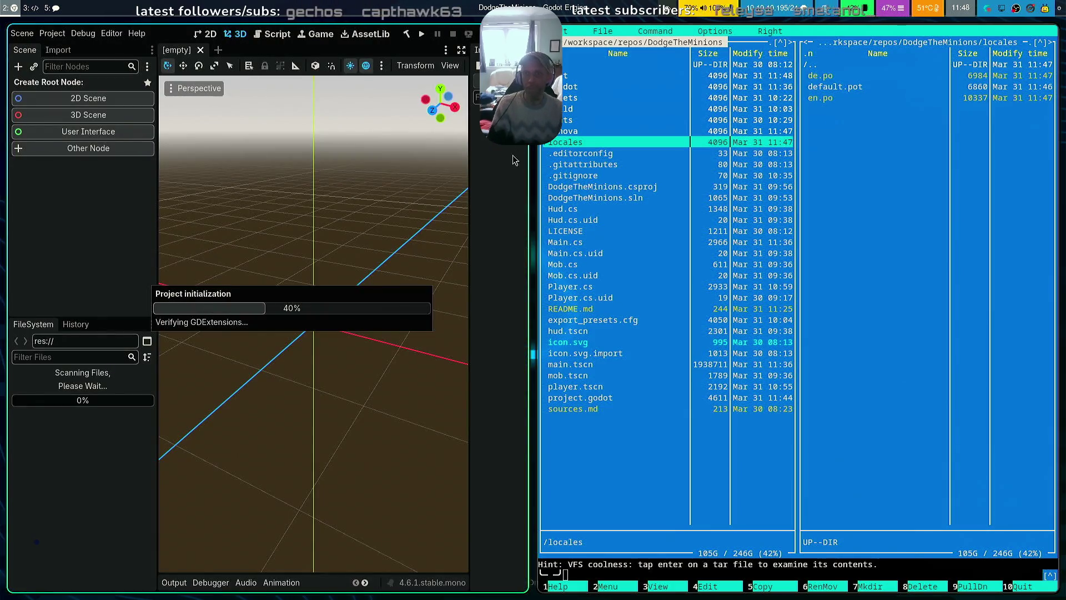
{"action": "left_click_drag", "start_coordinate": [529, 178], "coordinate": [829, 179]}
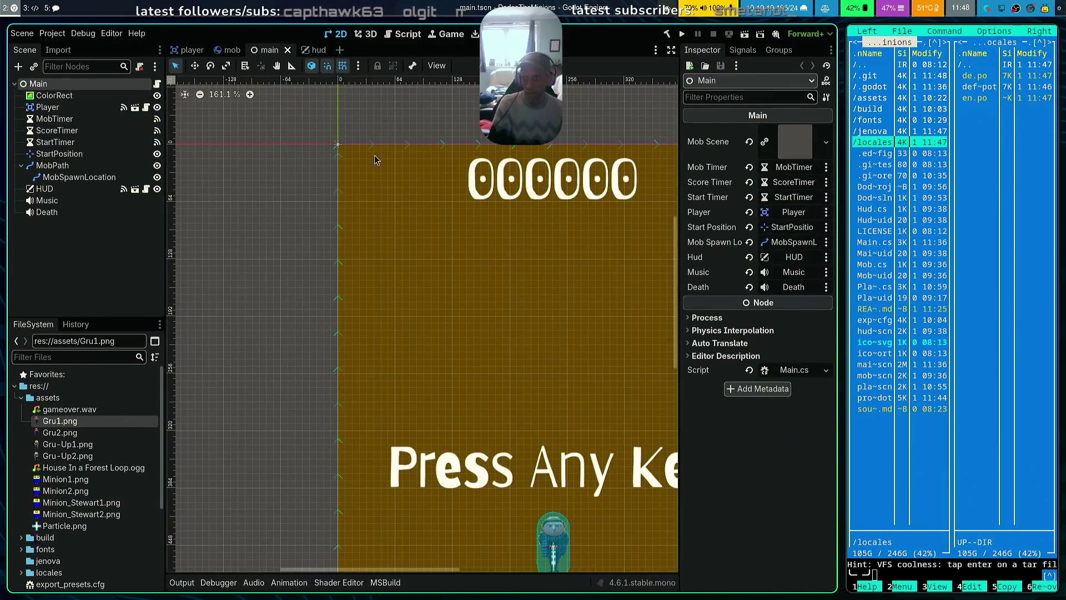
Step: Add locales/de.po and locales/en.po as translations under Project Settings > Localization
{"action": "left_click", "coordinate": [49, 33]}
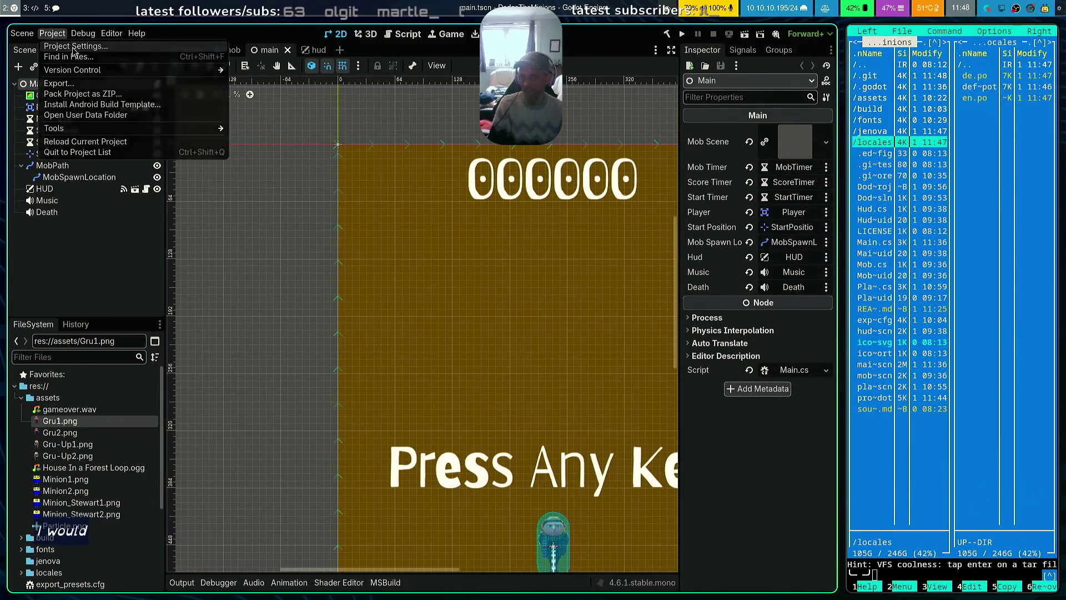
{"action": "left_click", "coordinate": [72, 47]}
{"action": "left_click", "coordinate": [113, 9]}
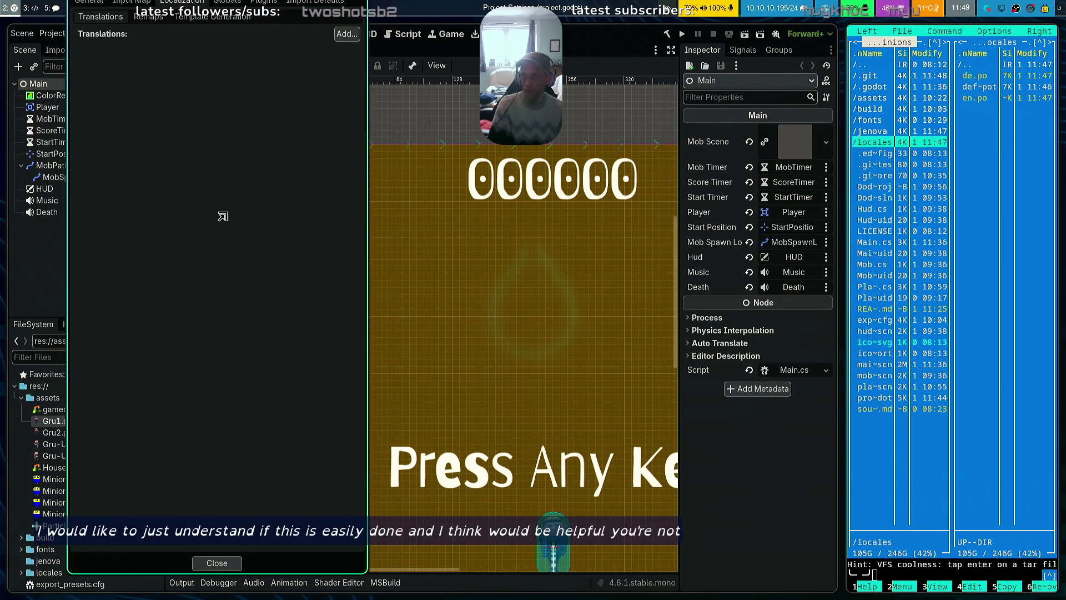
{"action": "left_click", "coordinate": [788, 76]}
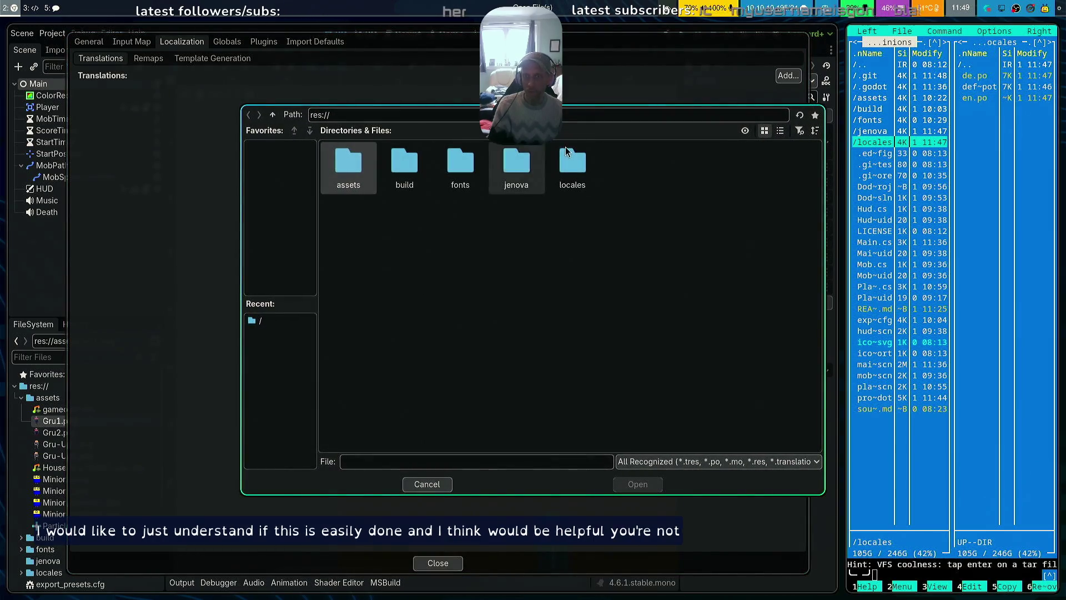
{"action": "double_click", "coordinate": [575, 164]}
{"action": "left_click", "coordinate": [392, 306]}
{"action": "left_click", "coordinate": [356, 170]}
{"action": "left_click", "coordinate": [396, 162], "text": "ctrl"}
{"action": "left_click", "coordinate": [637, 484]}
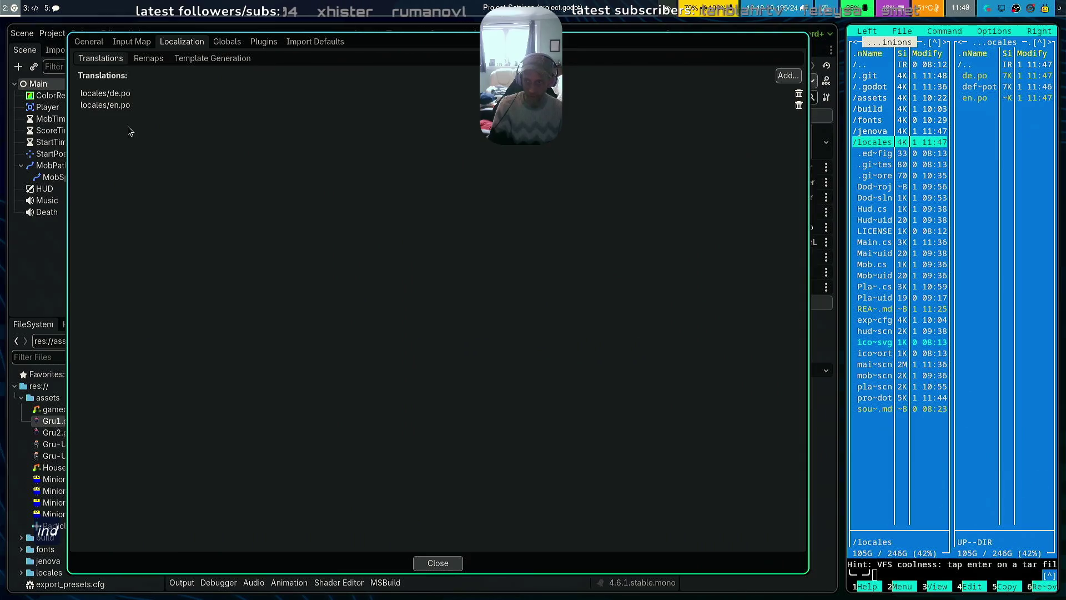
Step: Check the de.po and en.po translation entries and close Project Settings
{"action": "left_click", "coordinate": [127, 97]}
{"action": "key", "text": "Down"}
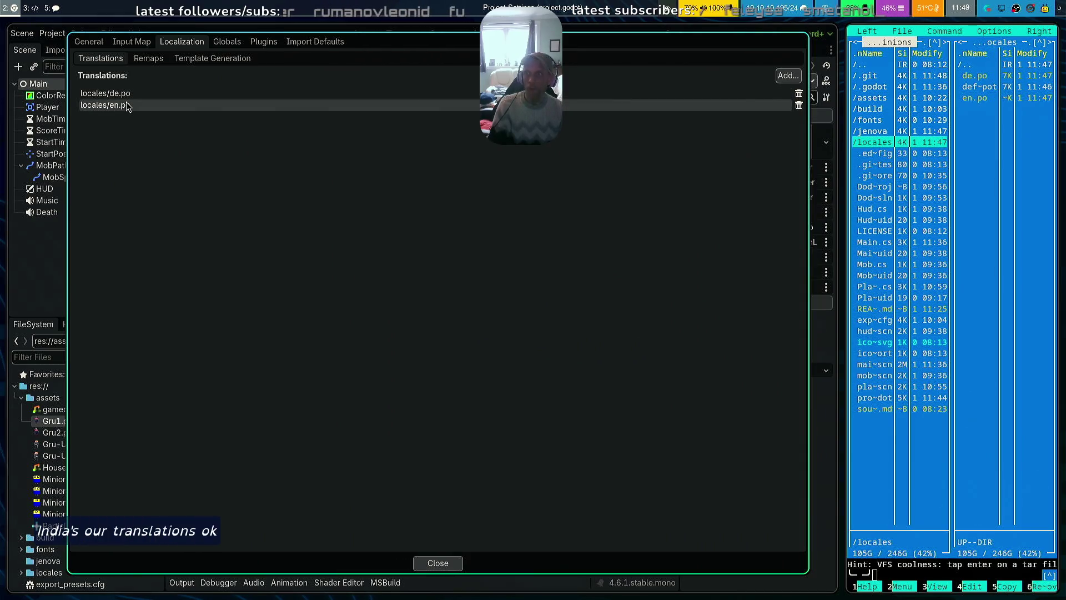
{"action": "left_click", "coordinate": [127, 98]}
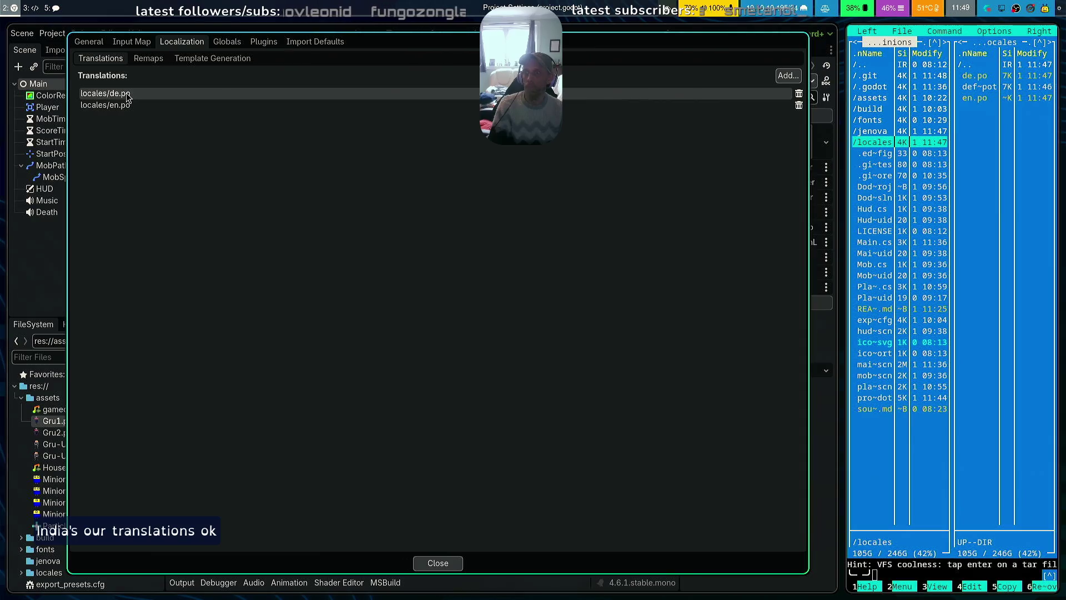
{"action": "left_click", "coordinate": [437, 563]}
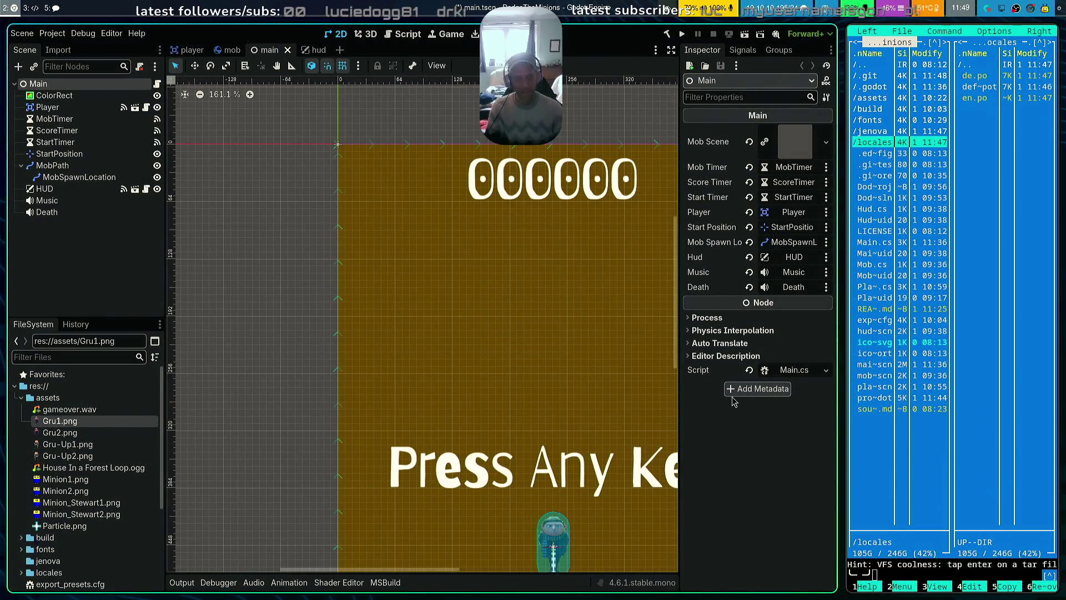
Step: Tile the terminal to the left half and exit Midnight Commander to an empty shell prompt
{"action": "key", "text": "super+shift+Left"}
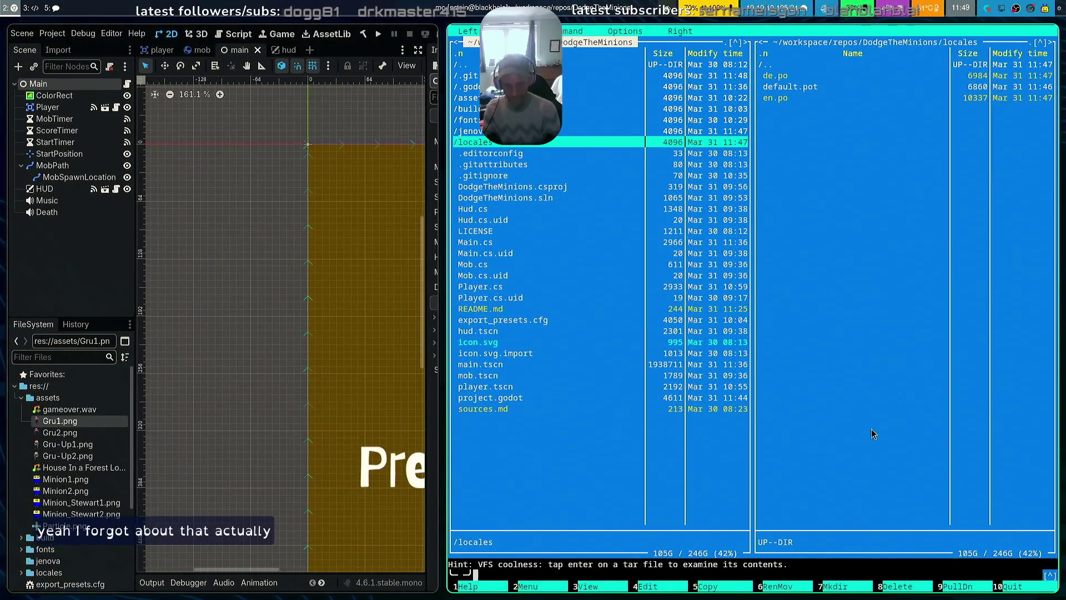
{"action": "key", "text": "F10"}
{"action": "type", "text": "cd"}
{"action": "key", "text": "BackSpace"}
{"action": "key", "text": "BackSpace"}
{"action": "key", "text": "BackSpace"}
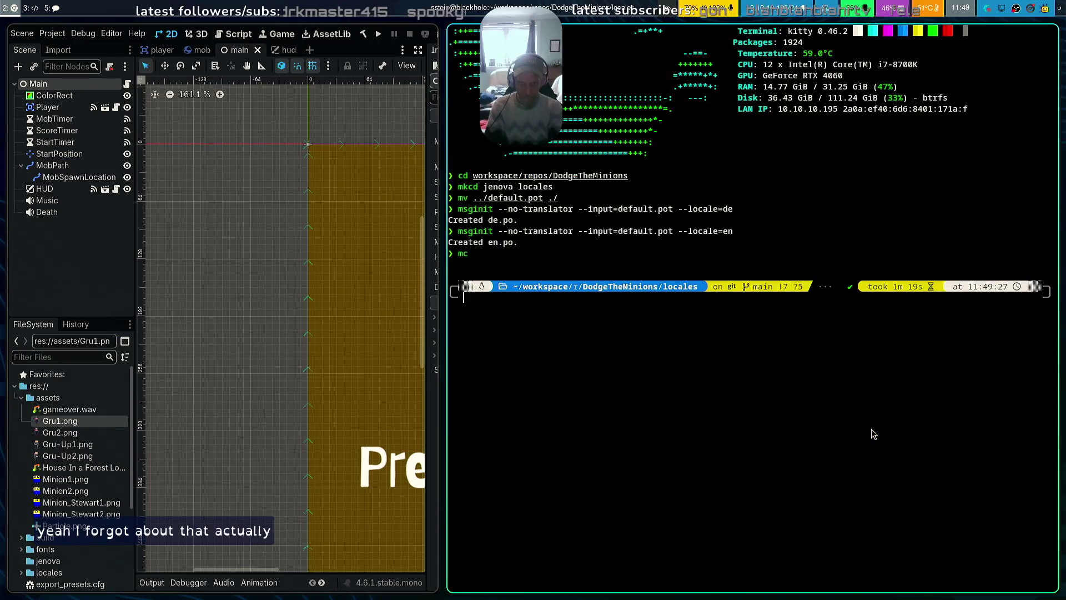
{"action": "type", "text": "octopi-repoeditor"}
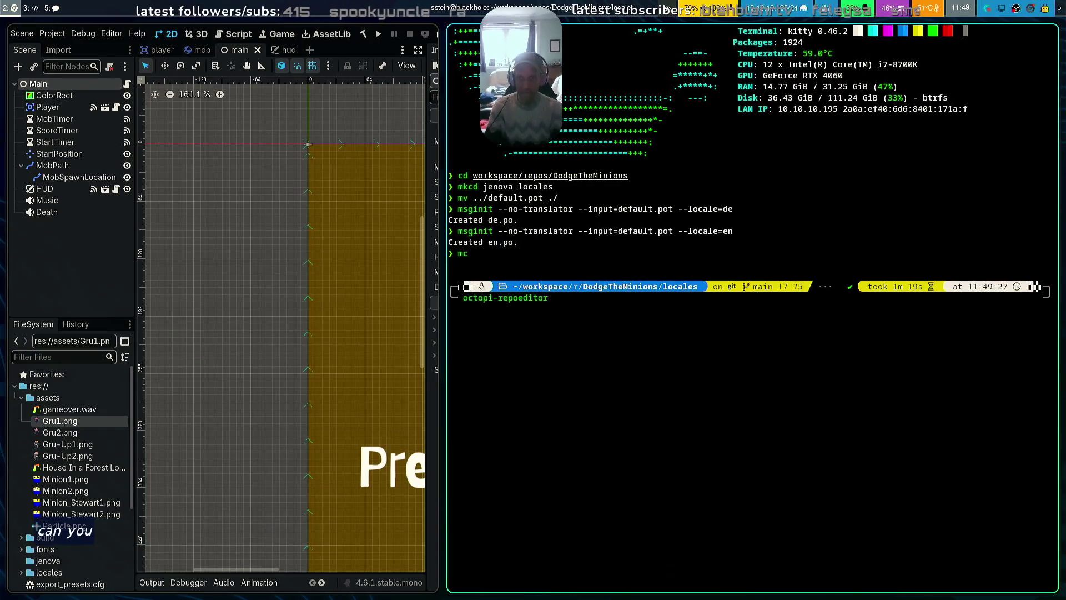
{"action": "key", "text": "BackSpace"}
{"action": "key", "text": "BackSpace"}
{"action": "key", "text": "BackSpace"}
{"action": "type", "text": "poedit"}
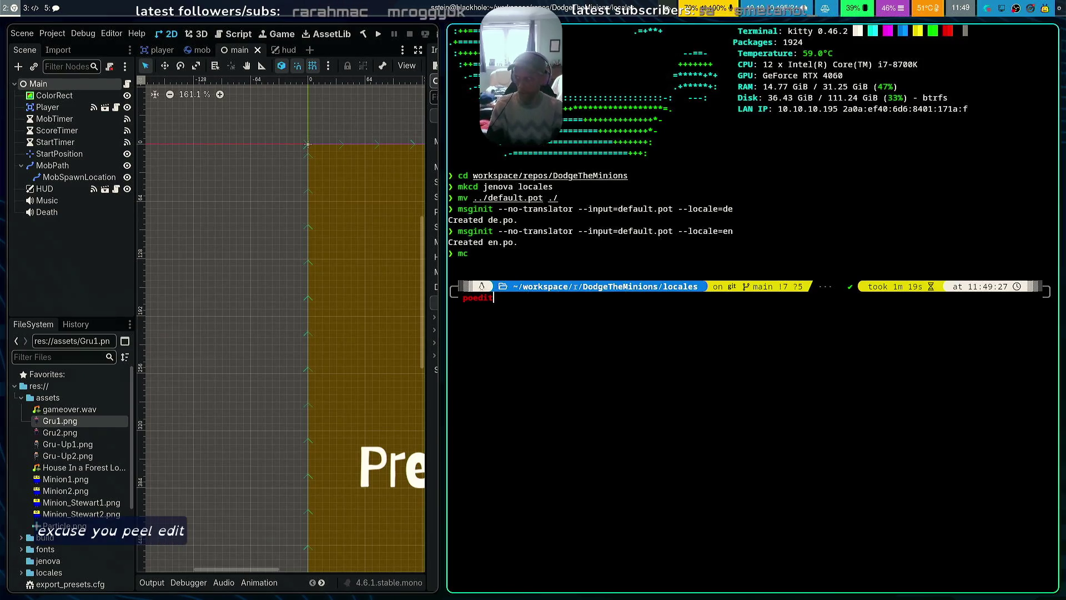
{"action": "key", "text": "BackSpace"}
{"action": "key", "text": "BackSpace"}
{"action": "key", "text": "BackSpace"}
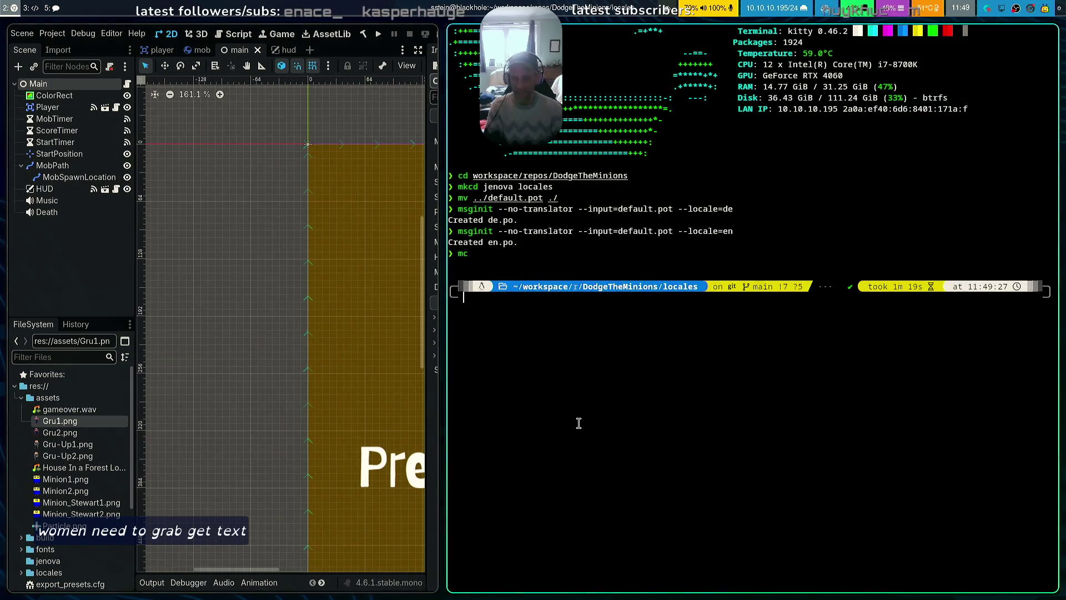
Step: Search pacman for gettext and poedit packages
{"action": "type", "text": "sudo pacman -Ss"}
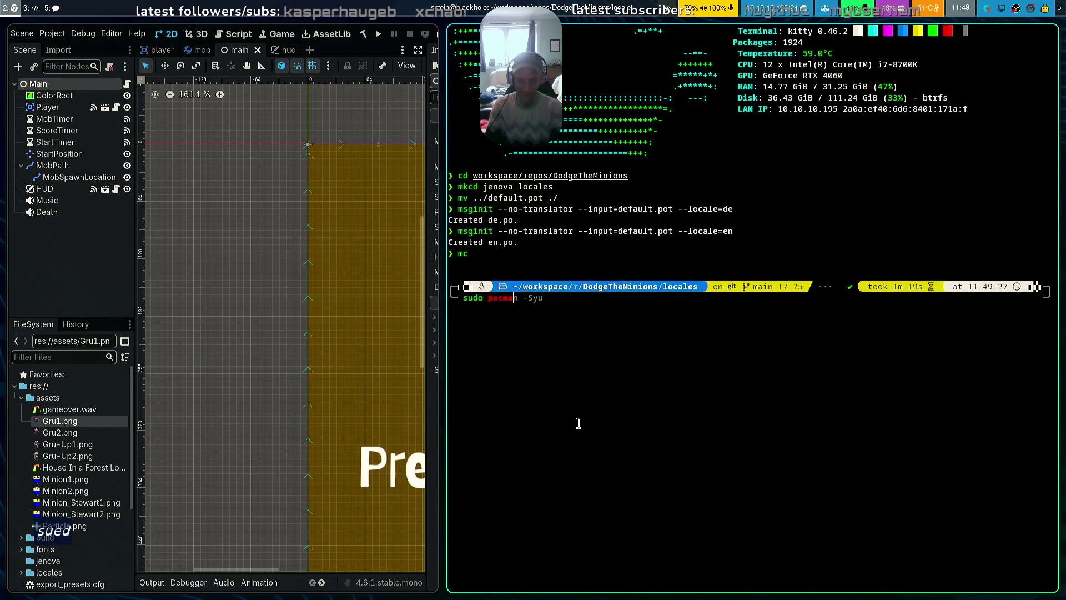
{"action": "type", "text": " get"}
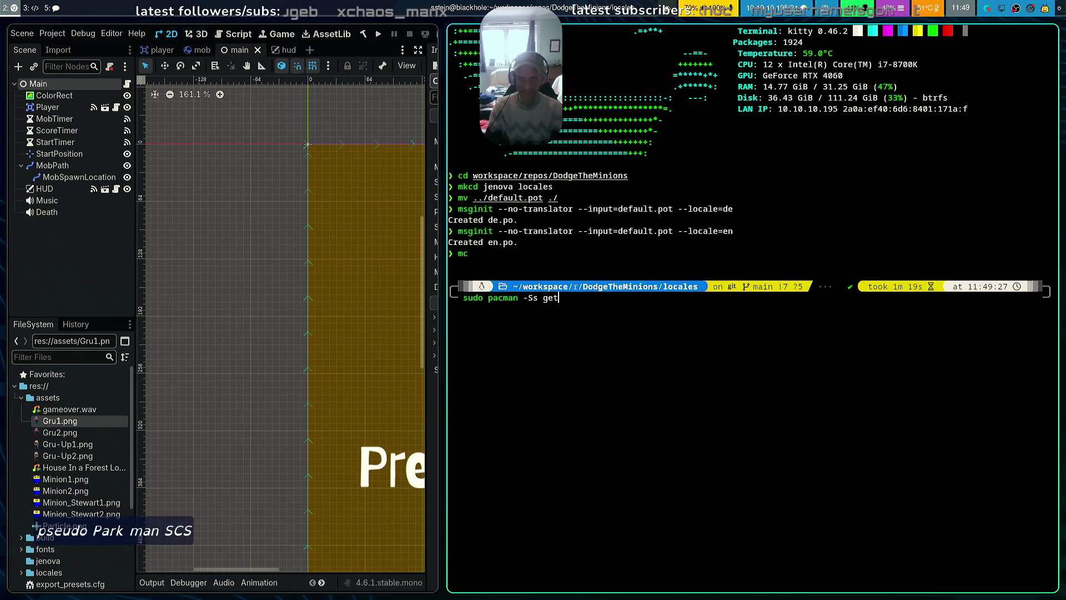
{"action": "type", "text": "tex"}
{"action": "key", "text": "Return"}
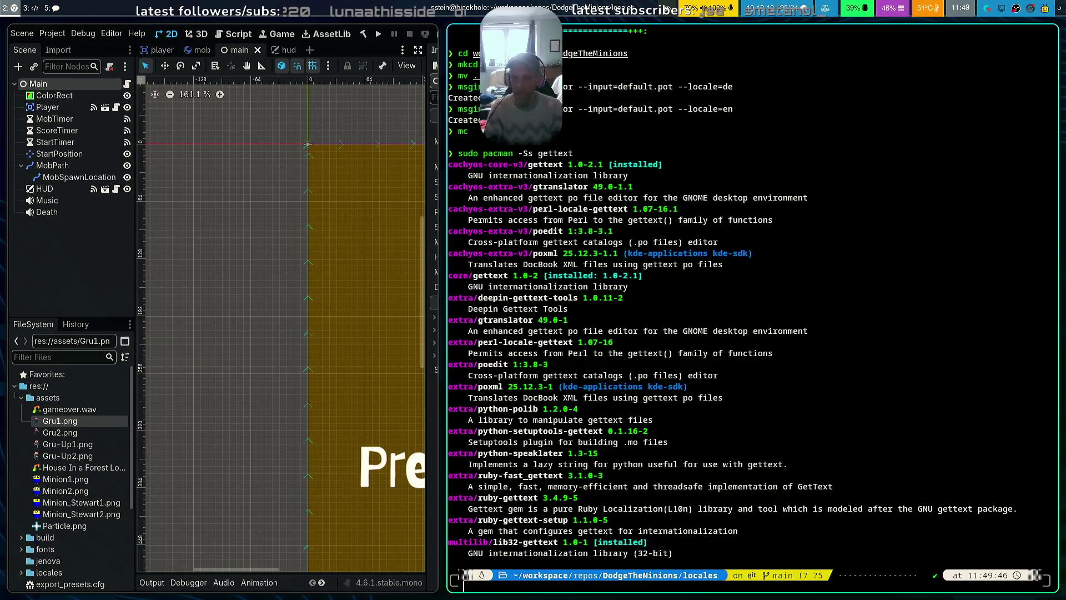
{"action": "key", "text": "Up"}
{"action": "key", "text": "BackSpace"}
{"action": "key", "text": "BackSpace"}
{"action": "key", "text": "BackSpace"}
{"action": "type", "text": "poedit"}
{"action": "key", "text": "Return"}
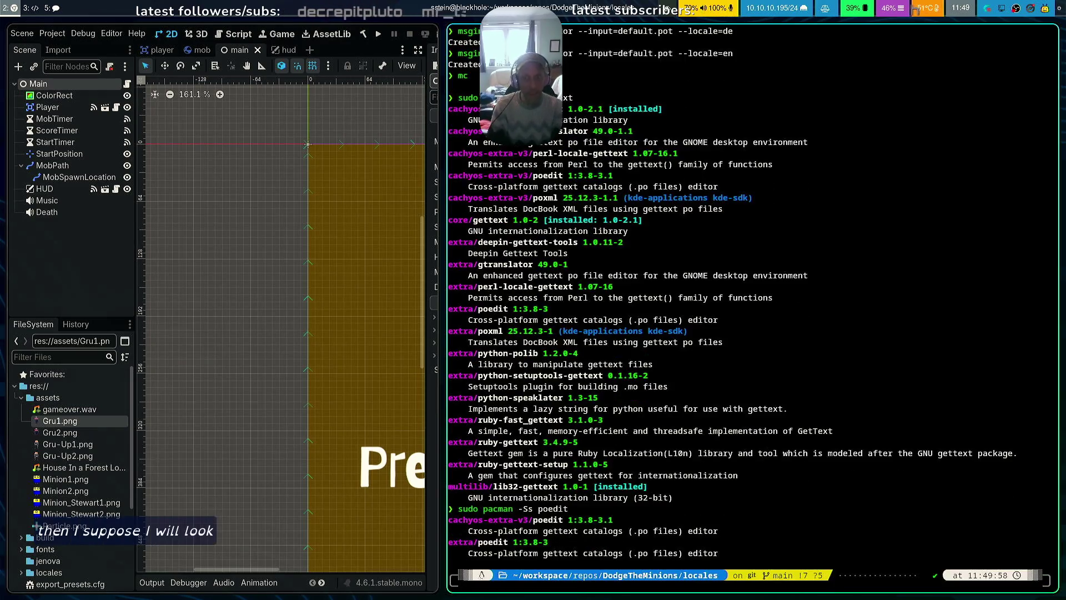
Step: Install poedit with sudo pacman -S, confirming with y, and launch it
{"action": "type", "text": "sudo pacman "}
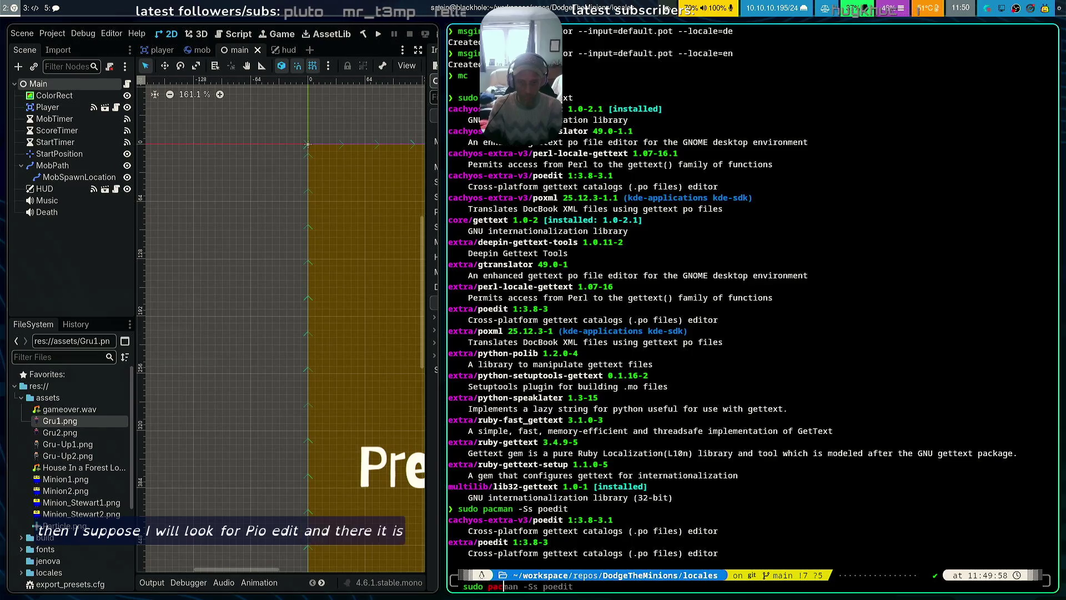
{"action": "type", "text": "-S "}
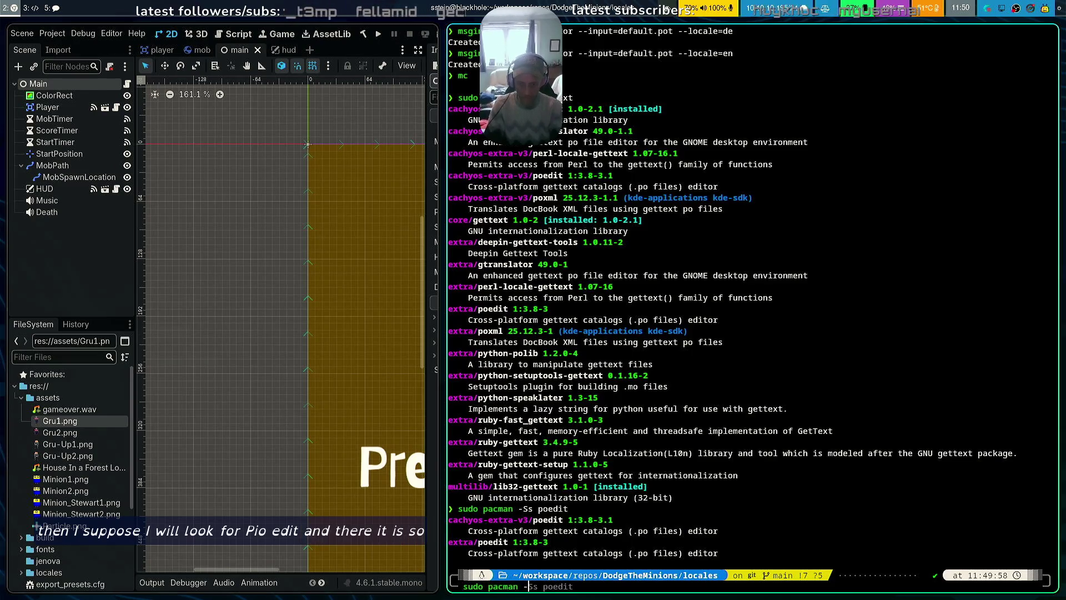
{"action": "type", "text": "po"}
{"action": "key", "text": "Return"}
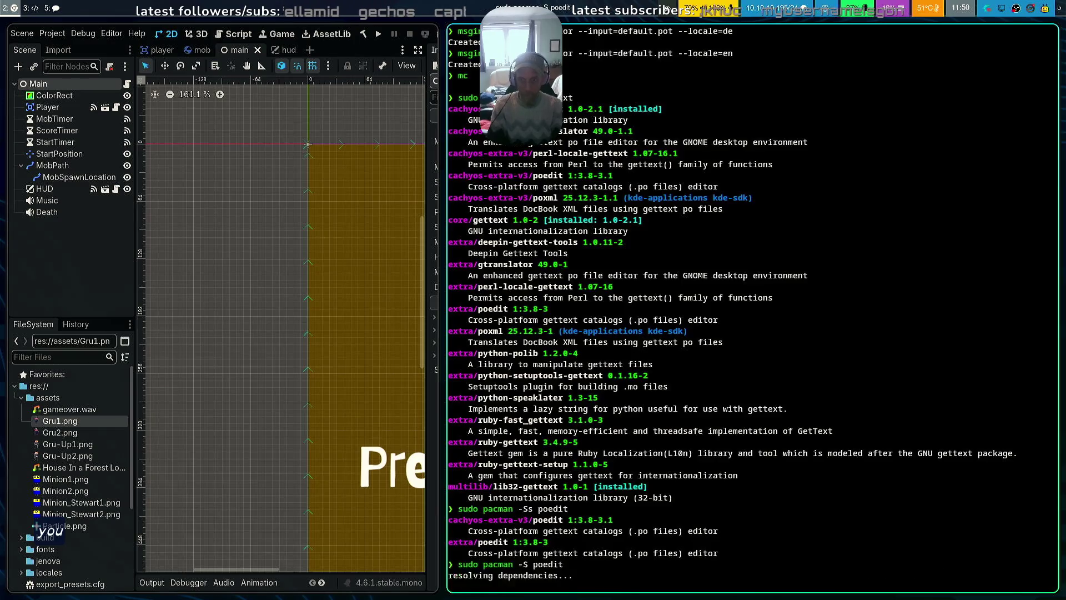
{"action": "type", "text": "y"}
{"action": "key", "text": "Return"}
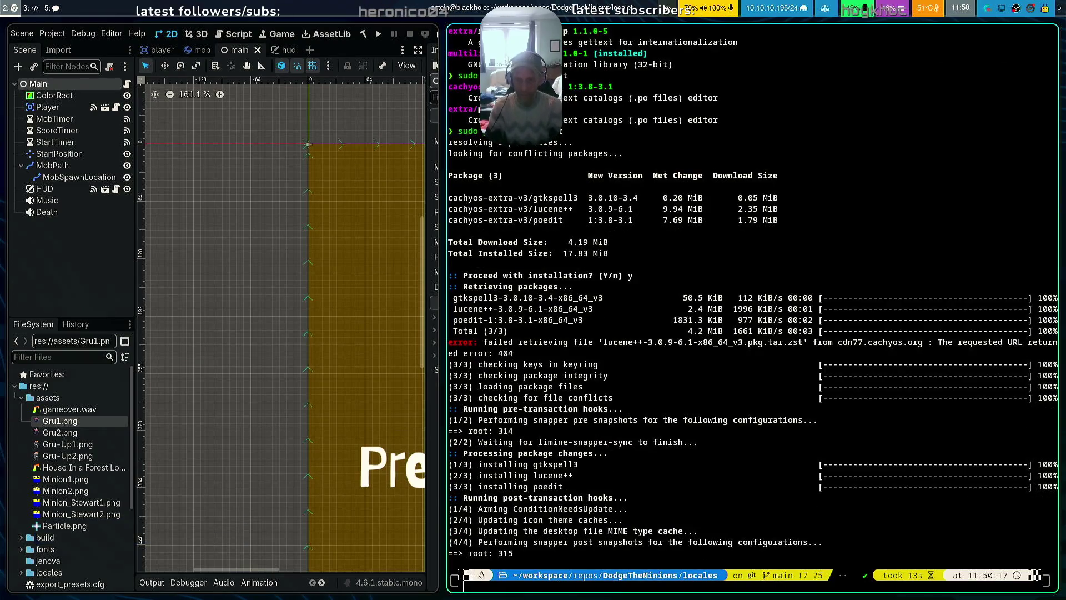
{"action": "key", "text": "Return"}
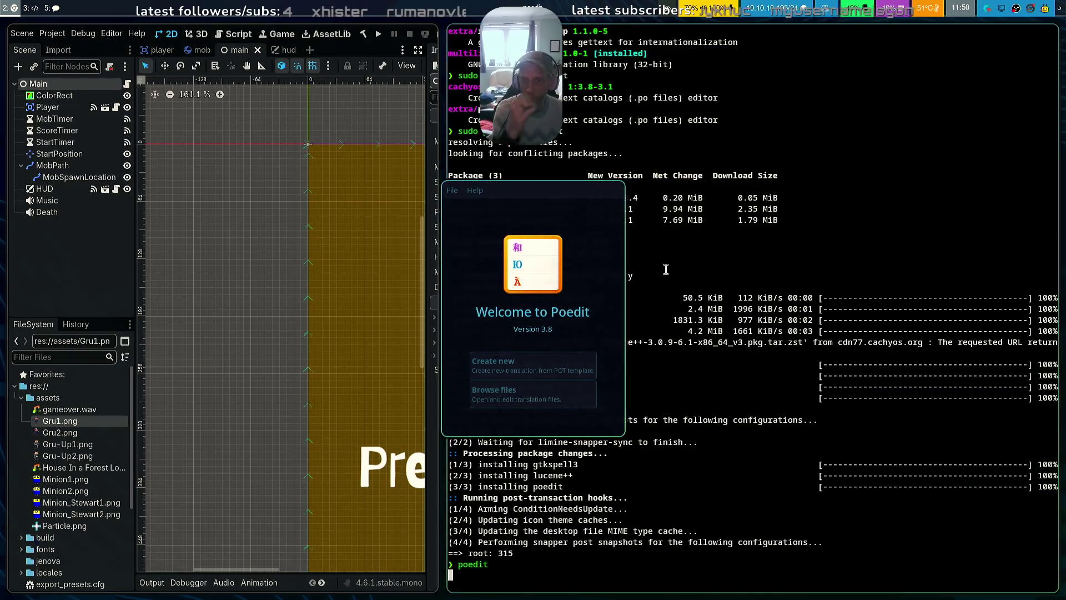
Step: Open all three locale translation files in Poedit
{"action": "left_click", "coordinate": [554, 401]}
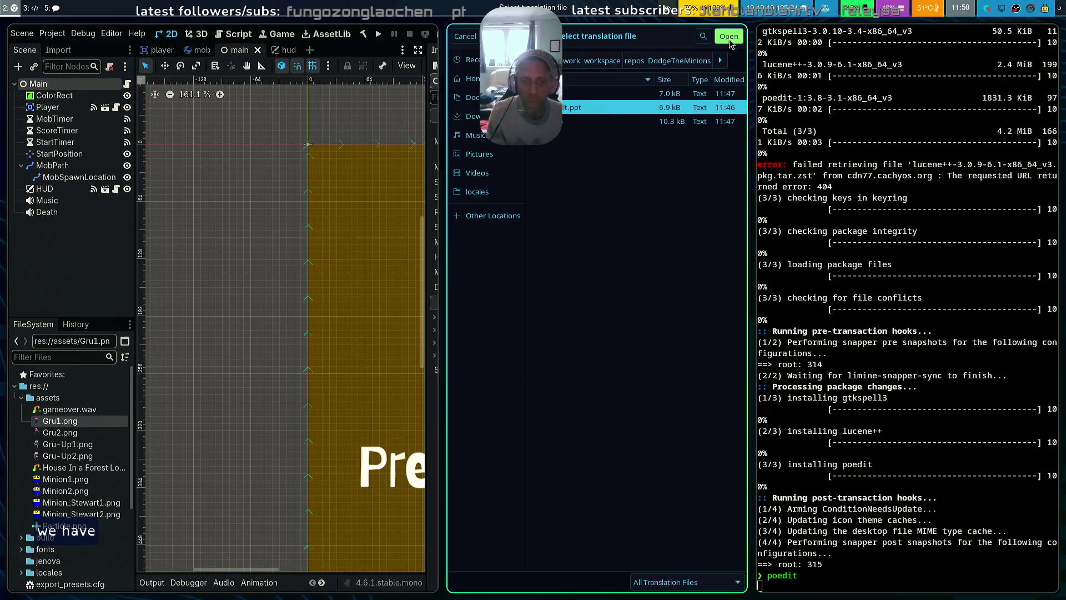
{"action": "key", "text": "ctrl+a"}
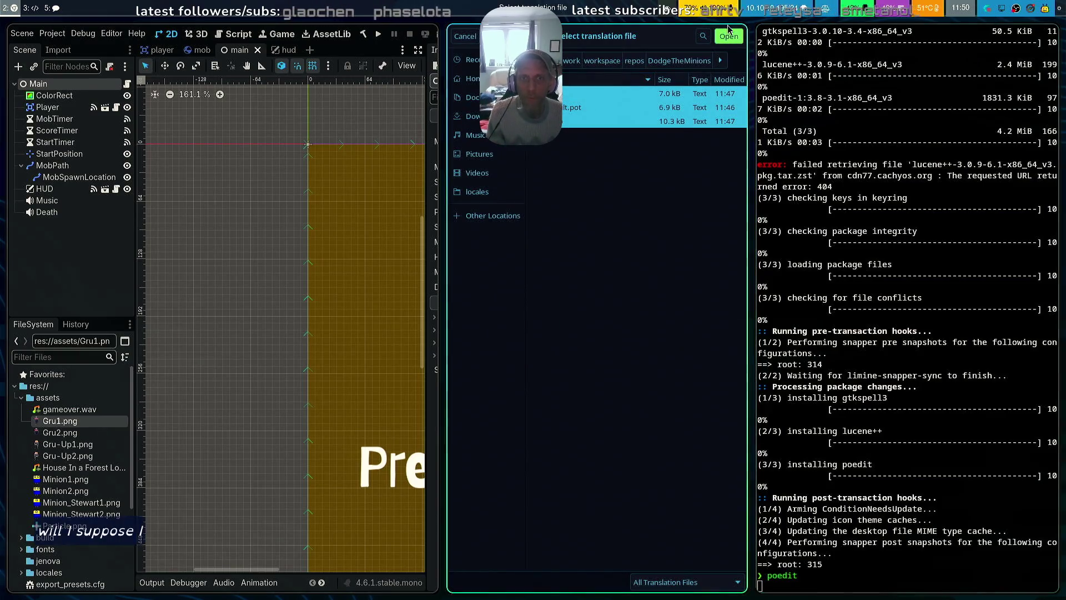
{"action": "left_click", "coordinate": [729, 32]}
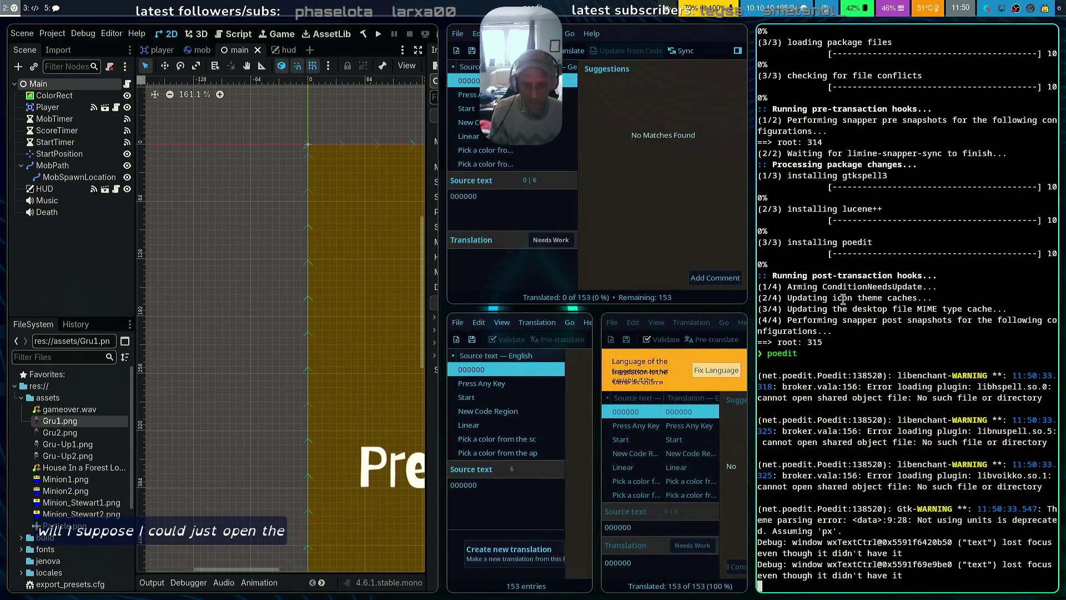
Step: Close the Godot editor and widen the Poedit windows, narrowing the terminal
{"action": "key", "text": "super+shift+q"}
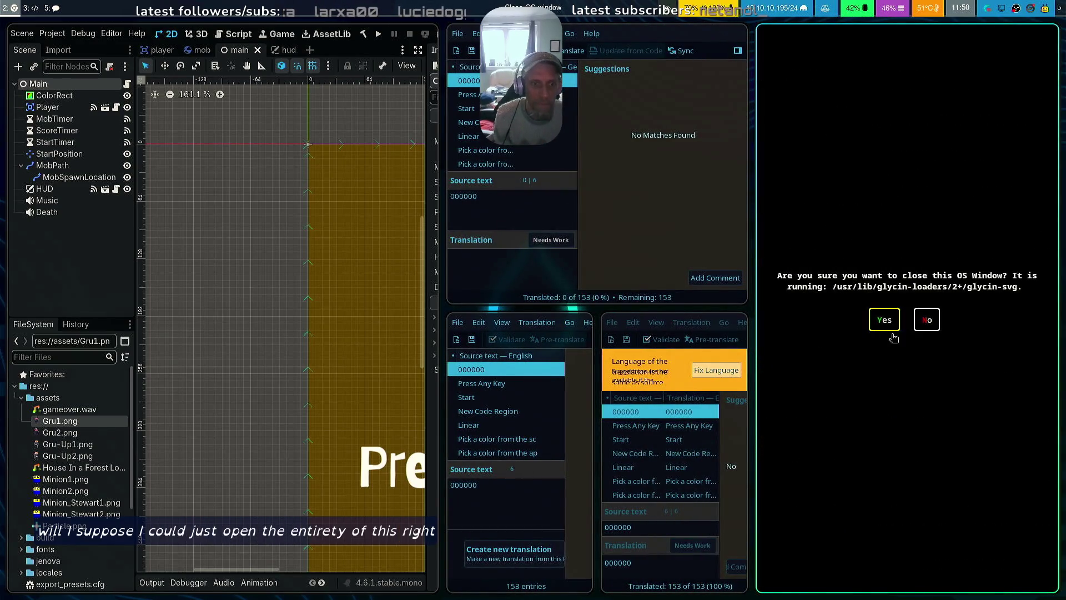
{"action": "left_click", "coordinate": [924, 320]}
{"action": "key", "text": "super+shift+q"}
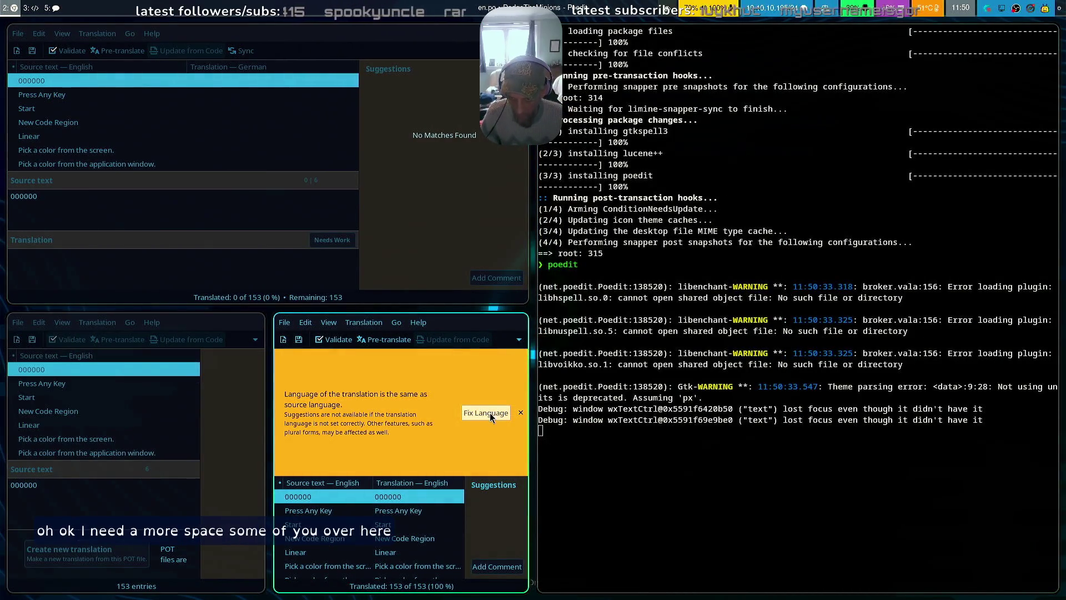
{"action": "left_click_drag", "start_coordinate": [498, 317], "coordinate": [726, 321]}
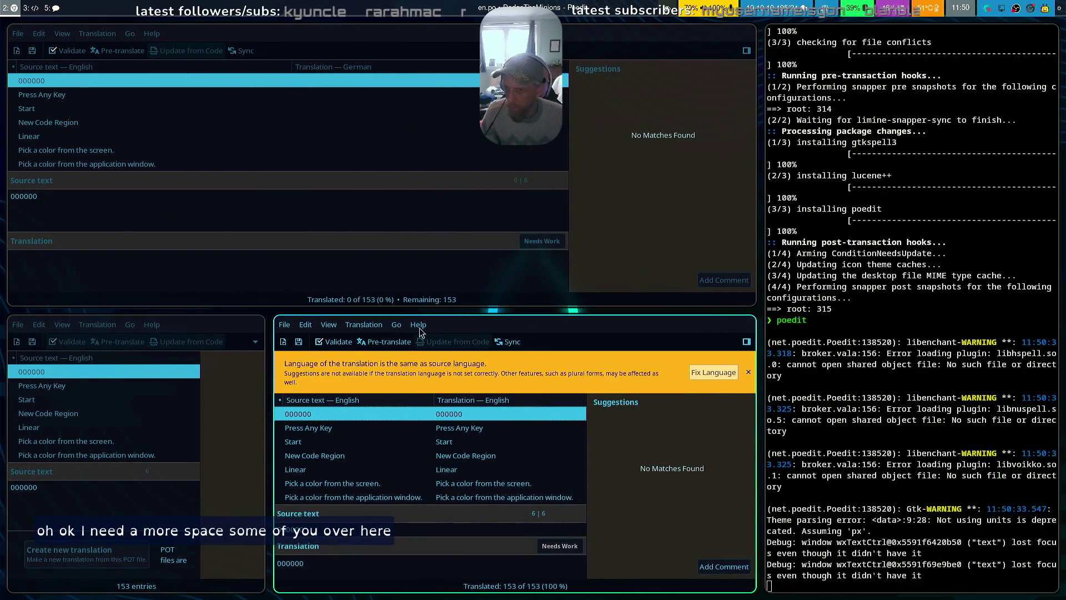
{"action": "mouse_move", "coordinate": [228, 376]}
{"action": "left_mouse_down"}
{"action": "mouse_move", "coordinate": [336, 381]}
{"action": "mouse_move", "coordinate": [326, 381]}
{"action": "left_mouse_up"}
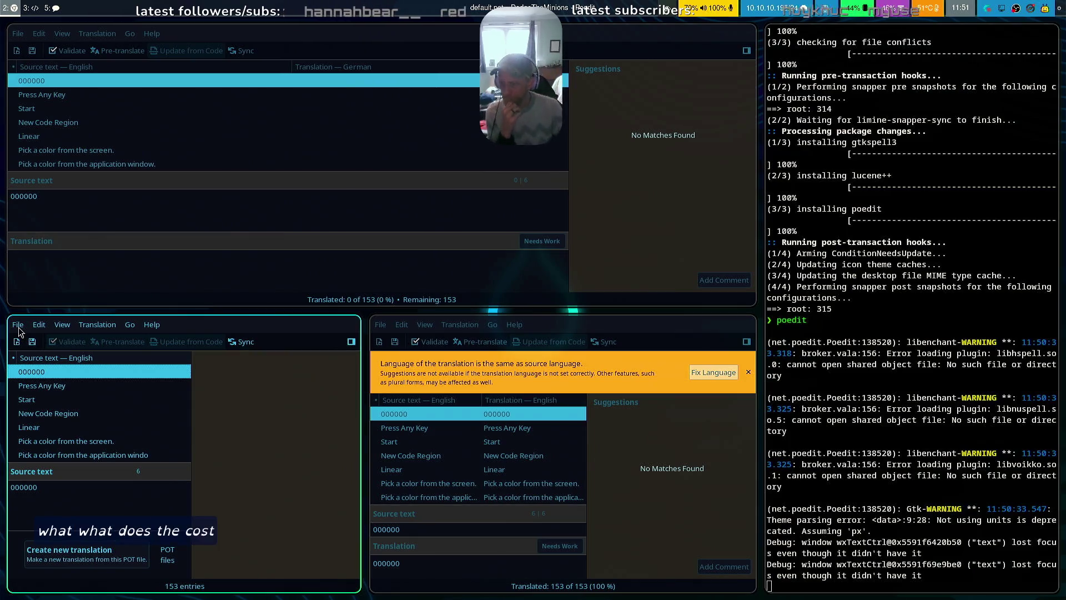
Step: Inspect the Press Any Key and New Code Region strings, then quit Poedit
{"action": "left_click", "coordinate": [72, 389]}
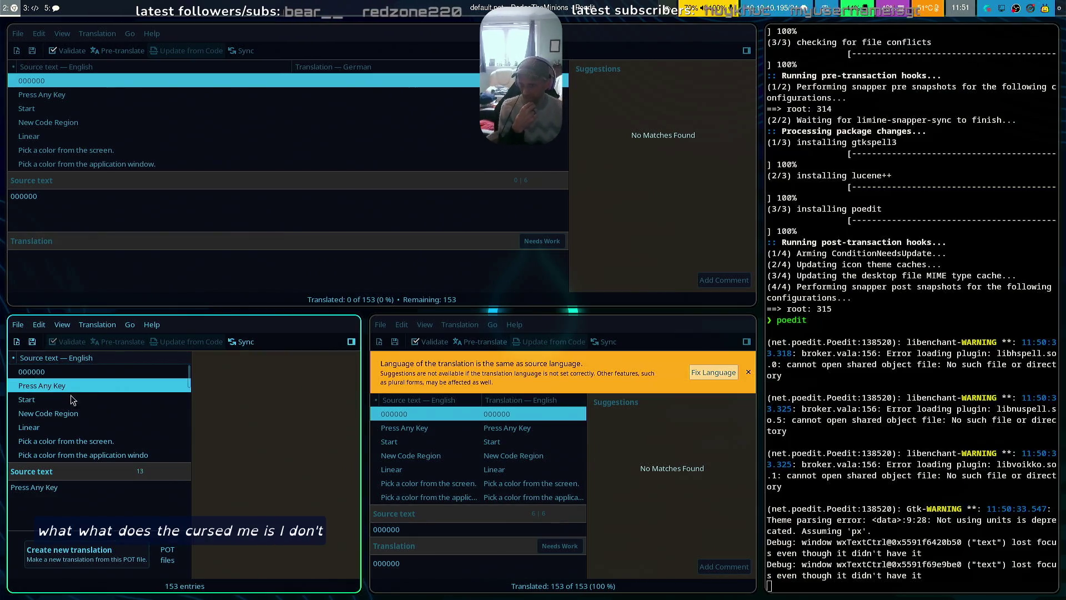
{"action": "left_click", "coordinate": [65, 414]}
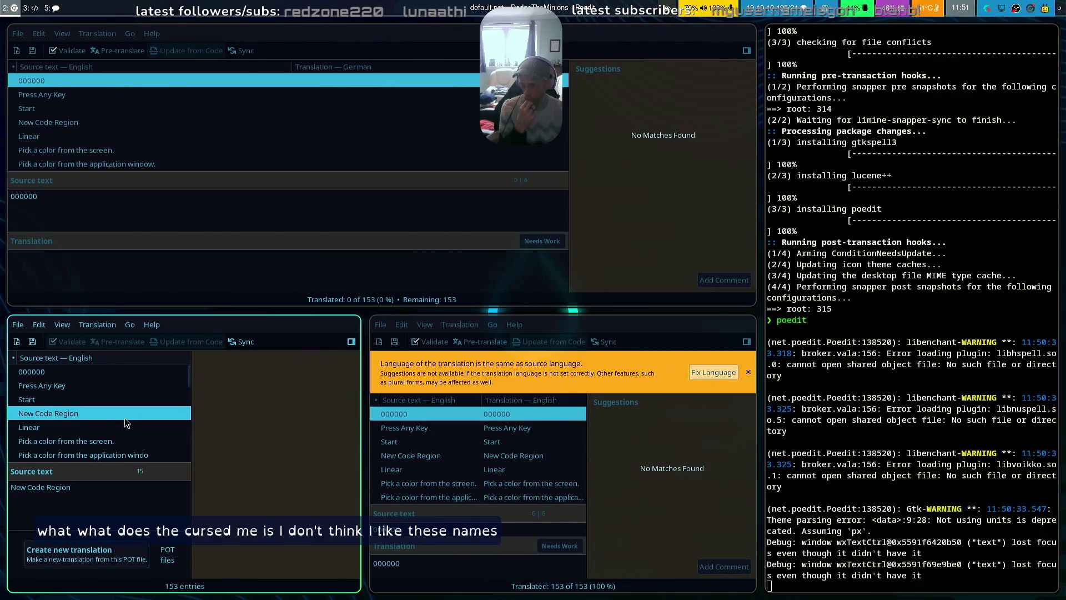
{"action": "scroll", "coordinate": [124, 418], "scroll_direction": "down", "scroll_amount": 5}
{"action": "scroll", "coordinate": [125, 416], "scroll_direction": "down", "scroll_amount": 15}
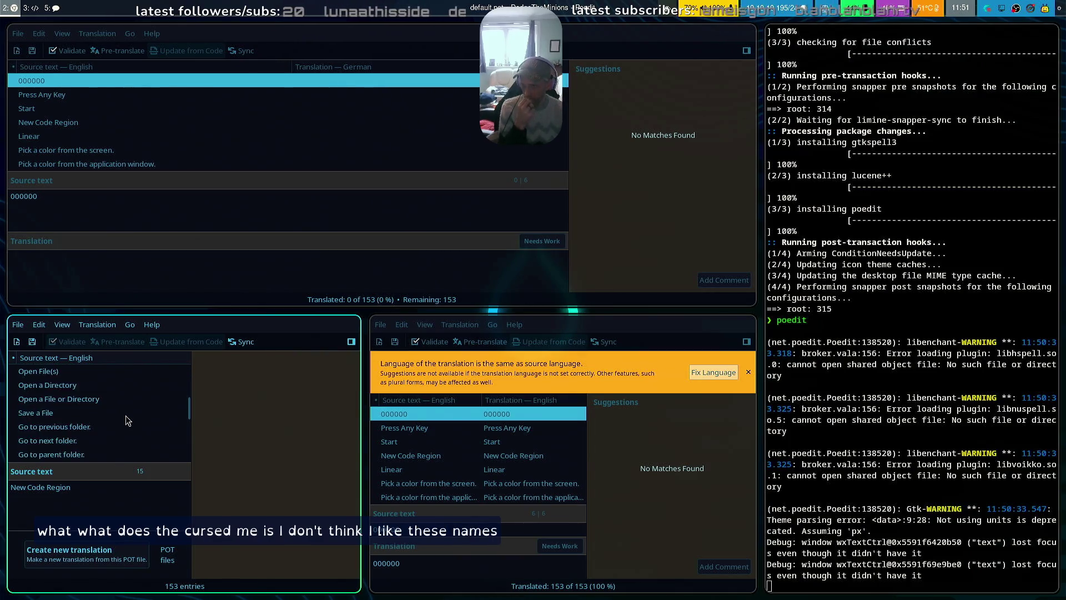
{"action": "scroll", "coordinate": [126, 415], "scroll_direction": "up", "scroll_amount": 20}
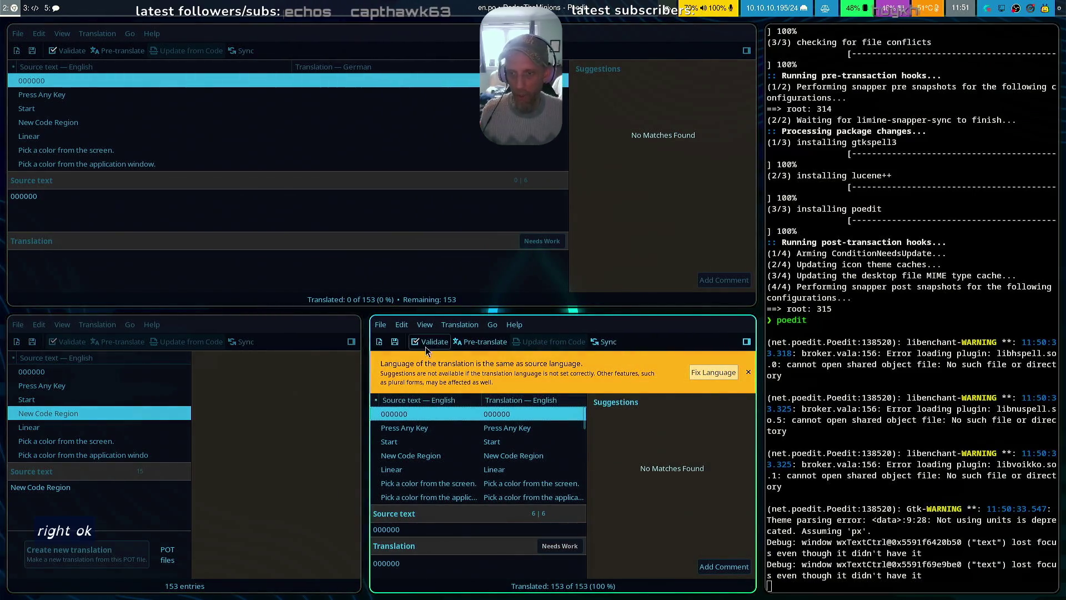
{"action": "left_click", "coordinate": [381, 325]}
{"action": "left_click", "coordinate": [391, 544]}
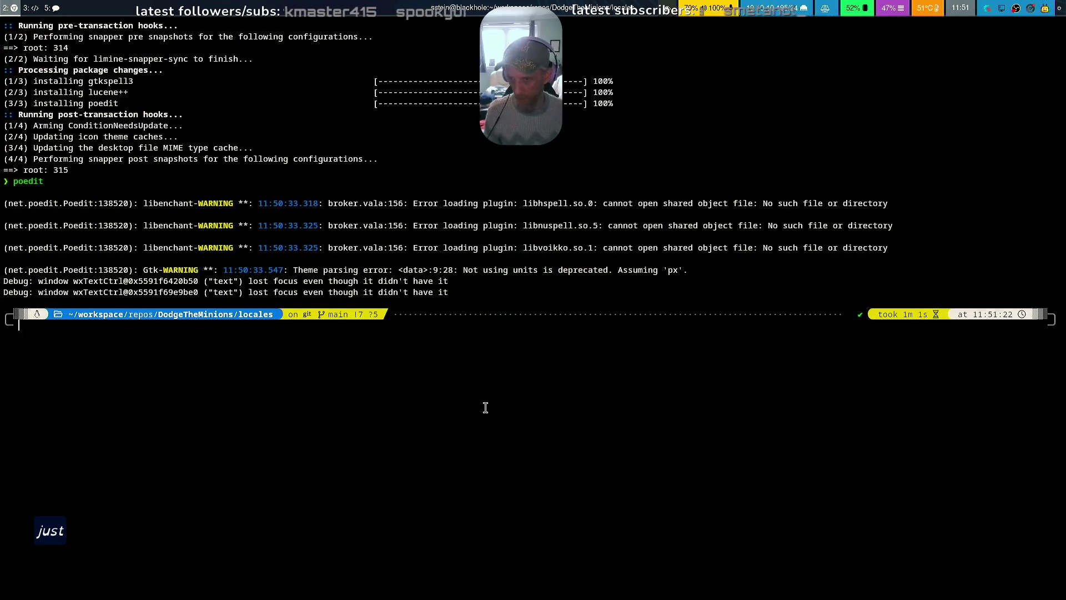
Step: List the locales folder with ls -la and delete the .po files with rm *.po
{"action": "type", "text": "ls -la"}
{"action": "key", "text": "Return"}
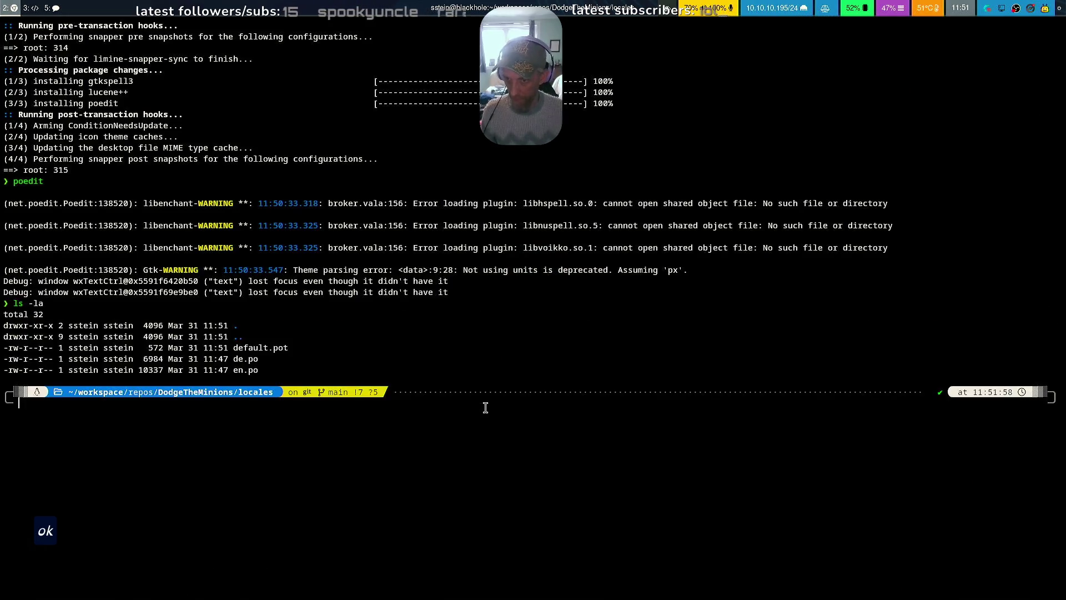
{"action": "type", "text": "rm *."}
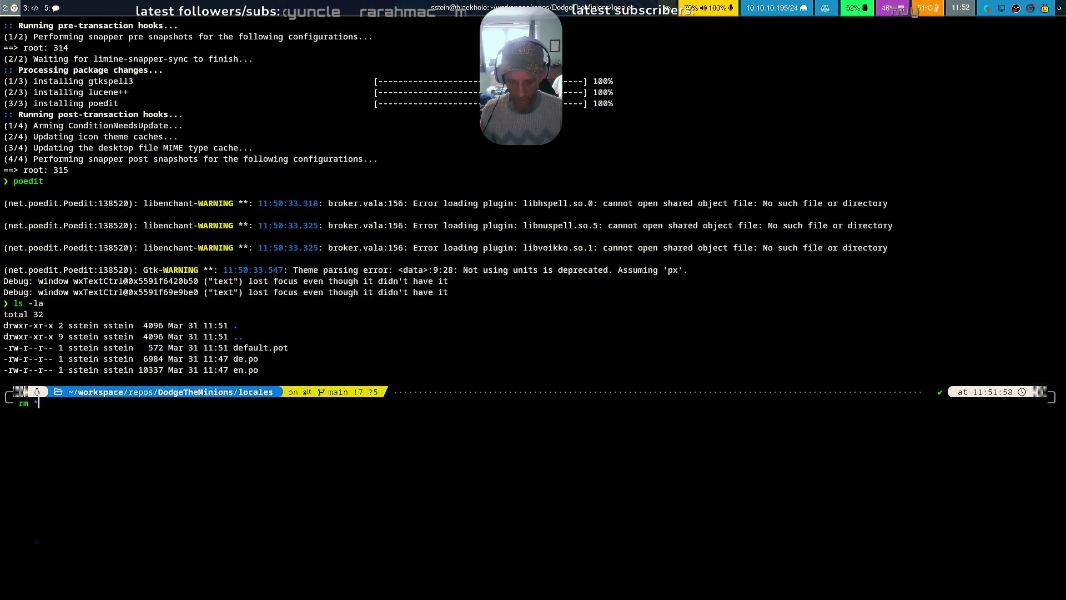
{"action": "type", "text": "po"}
{"action": "key", "text": "Return"}
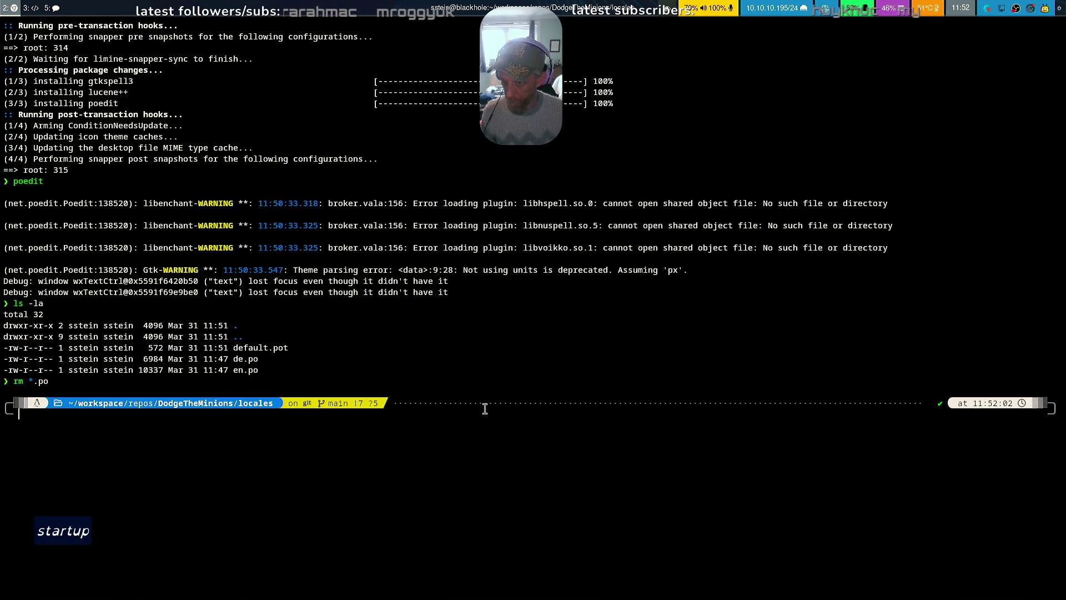
Step: Recall and trim the earlier msginit command, then bring up Godot's localization docs
{"action": "type", "text": "ms"}
{"action": "key", "text": "Right"}
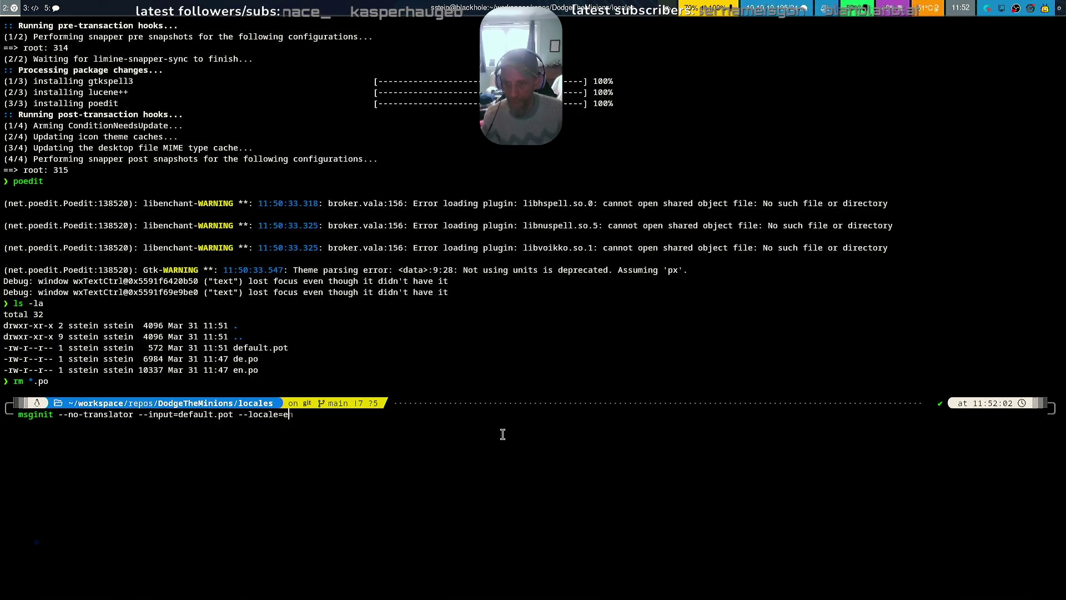
{"action": "key", "text": "BackSpace"}
{"action": "key", "text": "BackSpace"}
{"action": "key", "text": "BackSpace"}
{"action": "key", "text": "BackSpace"}
{"action": "key", "text": "BackSpace"}
{"action": "key", "text": "BackSpace"}
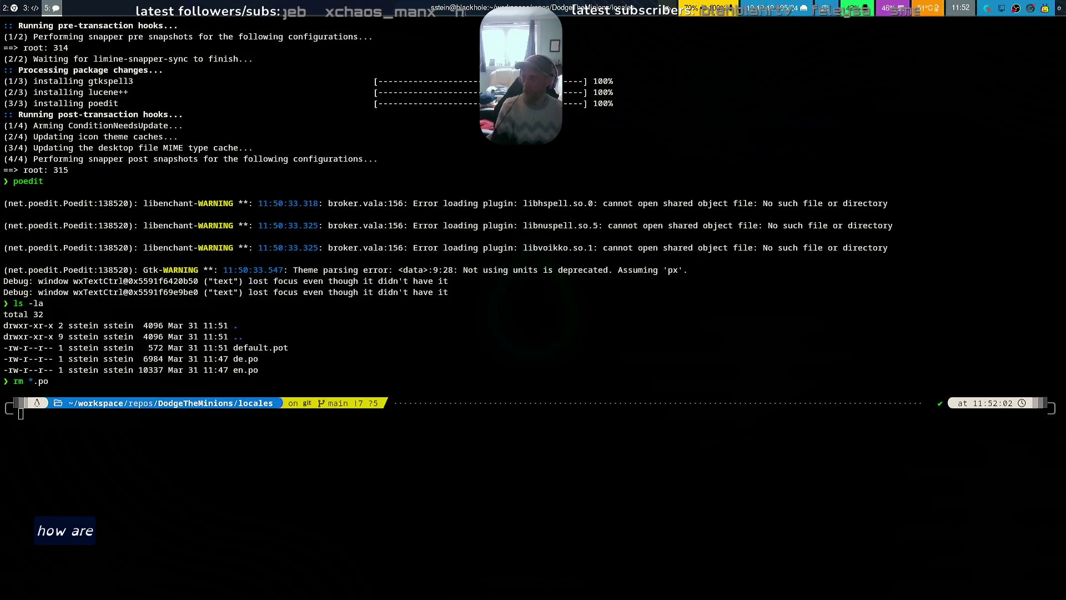
{"action": "key", "text": "super+minus"}
{"action": "scroll", "coordinate": [572, 384], "scroll_direction": "down", "scroll_amount": 3}
Step: Read the gettext guide's msginit and msgfmt sections, then close the browser window
{"action": "scroll", "coordinate": [572, 385], "scroll_direction": "down", "scroll_amount": 4}
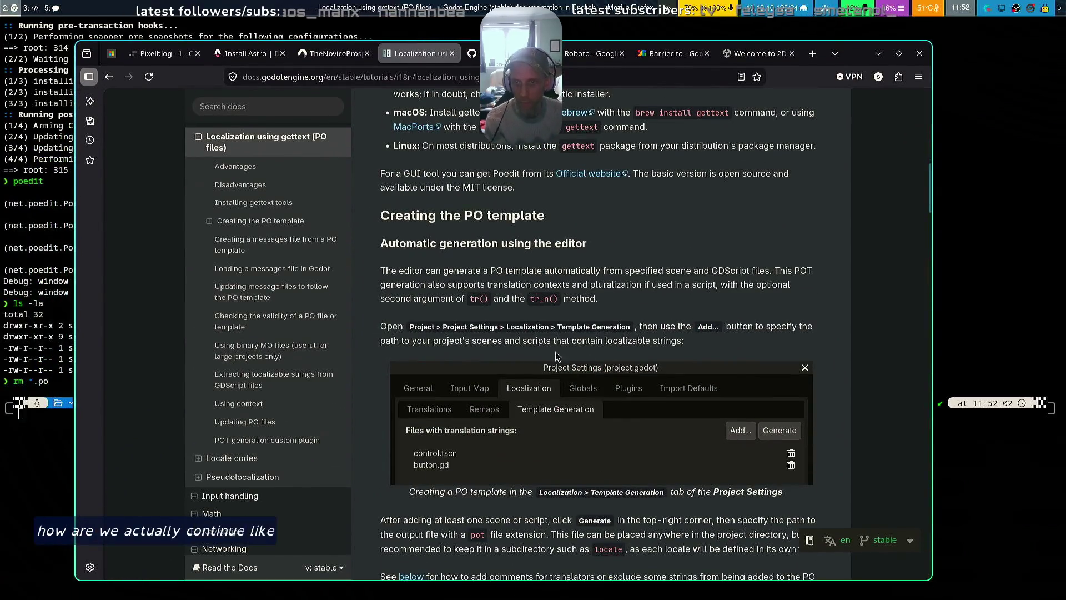
{"action": "scroll", "coordinate": [720, 313], "scroll_direction": "down", "scroll_amount": 2}
{"action": "scroll", "coordinate": [721, 312], "scroll_direction": "down", "scroll_amount": 2}
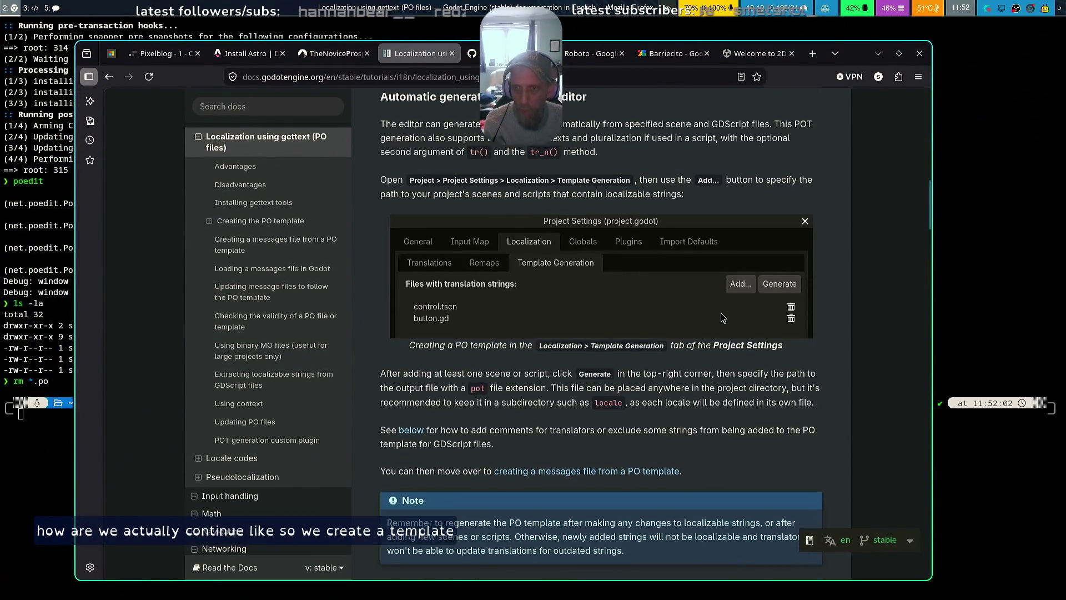
{"action": "scroll", "coordinate": [648, 319], "scroll_direction": "down", "scroll_amount": 5}
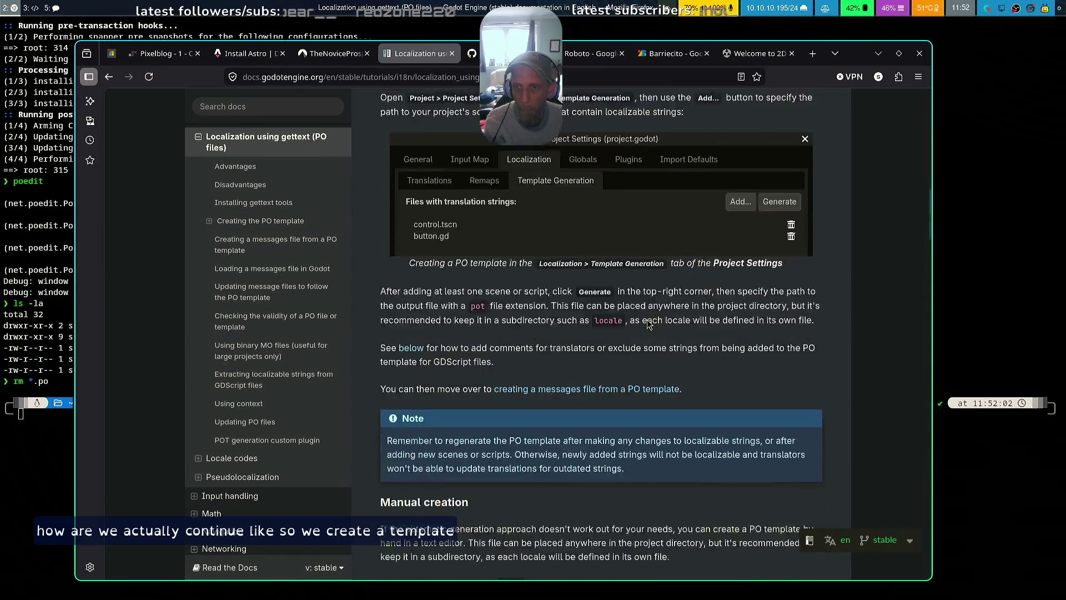
{"action": "scroll", "coordinate": [643, 311], "scroll_direction": "down", "scroll_amount": 6}
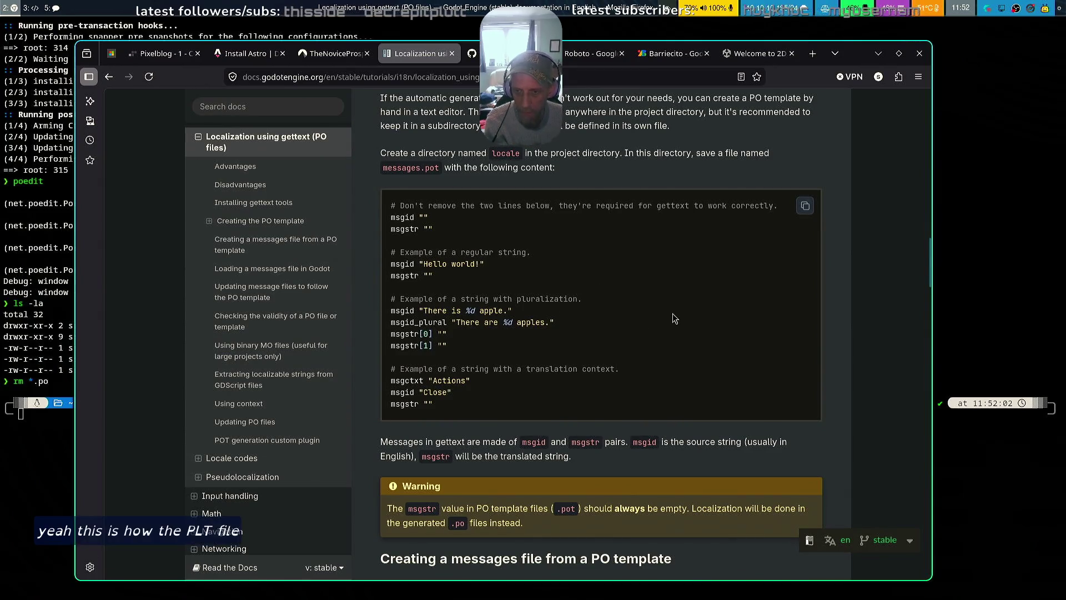
{"action": "scroll", "coordinate": [672, 313], "scroll_direction": "down", "scroll_amount": 3}
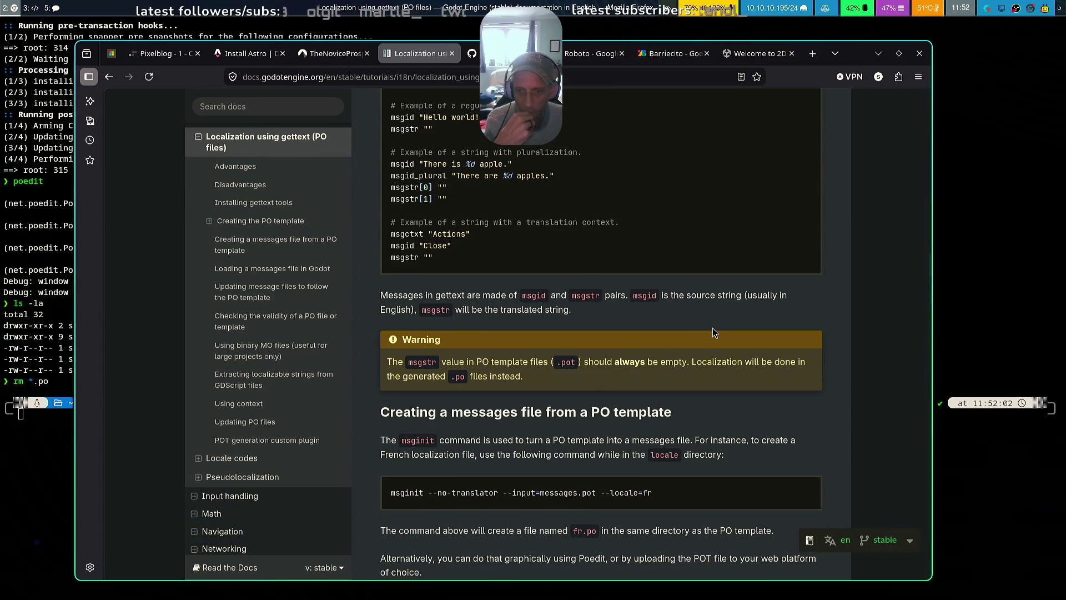
{"action": "scroll", "coordinate": [713, 331], "scroll_direction": "down", "scroll_amount": 5}
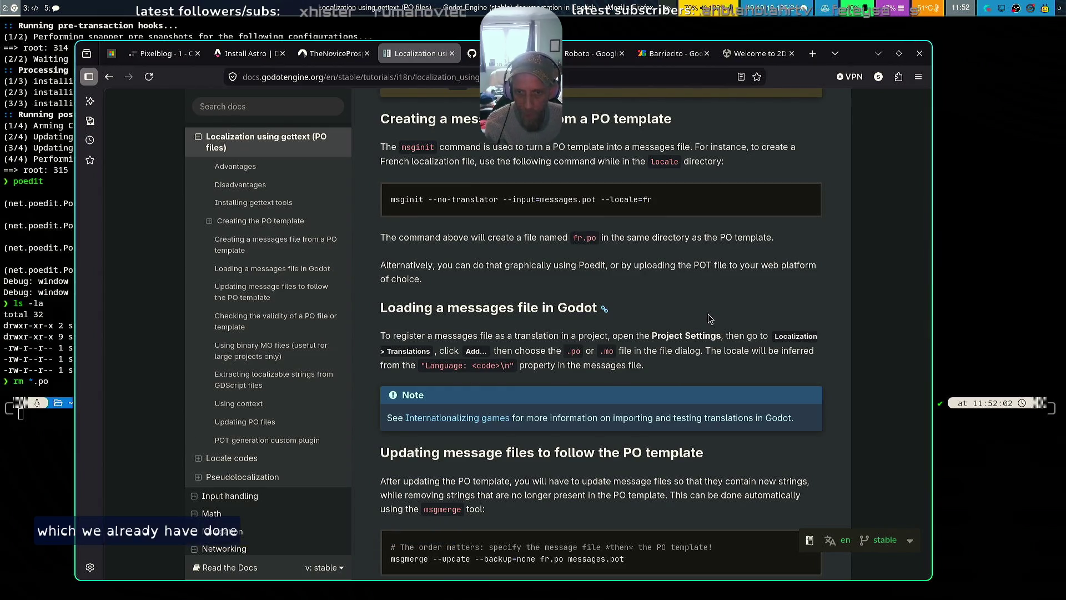
{"action": "scroll", "coordinate": [719, 333], "scroll_direction": "down", "scroll_amount": 4}
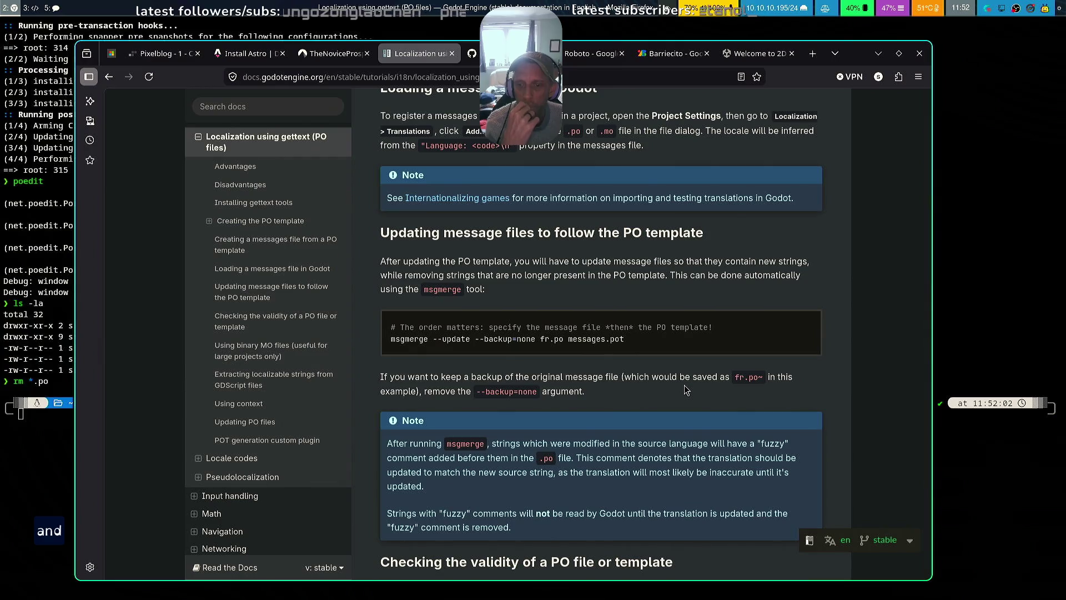
{"action": "scroll", "coordinate": [684, 387], "scroll_direction": "down", "scroll_amount": 5}
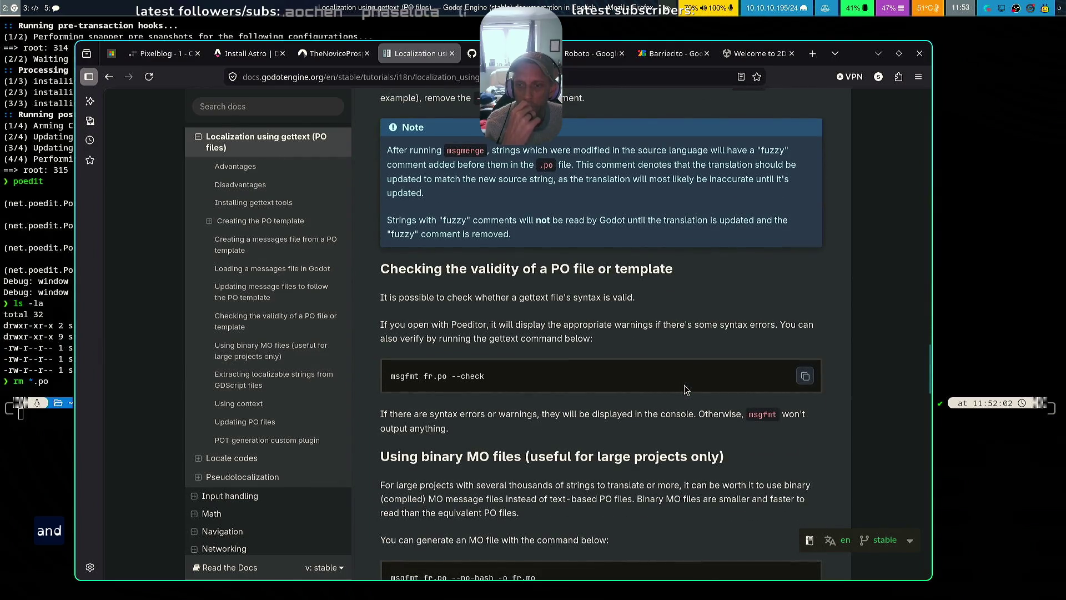
{"action": "scroll", "coordinate": [684, 385], "scroll_direction": "down", "scroll_amount": 3}
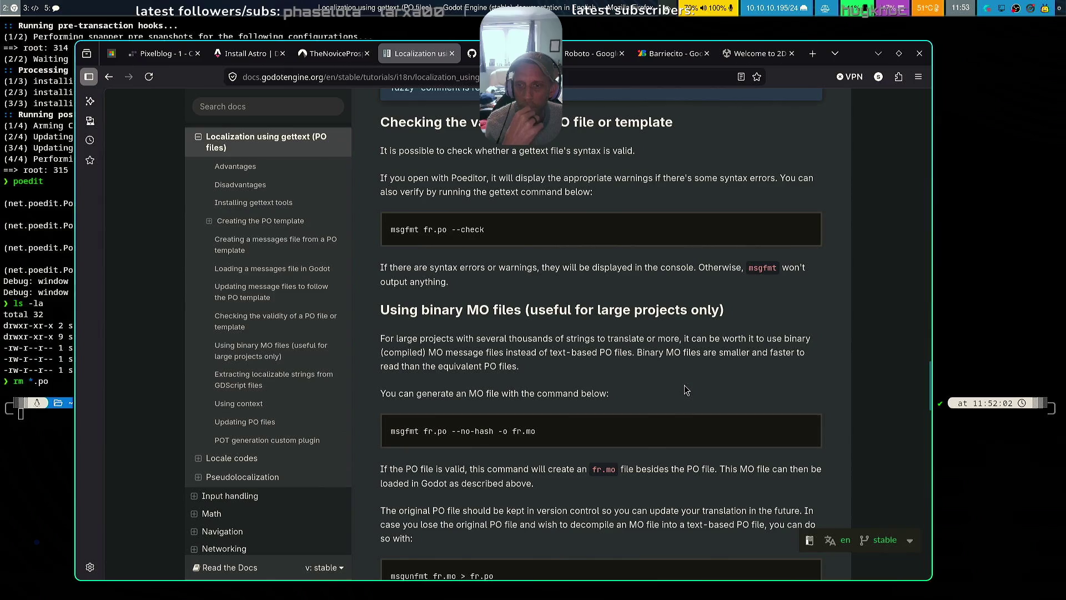
{"action": "scroll", "coordinate": [684, 385], "scroll_direction": "up", "scroll_amount": 15}
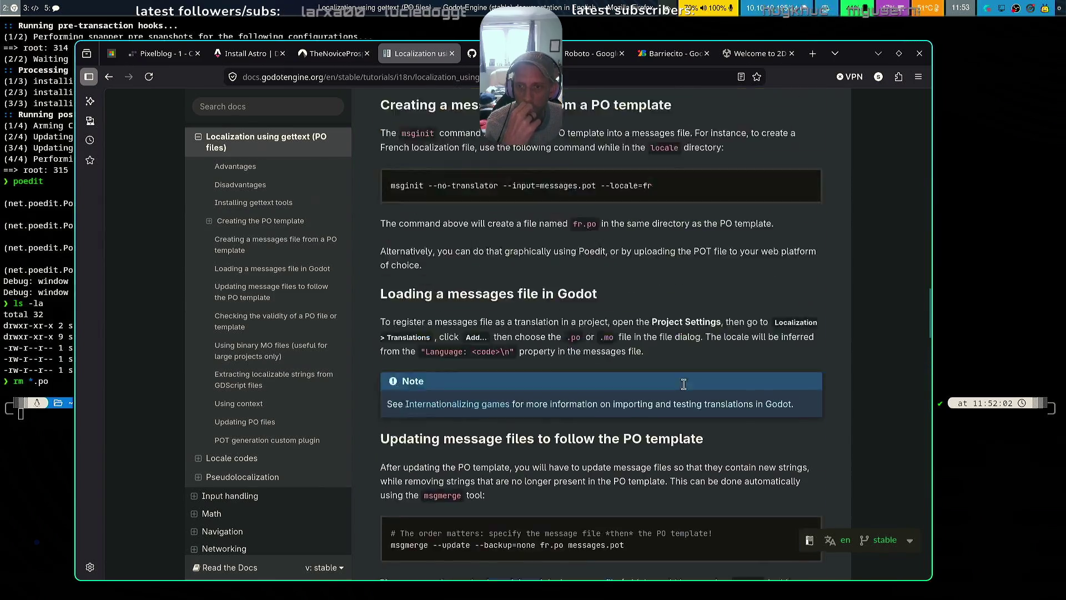
{"action": "scroll", "coordinate": [683, 333], "scroll_direction": "up", "scroll_amount": 4}
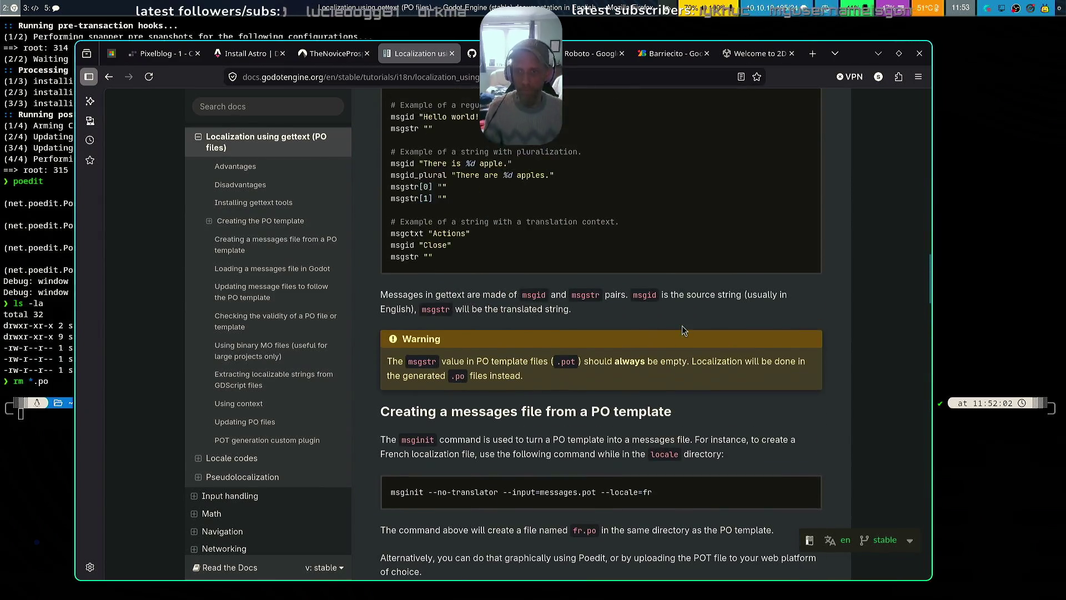
{"action": "scroll", "coordinate": [711, 216], "scroll_direction": "up", "scroll_amount": 1}
{"action": "scroll", "coordinate": [711, 215], "scroll_direction": "up", "scroll_amount": 3}
{"action": "key", "text": "super+s"}
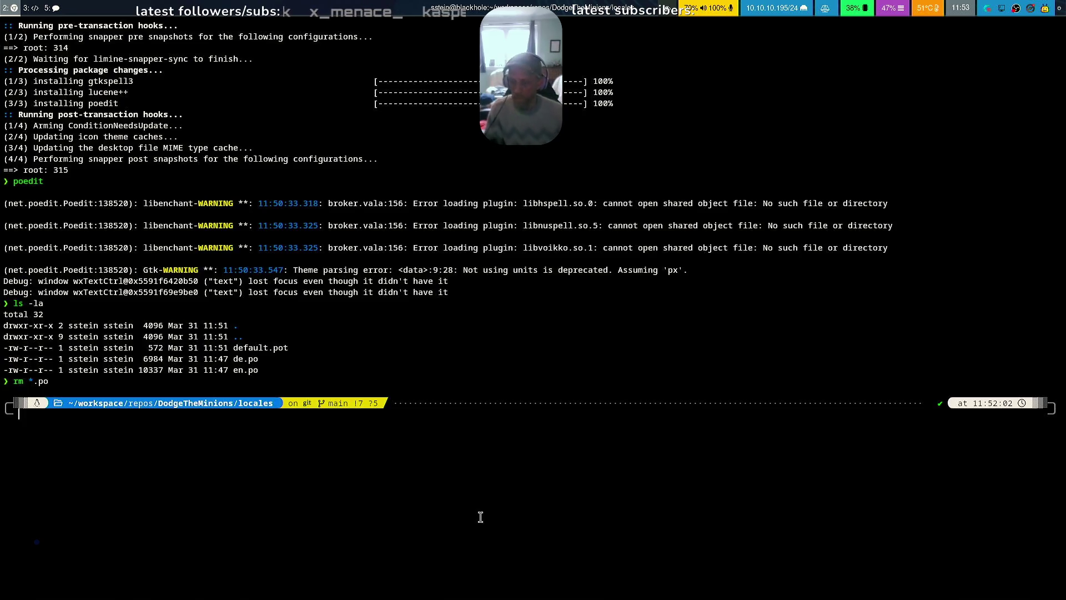
Step: Run 'msginit --no-translator --input=default.pot --locale=de', then run 'emacs default.pot'
{"action": "key", "text": "Up"}
{"action": "key", "text": "Up"}
{"action": "key", "text": "Up"}
{"action": "key", "text": "Up"}
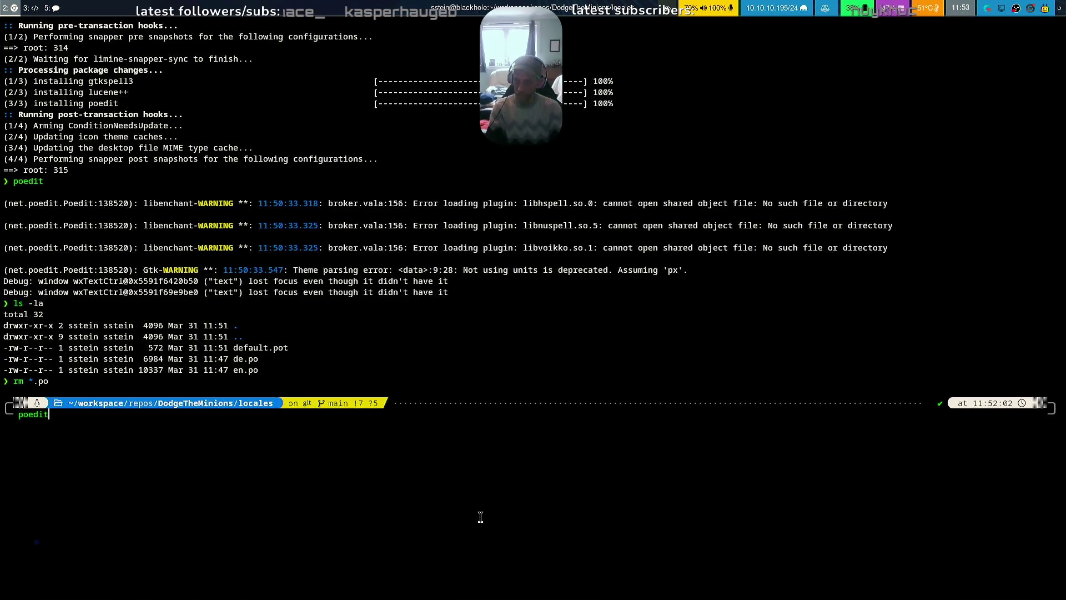
{"action": "key", "text": "Down"}
{"action": "key", "text": "Down"}
{"action": "key", "text": "Down"}
{"action": "type", "text": "msg"}
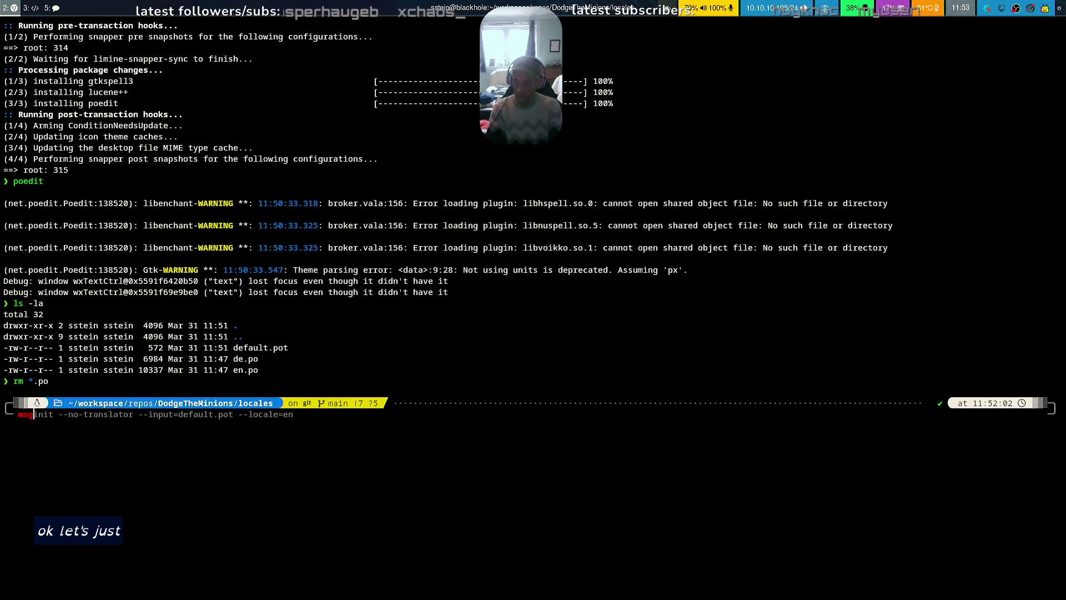
{"action": "key", "text": "Right"}
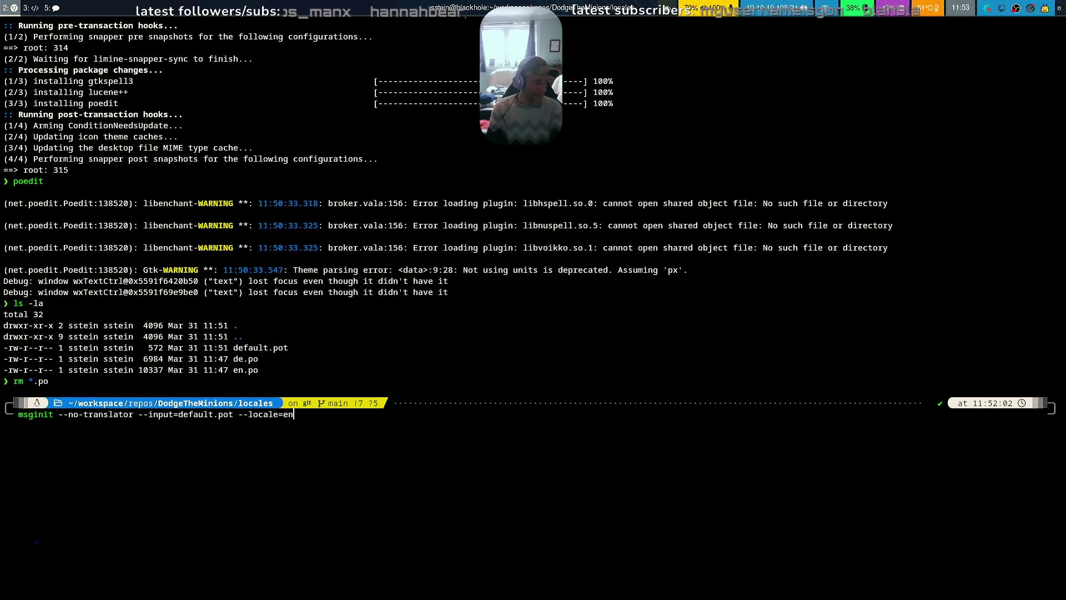
{"action": "key", "text": "BackSpace"}
{"action": "key", "text": "BackSpace"}
{"action": "type", "text": "de"}
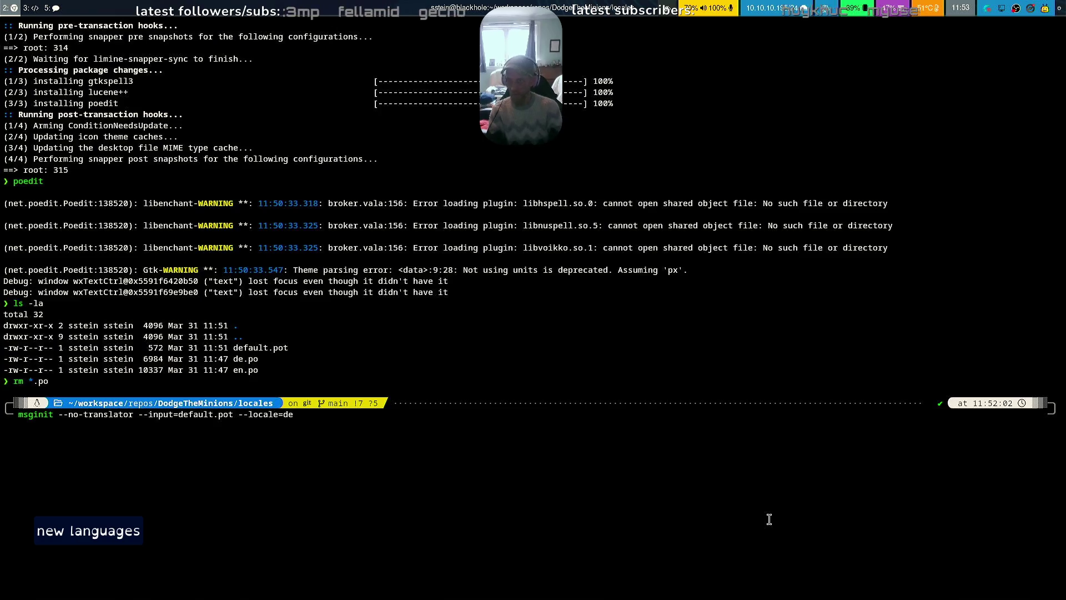
{"action": "key", "text": "Return"}
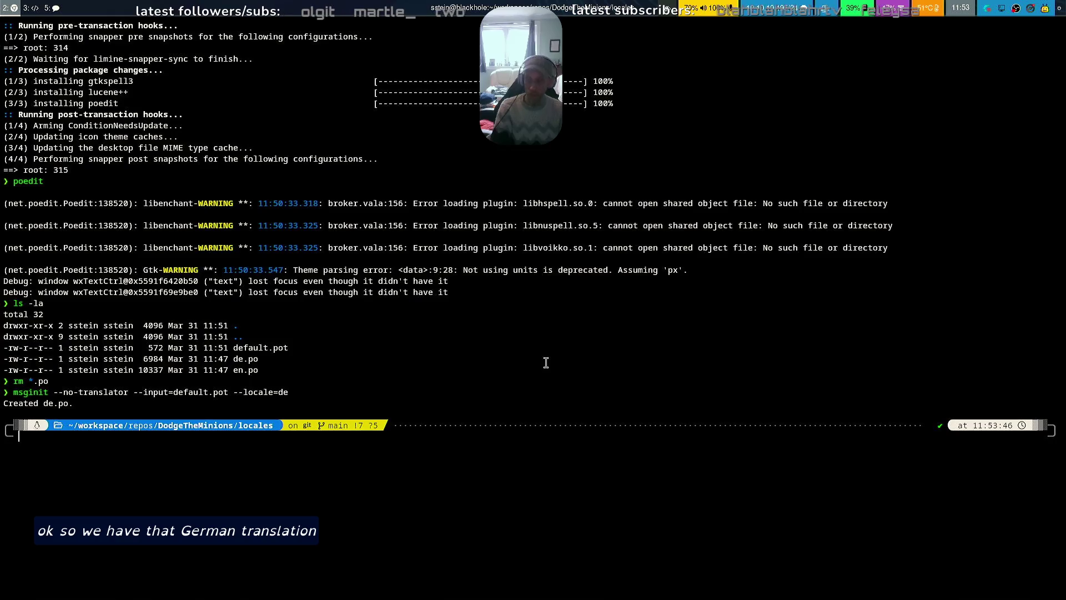
{"action": "type", "text": "emacs default.pot"}
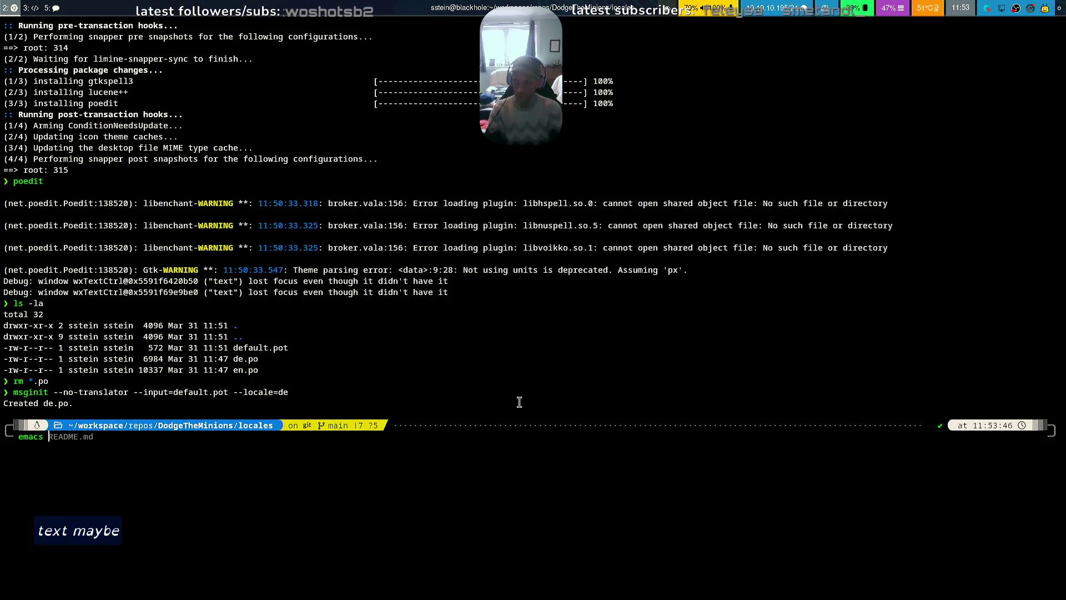
{"action": "key", "text": "Return"}
Step: Look over the default.pot header and quit Emacs with C-x C-c
{"action": "key", "text": "Down"}
{"action": "key", "text": "Down"}
{"action": "key", "text": "Down"}
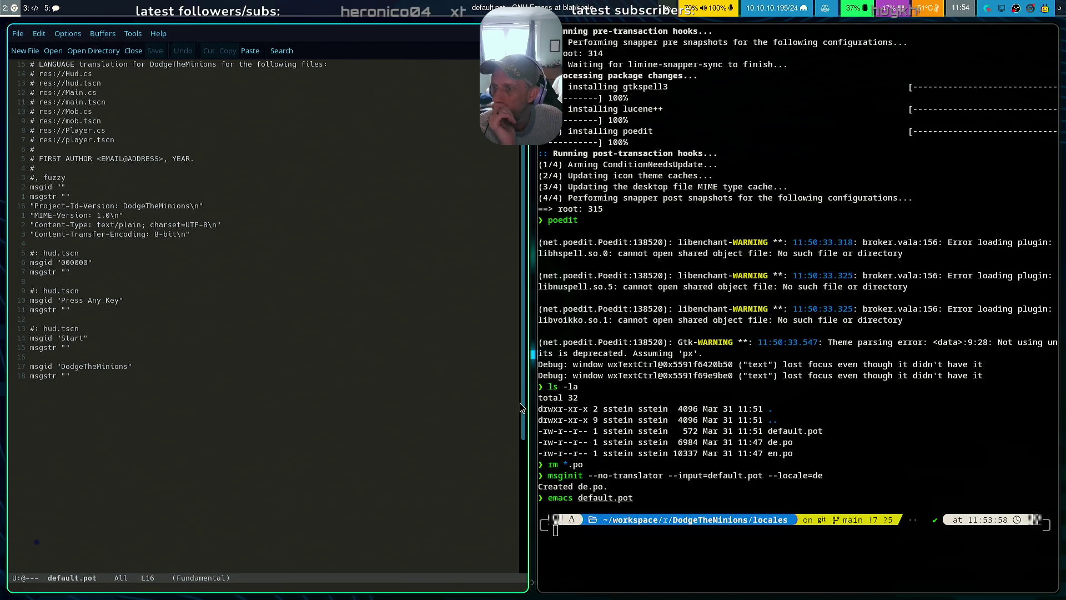
{"action": "key", "text": "ctrl+x"}
{"action": "key", "text": "ctrl+c"}
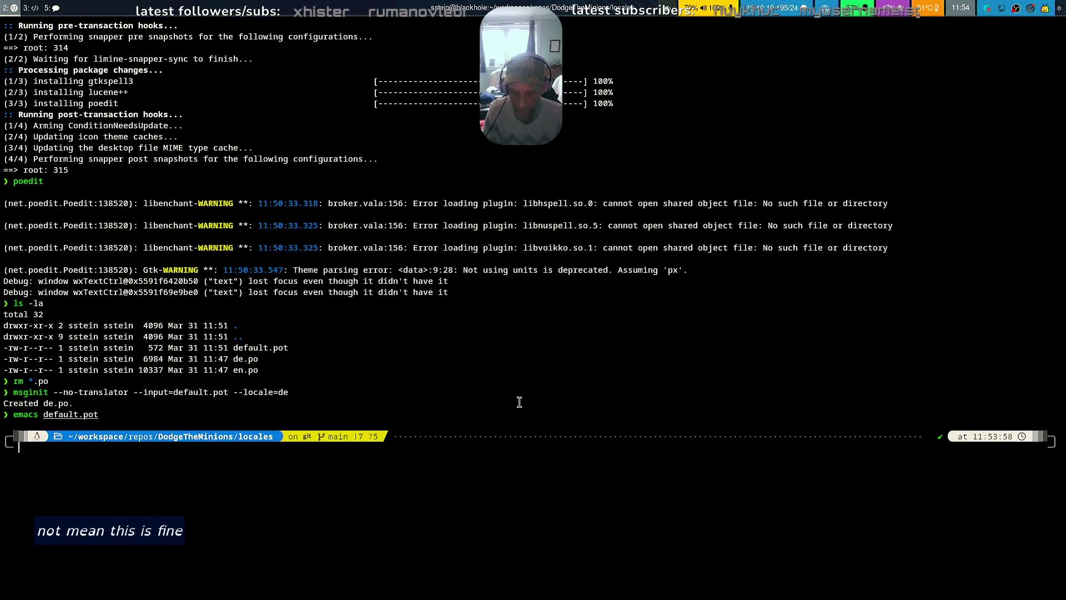
Step: Type 'emacs de' at the prompt, Tab-completing and fixing the 'emcas' typo
{"action": "type", "text": "emcas de"}
{"action": "key", "text": "Tab"}
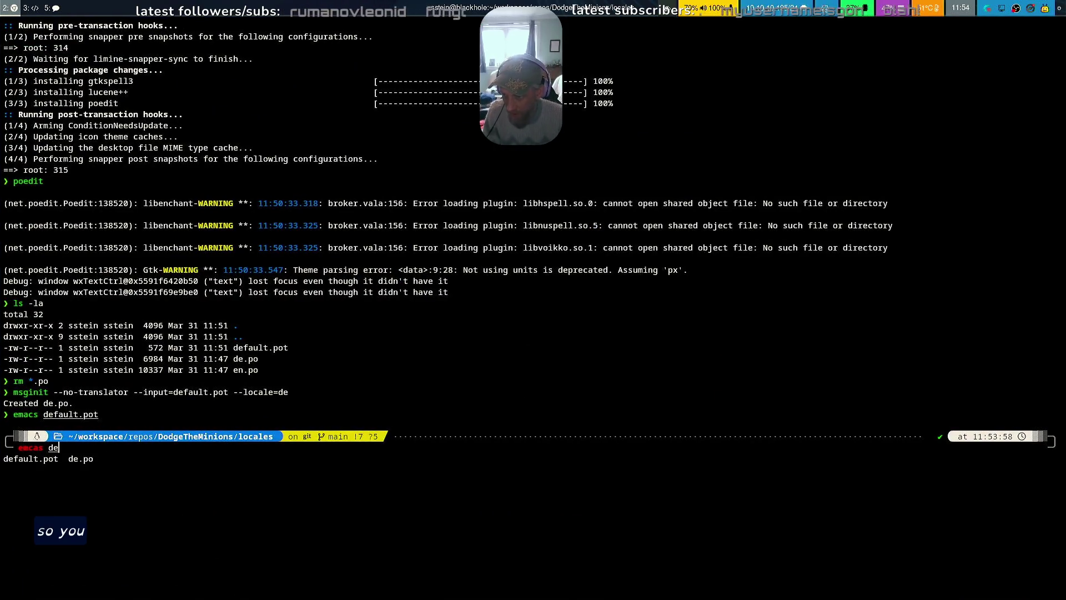
{"action": "key", "text": "Left"}
{"action": "key", "text": "Left"}
{"action": "key", "text": "Left"}
{"action": "key", "text": "BackSpace"}
{"action": "key", "text": "BackSpace"}
{"action": "type", "text": "ac"}
{"action": "key", "text": "Right"}
{"action": "key", "text": "Right"}
{"action": "key", "text": "Right"}
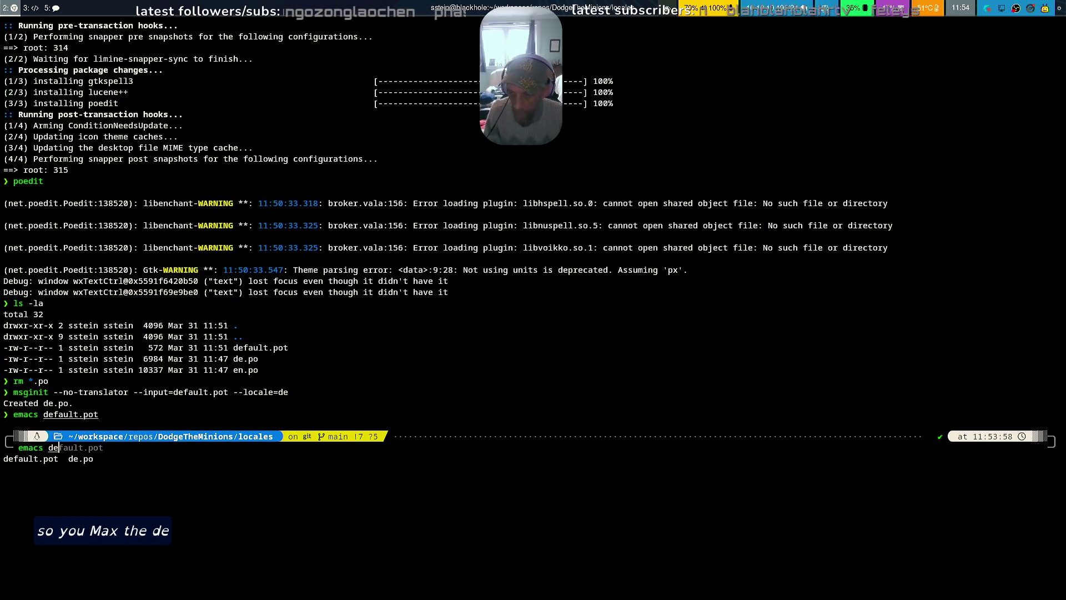
Step: Open de.po in Emacs and review its header lines down to the first hud.tscn entry
{"action": "type", "text": ".po"}
{"action": "key", "text": "Return"}
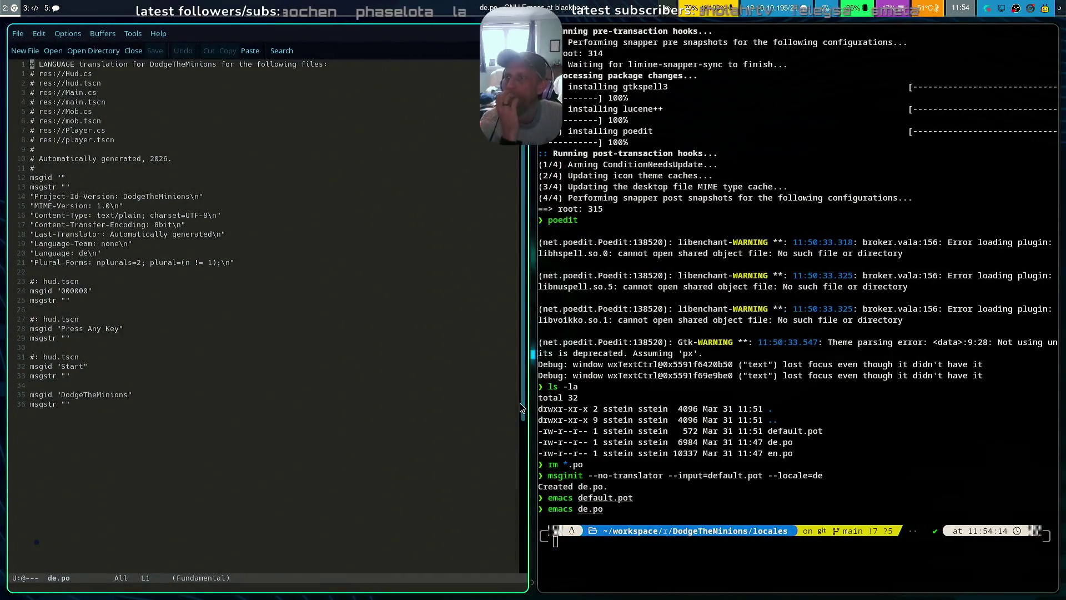
{"action": "key", "text": "Down"}
{"action": "key", "text": "Down"}
{"action": "key", "text": "Down"}
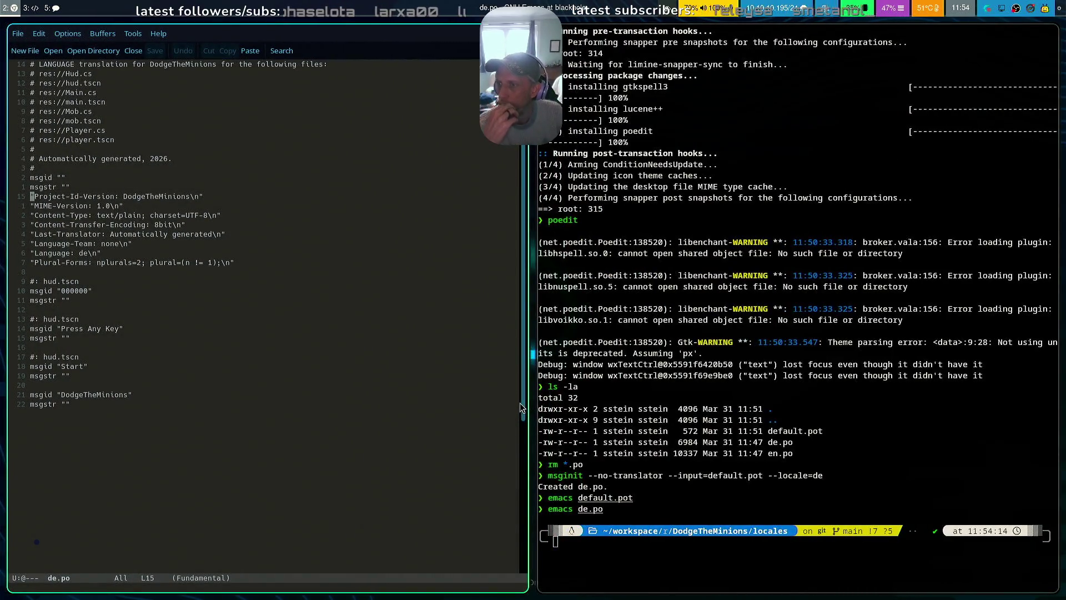
{"action": "key", "text": "Left"}
{"action": "key", "text": "Left"}
{"action": "key", "text": "Left"}
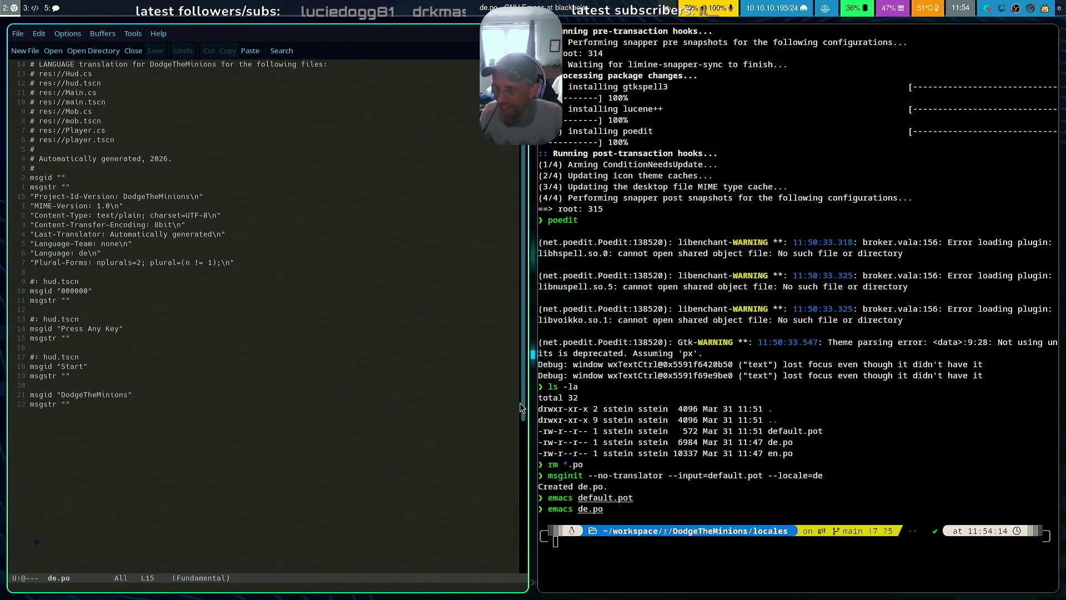
{"action": "key", "text": "Down"}
{"action": "key", "text": "Down"}
{"action": "key", "text": "Down"}
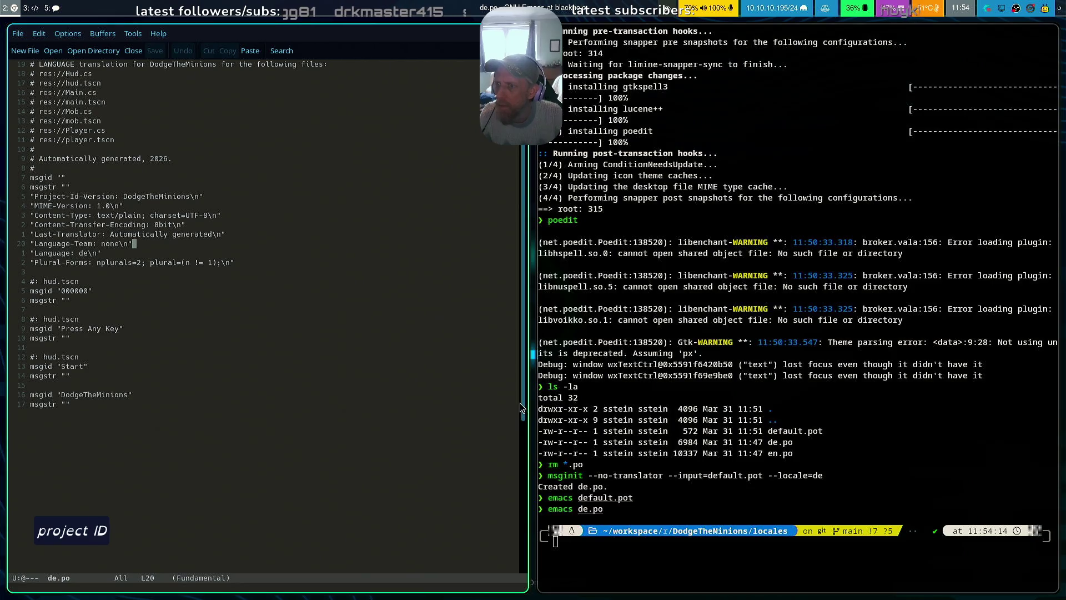
{"action": "key", "text": "Up"}
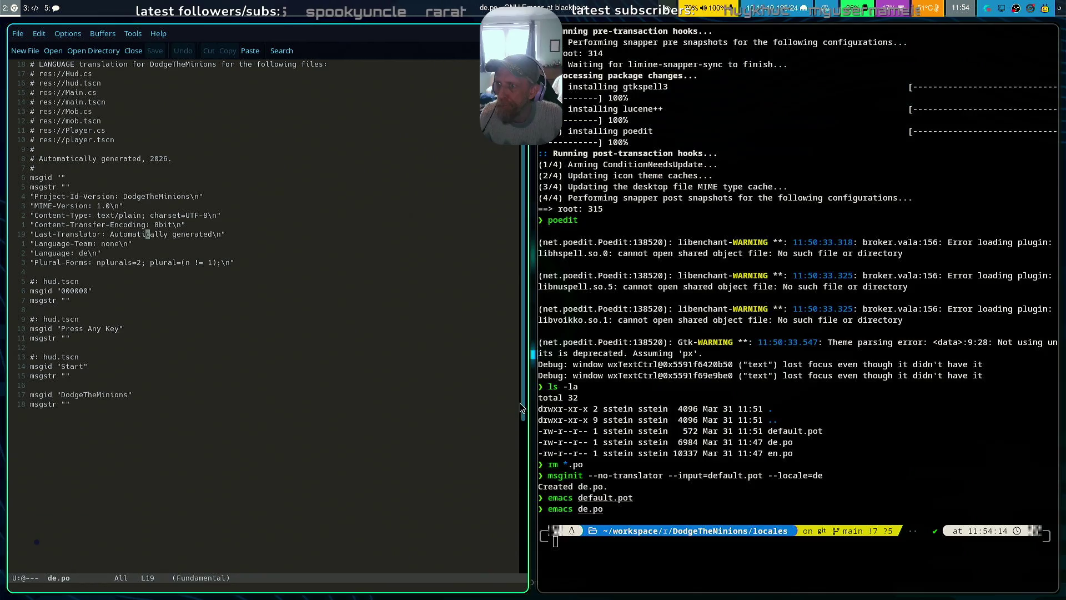
{"action": "key", "text": "Down"}
{"action": "key", "text": "Down"}
{"action": "key", "text": "Down"}
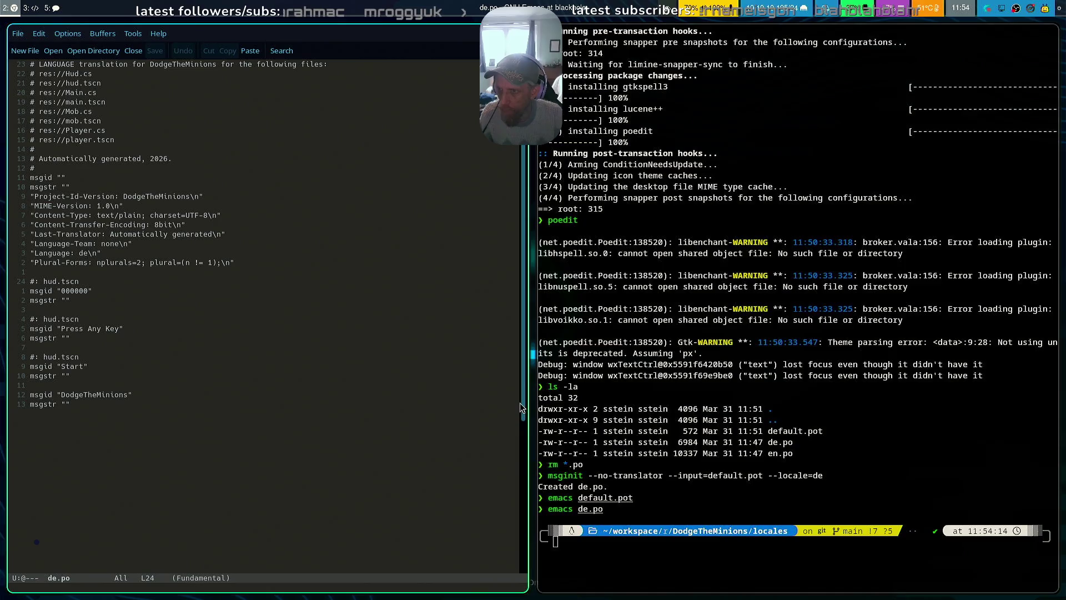
{"action": "key", "text": "Down"}
{"action": "key", "text": "Down"}
{"action": "key", "text": "Down"}
{"action": "key", "text": "Down"}
{"action": "key", "text": "Down"}
Step: Replace 'Press Any Key' with 'Druecke eine Taste' and 'DodgeTheMinions' with 'Vermeide die Minions'
{"action": "key", "text": "alt+f"}
{"action": "key", "text": "alt+f"}
{"action": "key", "text": "alt+f"}
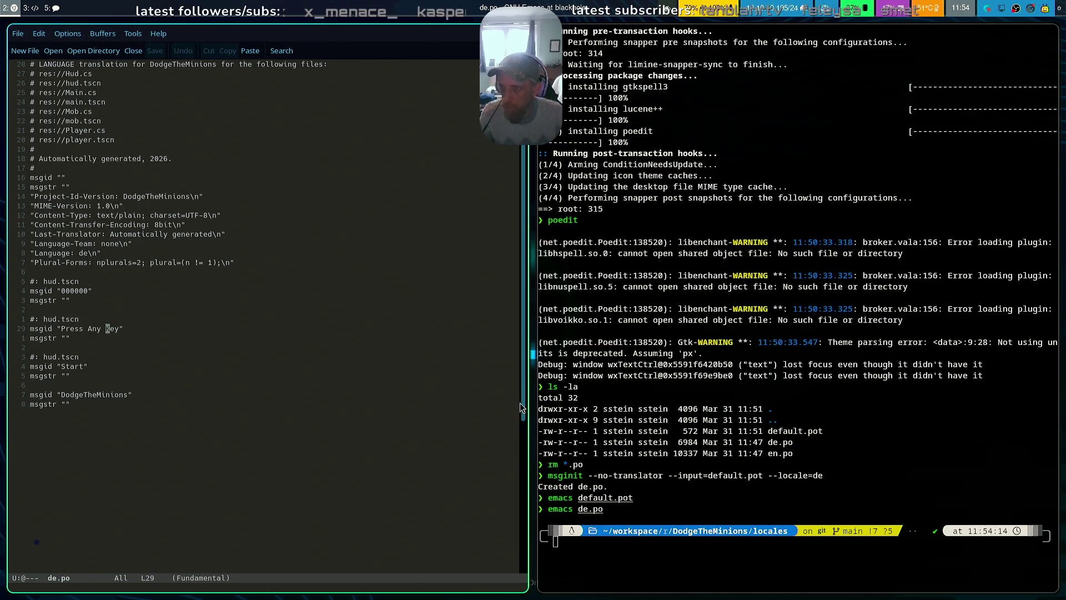
{"action": "key", "text": "BackSpace"}
{"action": "key", "text": "BackSpace"}
{"action": "key", "text": "BackSpace"}
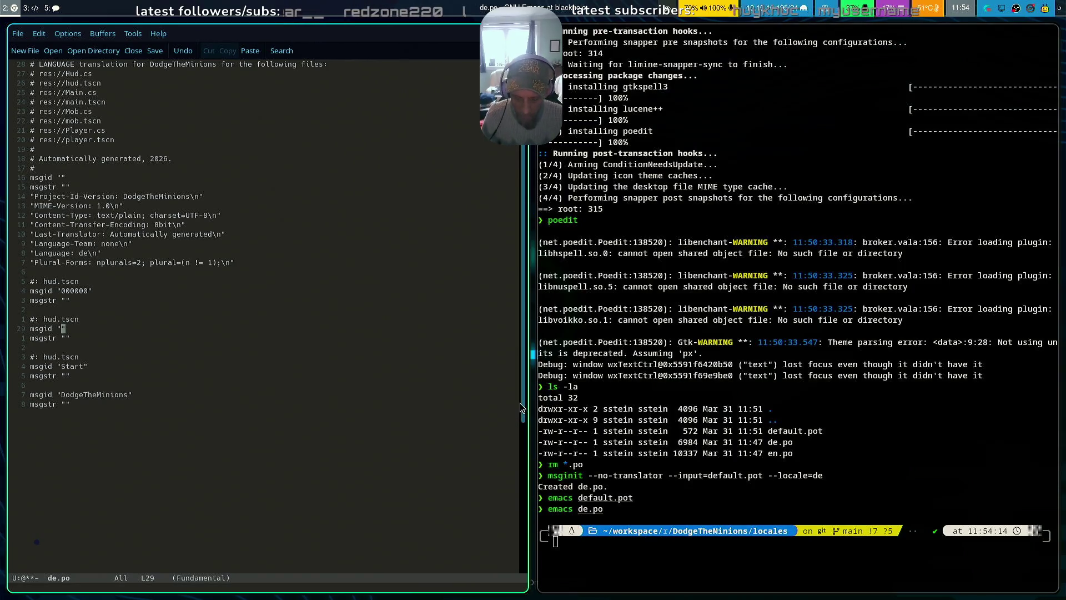
{"action": "type", "text": "Druecke ein"}
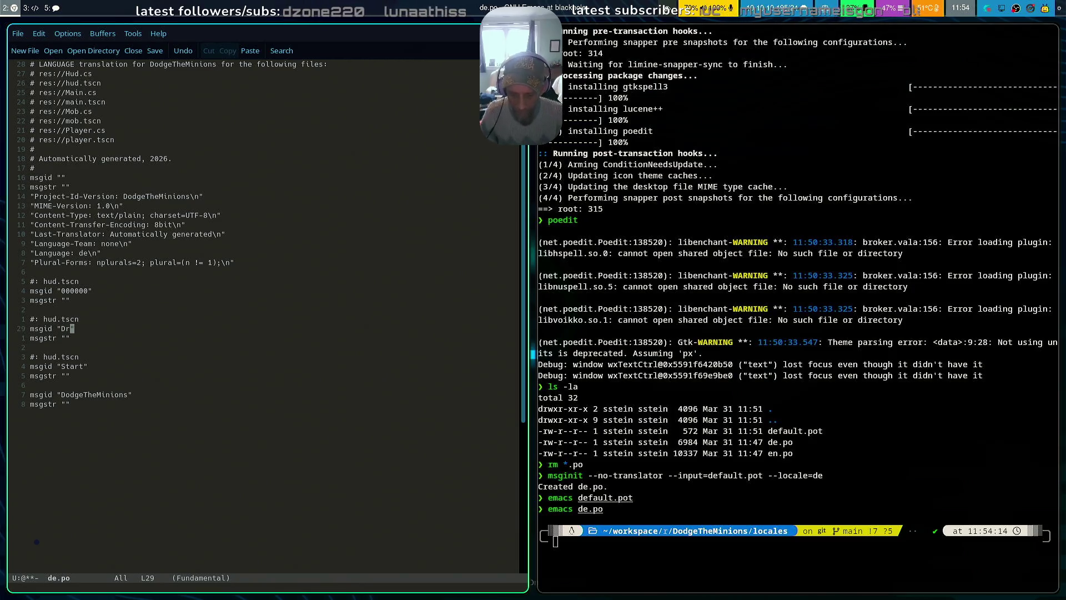
{"action": "type", "text": "e Taste"}
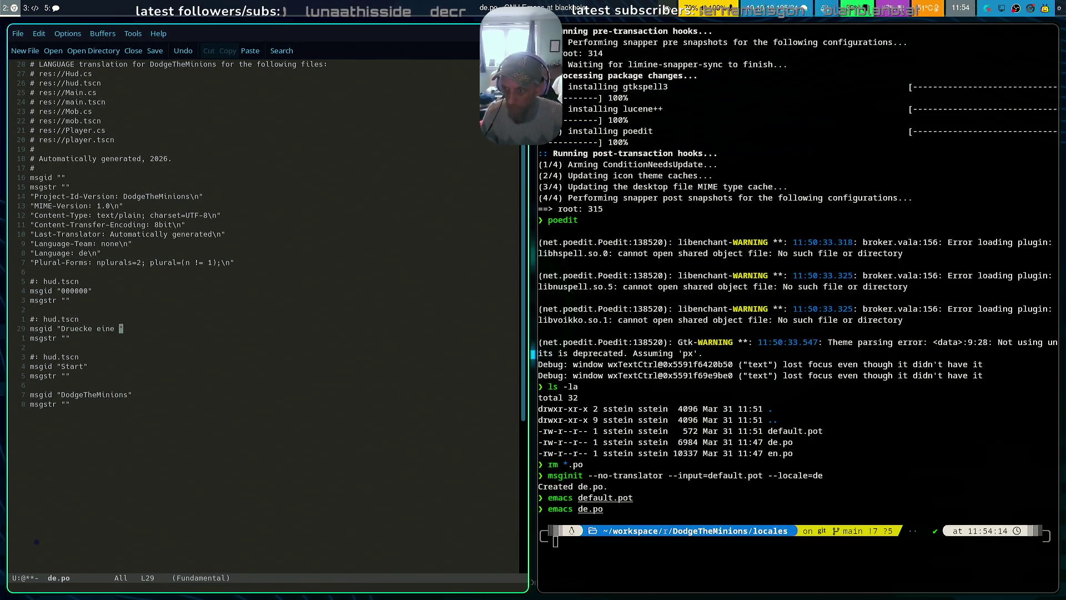
{"action": "key", "text": "Down"}
{"action": "key", "text": "Down"}
{"action": "key", "text": "Down"}
{"action": "key", "text": "Down"}
{"action": "key", "text": "End"}
{"action": "key", "text": "Left"}
{"action": "key", "text": "BackSpace"}
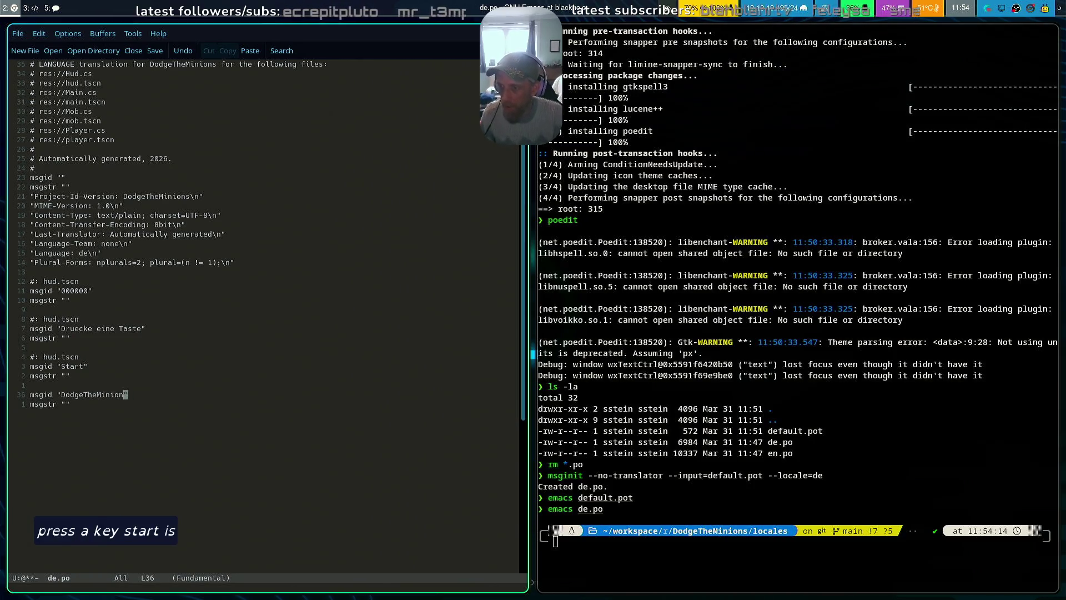
{"action": "key", "text": "BackSpace"}
{"action": "key", "text": "BackSpace"}
{"action": "key", "text": "BackSpace"}
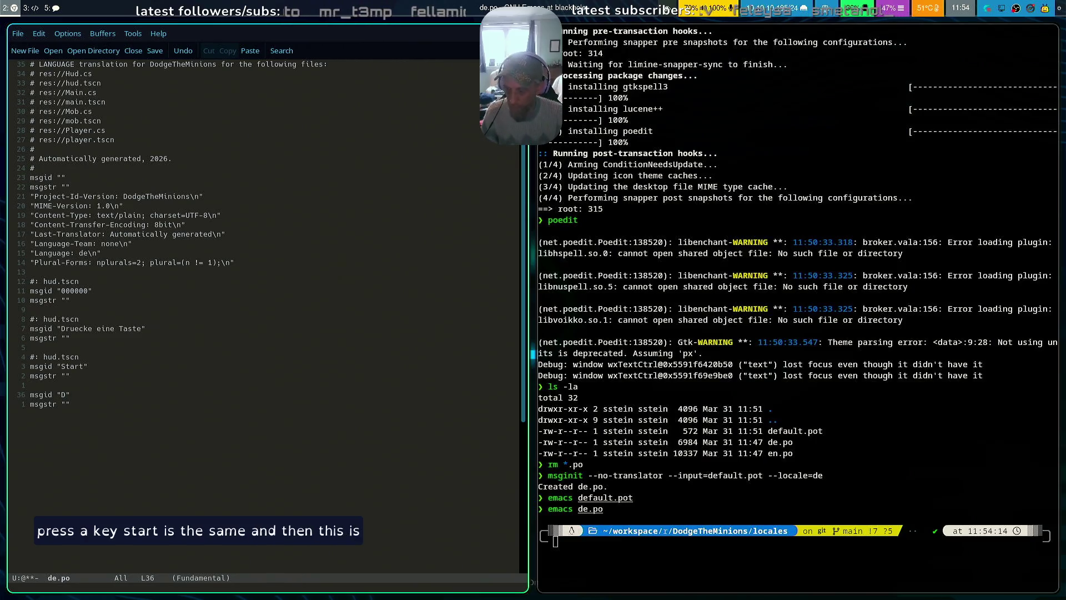
{"action": "type", "text": "Vermeide die"}
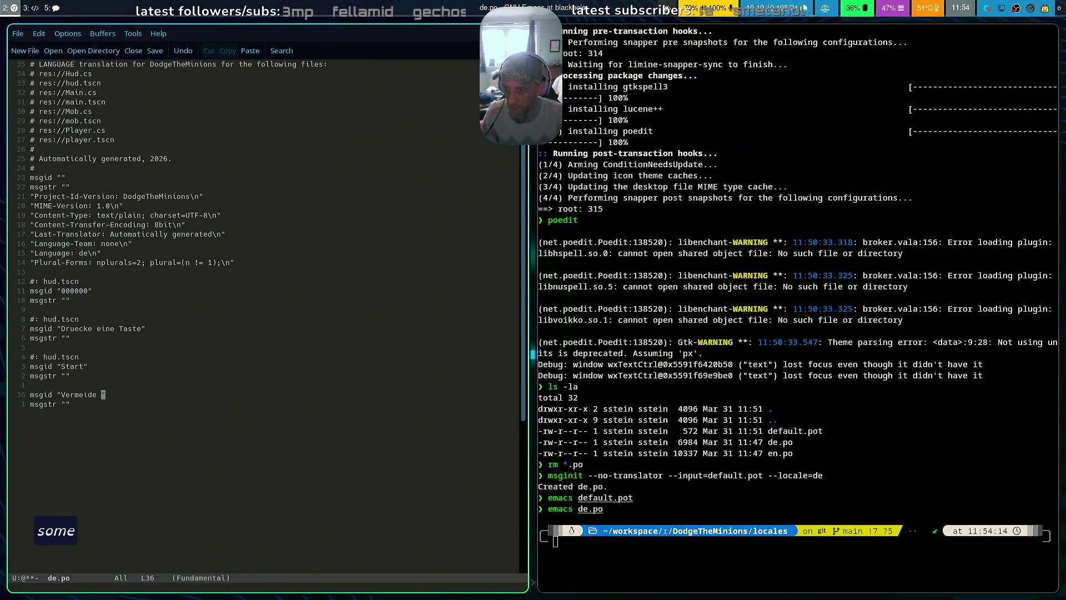
{"action": "type", "text": " Minions"}
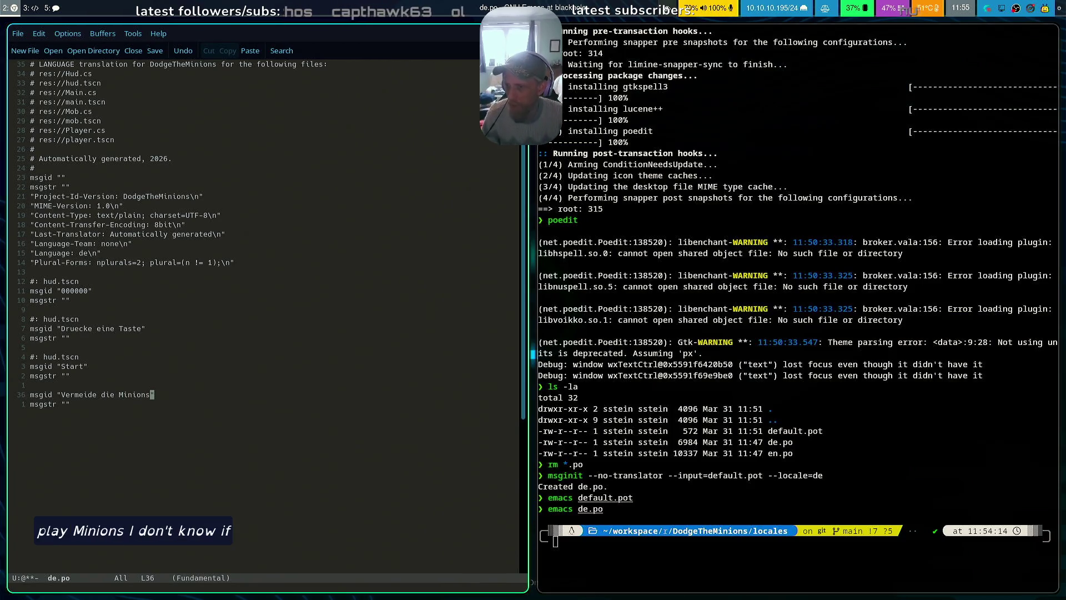
{"action": "key", "text": "ctrl+s"}
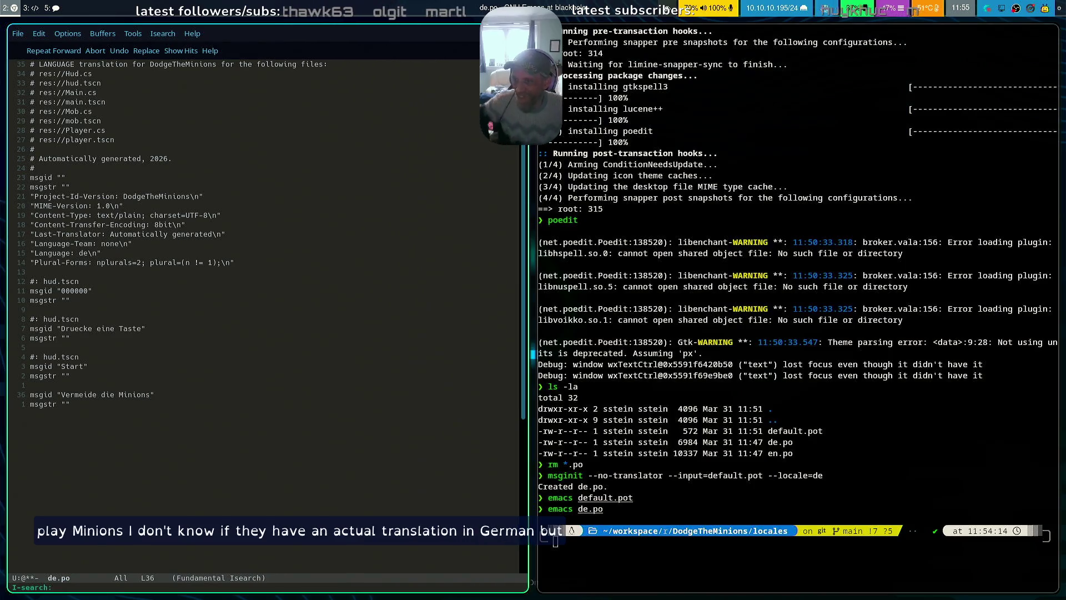
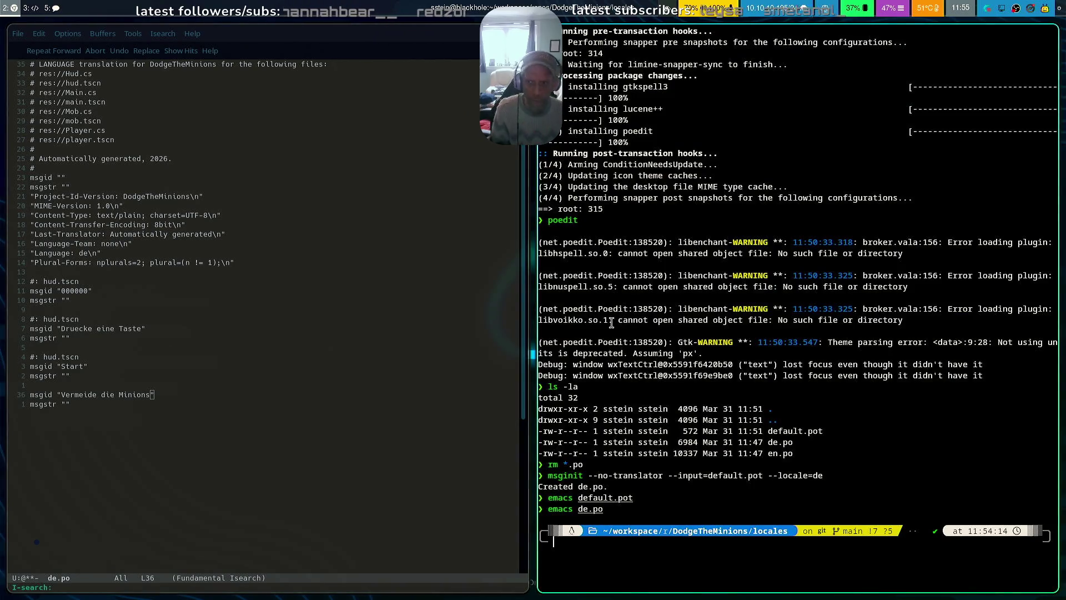
Step: Cancel the Emacs incremental search and quit Emacs, leaving de.po for the terminal prompt
{"action": "key", "text": "super+l"}
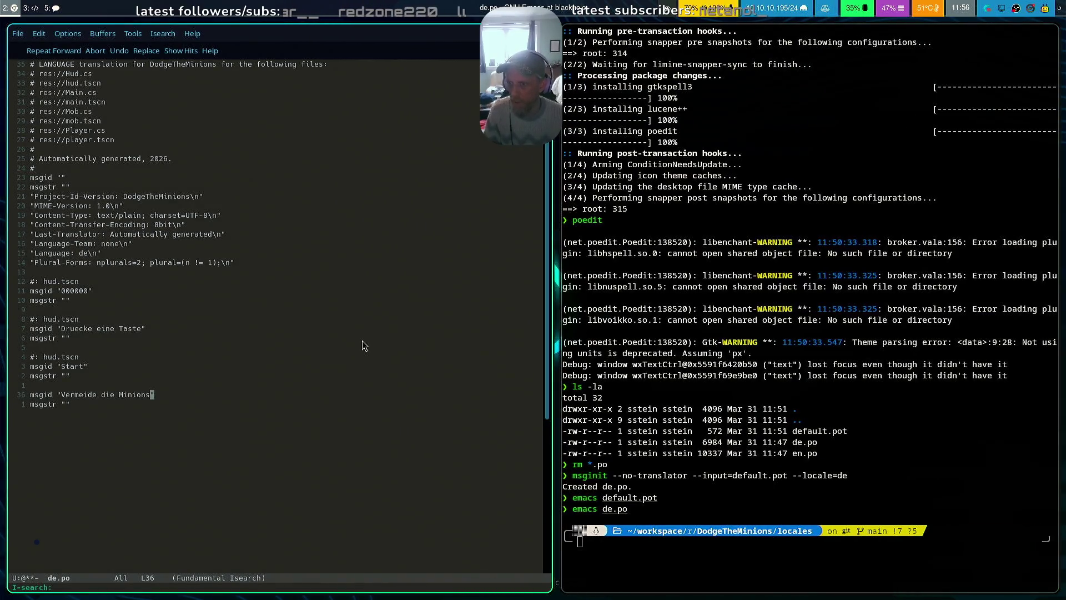
{"action": "key", "text": "ctrl+g"}
{"action": "key", "text": "super+q"}
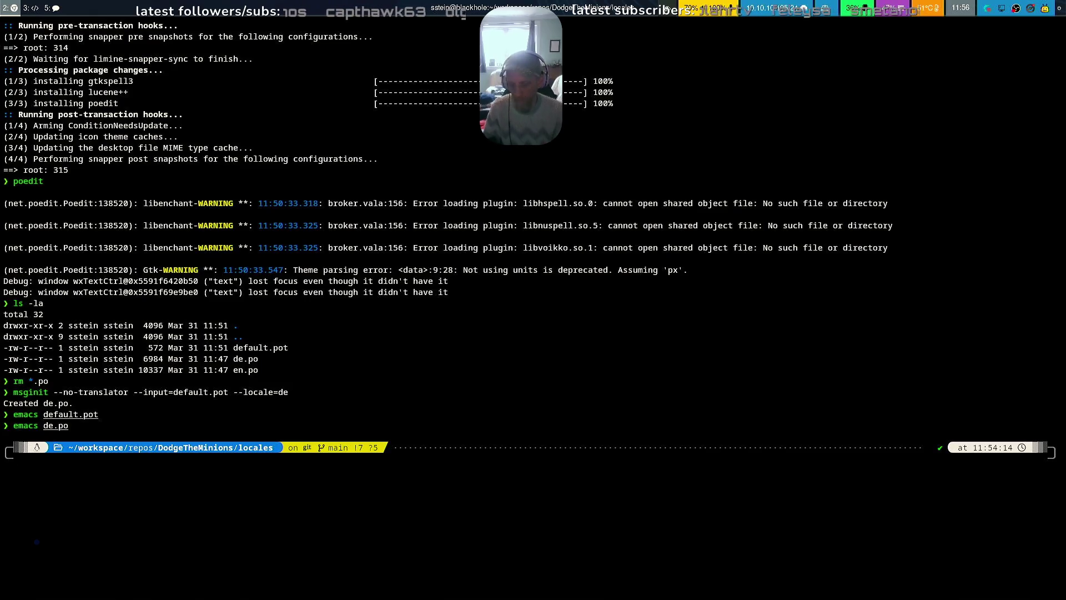
Step: Run 'code ../' from the locales folder to open the DodgeTheMinions project in VS Code
{"action": "type", "text": "code"}
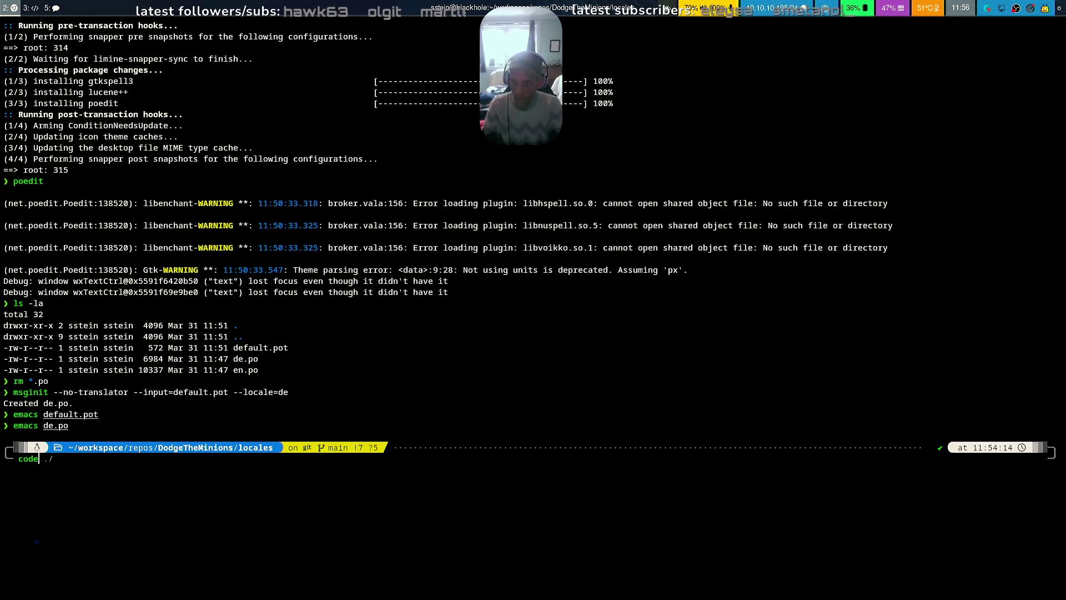
{"action": "type", "text": " ../"}
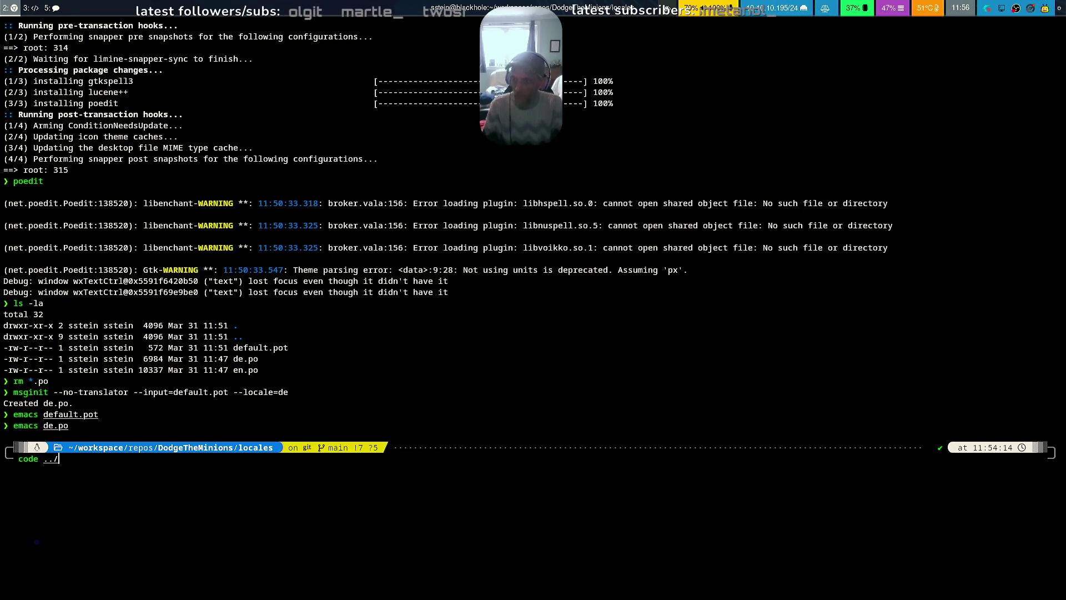
{"action": "key", "text": "Return"}
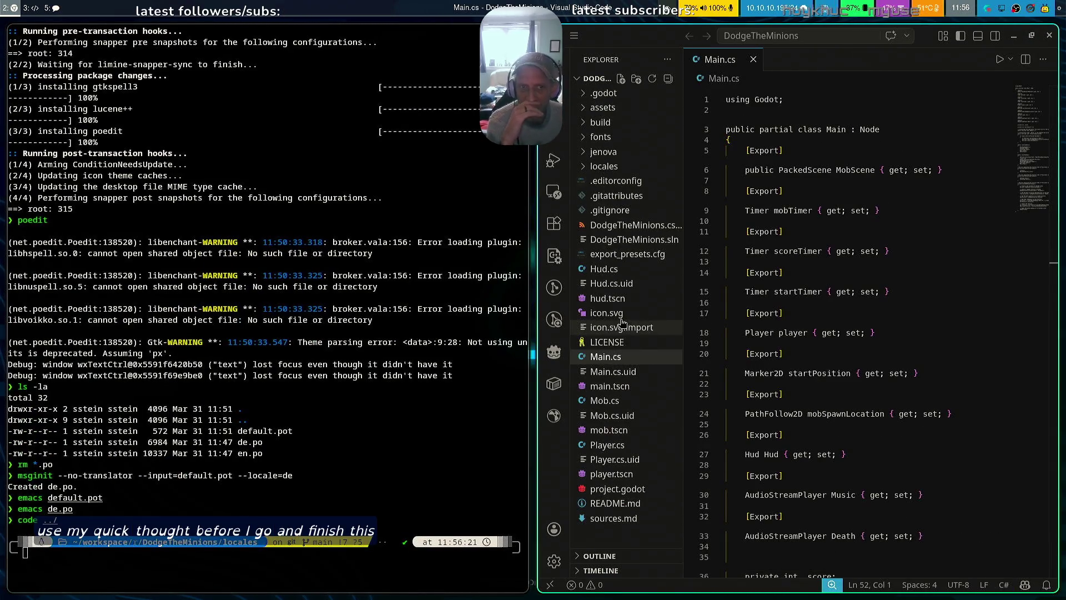
Step: Maximize VS Code and open locales/default.pot from the Explorer
{"action": "scroll", "coordinate": [773, 346], "scroll_direction": "down", "scroll_amount": 5}
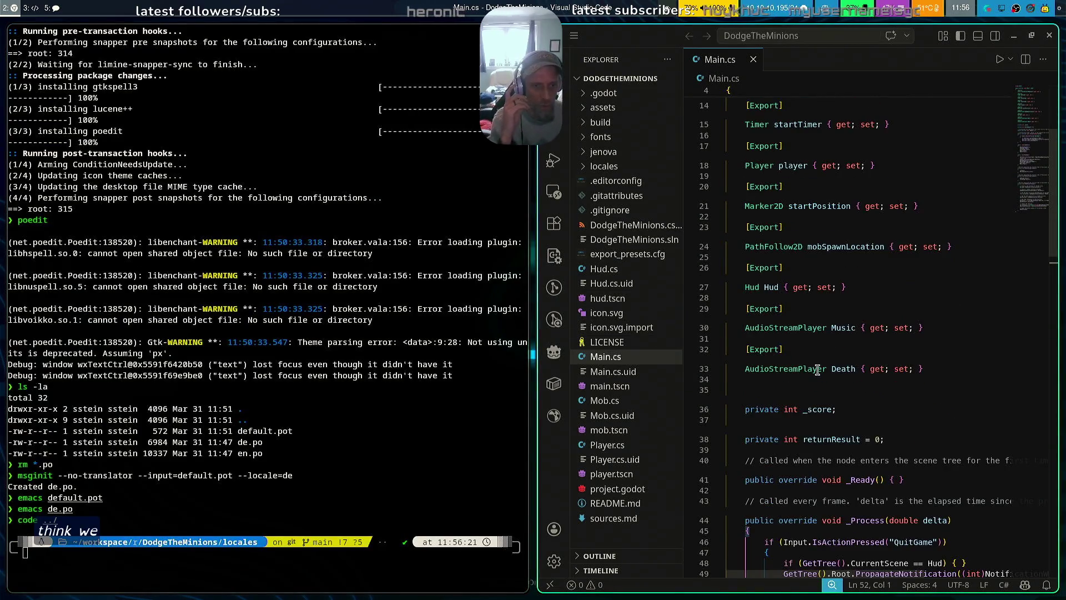
{"action": "scroll", "coordinate": [825, 364], "scroll_direction": "down", "scroll_amount": 4}
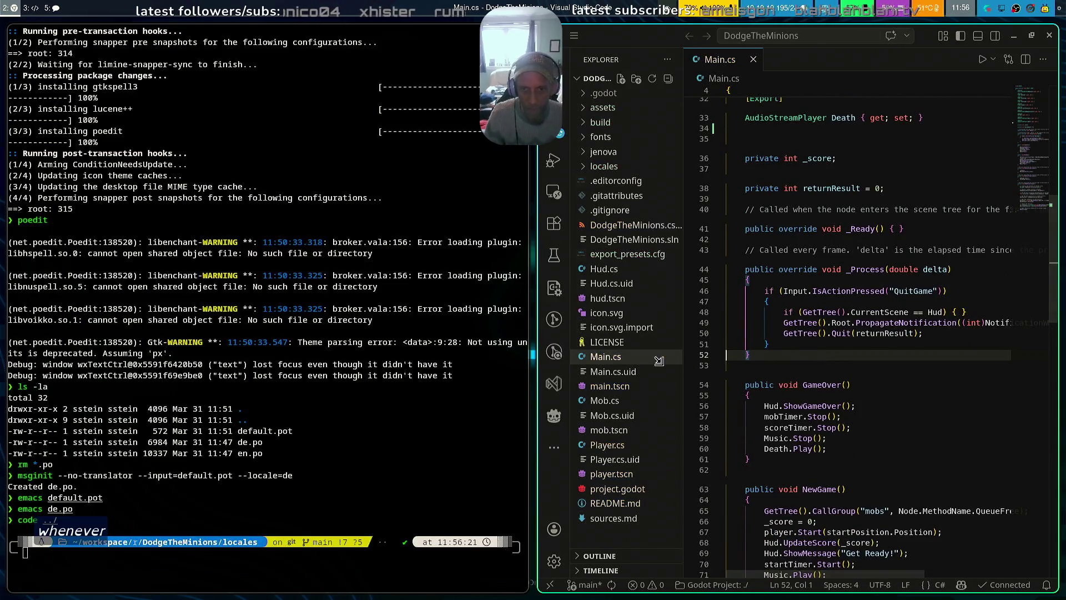
{"action": "key", "text": "super+l"}
{"action": "scroll", "coordinate": [740, 424], "scroll_direction": "down", "scroll_amount": 5}
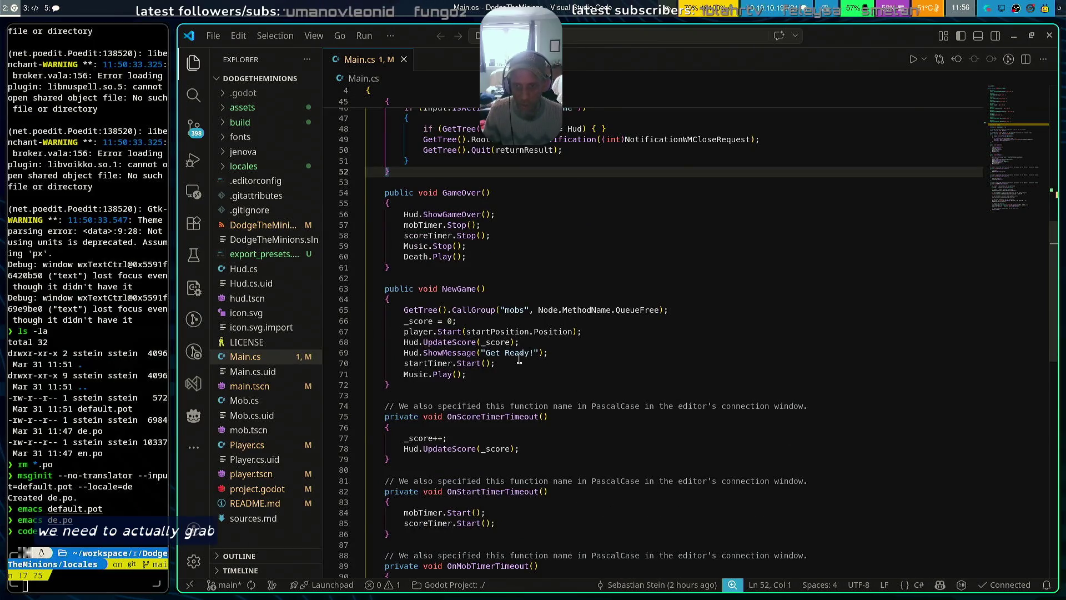
{"action": "left_click", "coordinate": [506, 370]}
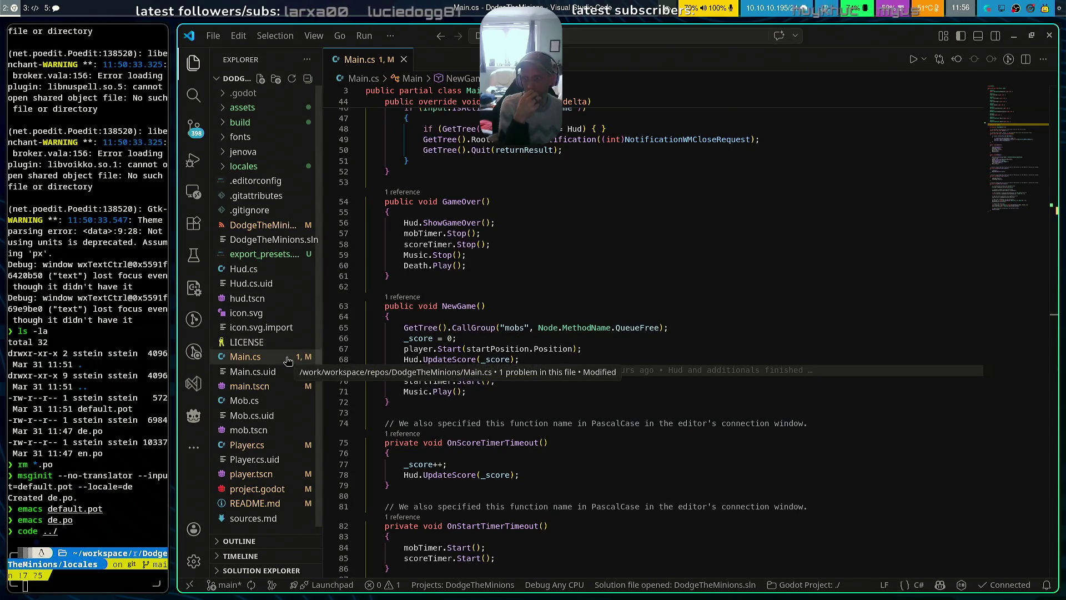
{"action": "left_click", "coordinate": [225, 167]}
{"action": "left_click", "coordinate": [257, 195]}
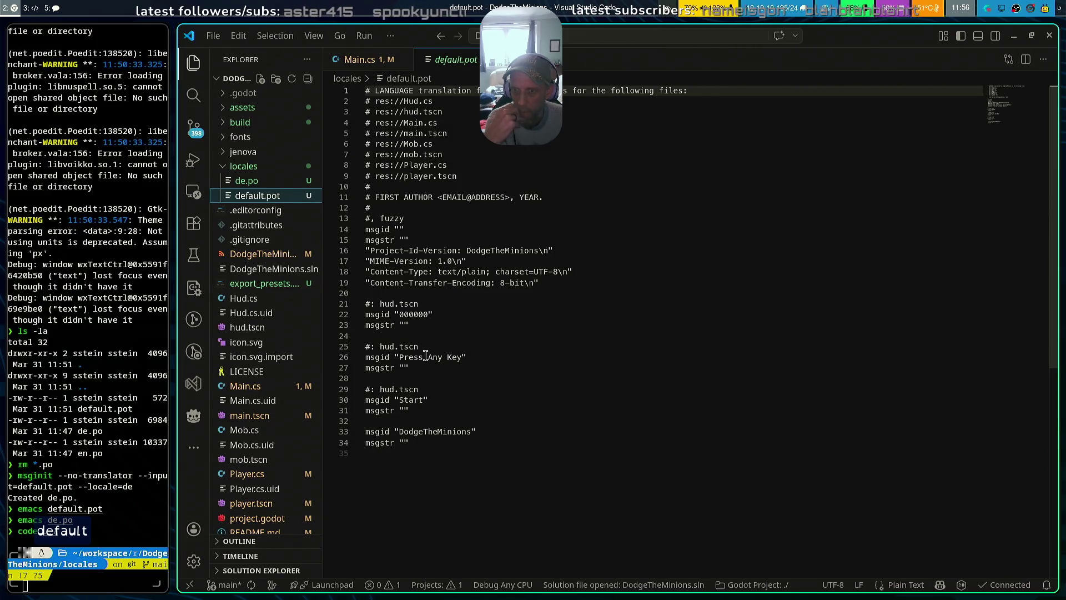
Step: Close the default.pot editor tab to return to Main.cs's NewGame method
{"action": "scroll", "coordinate": [540, 307], "scroll_direction": "down", "scroll_amount": 5}
{"action": "scroll", "coordinate": [540, 307], "scroll_direction": "up", "scroll_amount": 5}
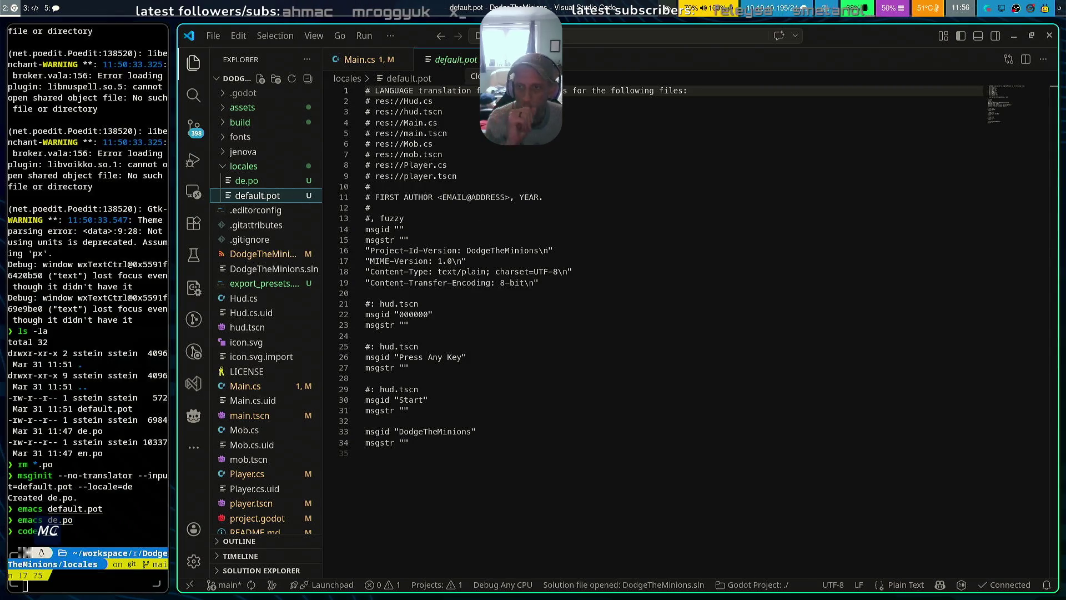
{"action": "left_click", "coordinate": [484, 59]}
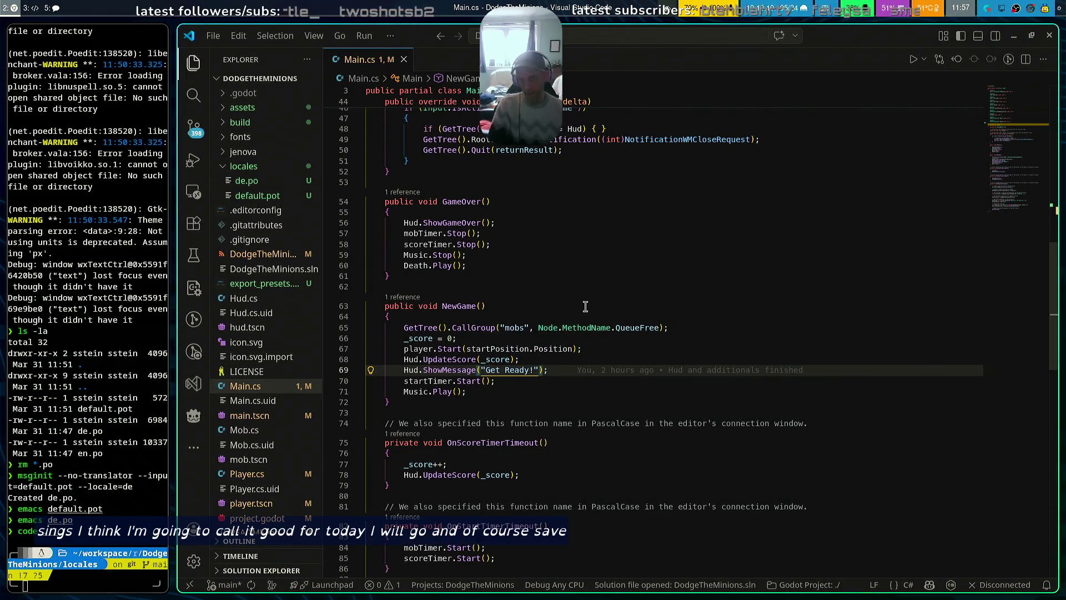
Step: Review the pending changes in a widened Source Control panel, then open .gitignore from the Explorer
{"action": "left_click", "coordinate": [194, 125]}
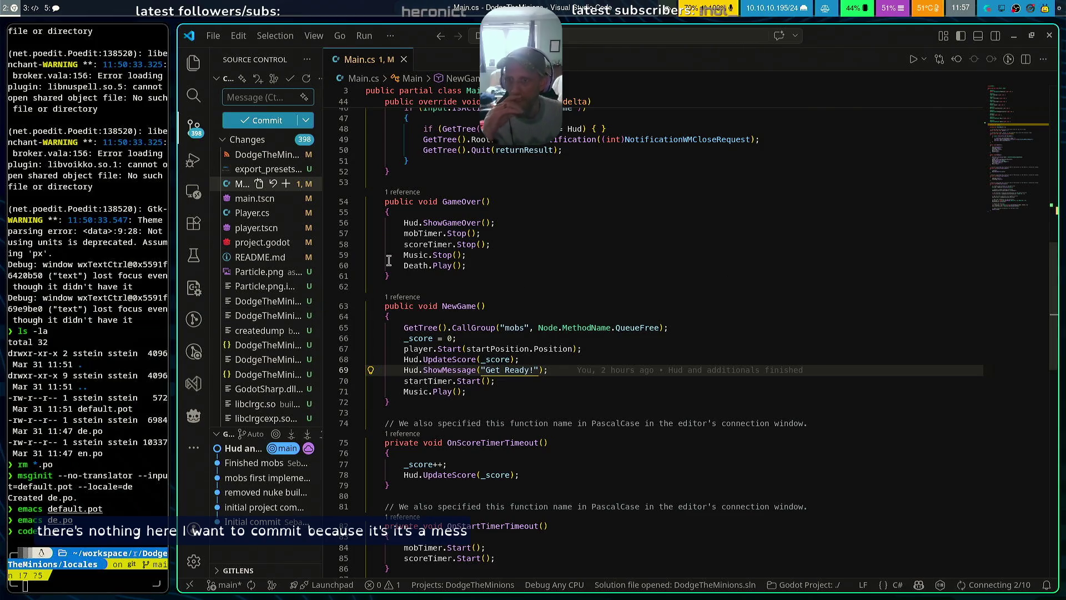
{"action": "mouse_move", "coordinate": [320, 248]}
{"action": "left_mouse_down"}
{"action": "mouse_move", "coordinate": [555, 258]}
{"action": "mouse_move", "coordinate": [581, 270]}
{"action": "left_mouse_up"}
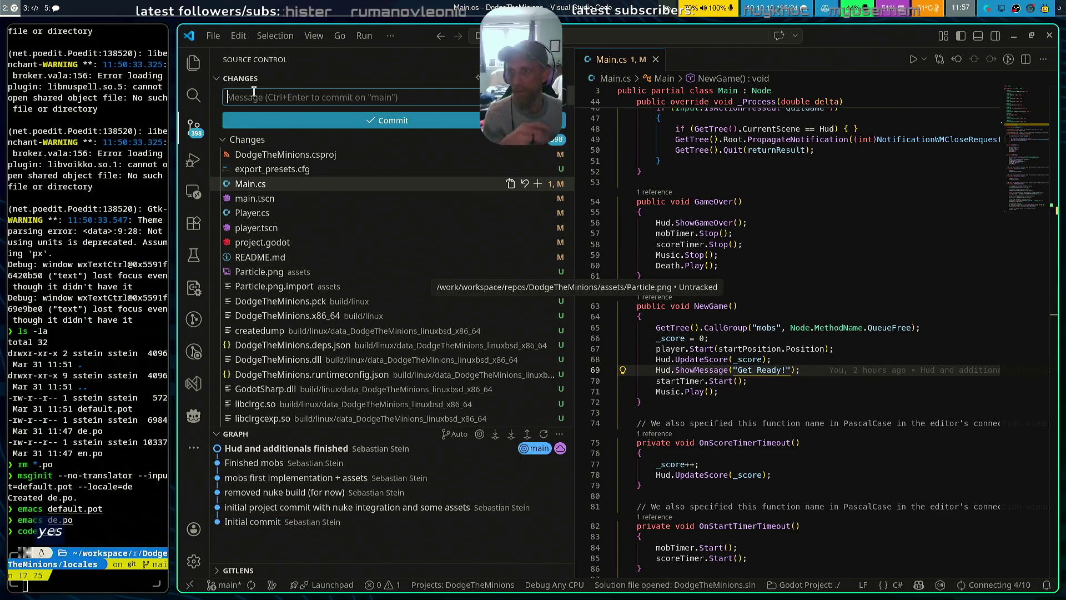
{"action": "left_click", "coordinate": [193, 62]}
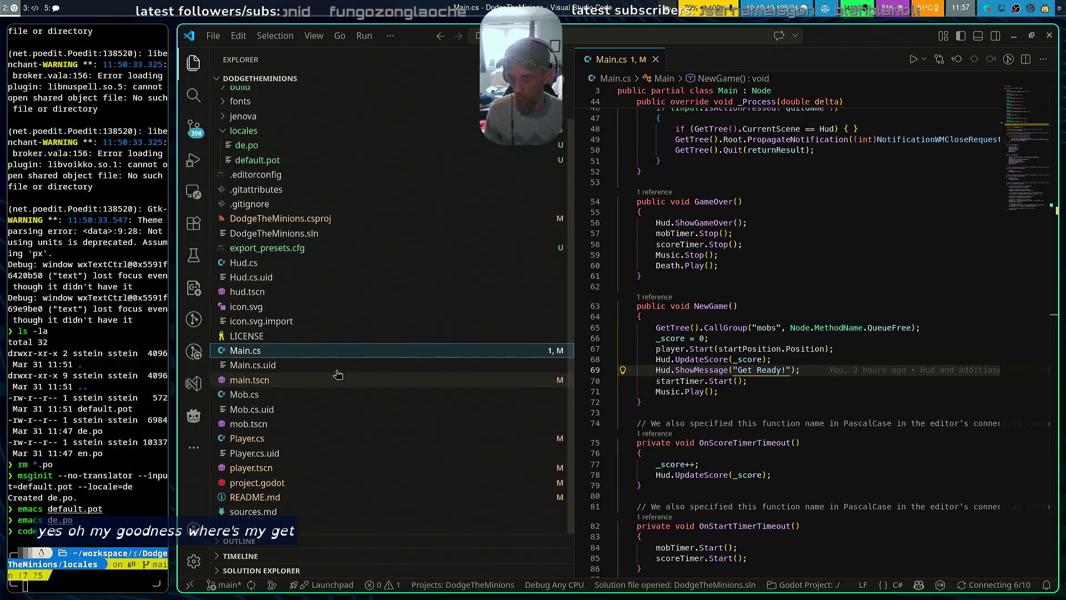
{"action": "left_click", "coordinate": [249, 204]}
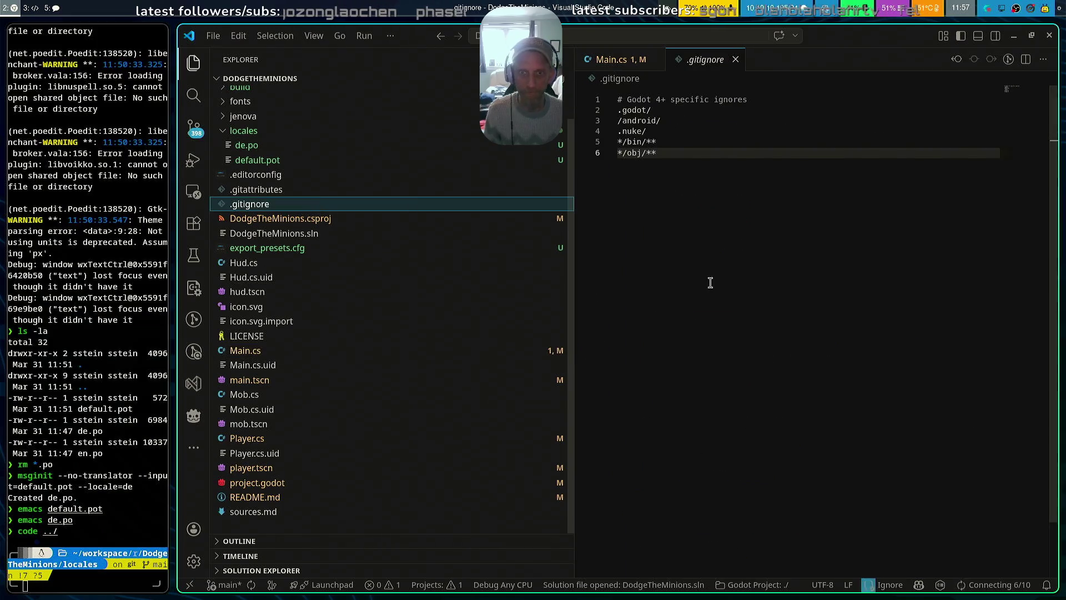
Step: Add a './build/' rule on a new last line of .gitignore and save
{"action": "left_click", "coordinate": [760, 224]}
{"action": "key", "text": "Return"}
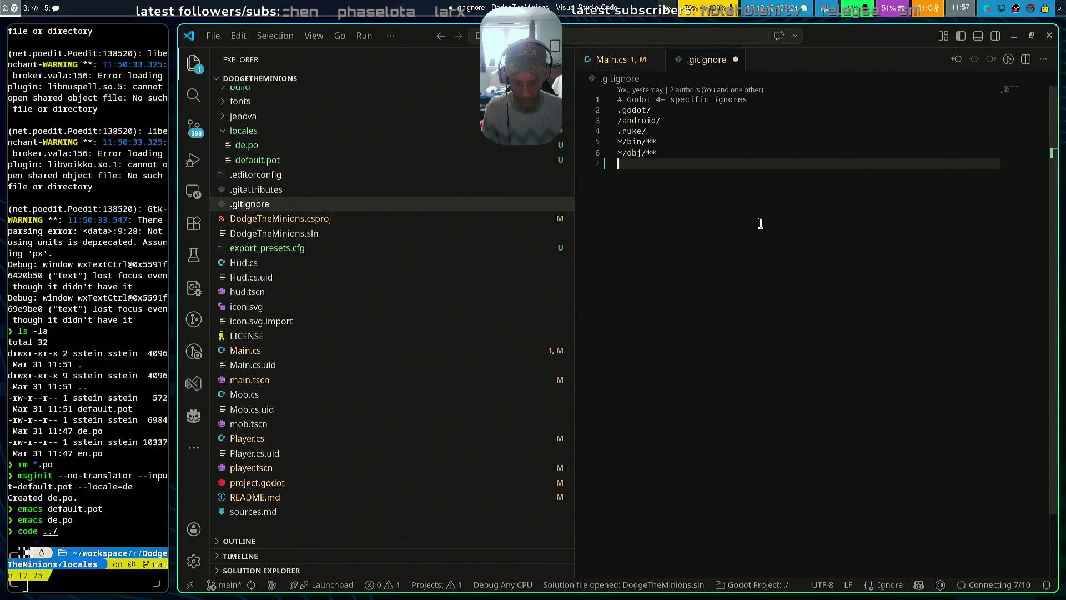
{"action": "type", "text": "./build/"}
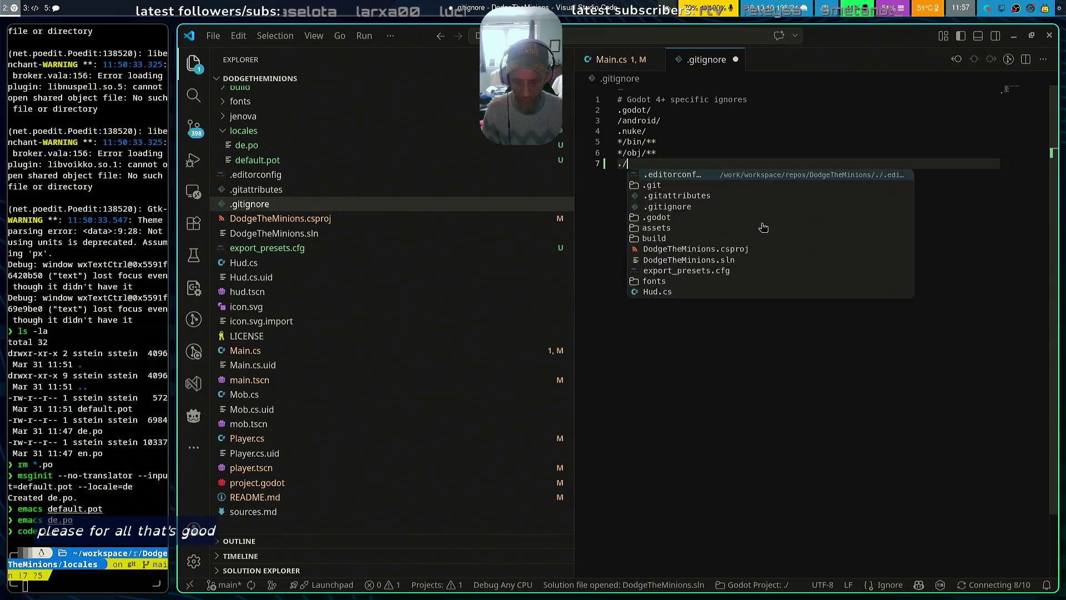
{"action": "key", "text": "ctrl+s"}
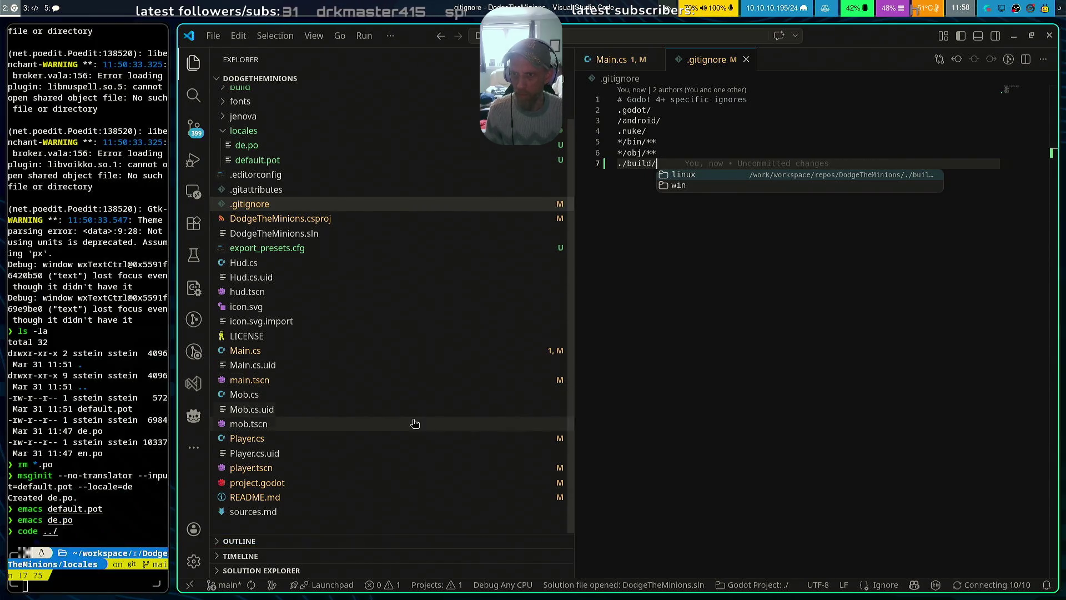
Step: Check the pending changes, then correct the .gitignore rule to 'build/' by dropping the './' prefix
{"action": "scroll", "coordinate": [423, 328], "scroll_direction": "up", "scroll_amount": 1}
{"action": "scroll", "coordinate": [421, 333], "scroll_direction": "down", "scroll_amount": 1}
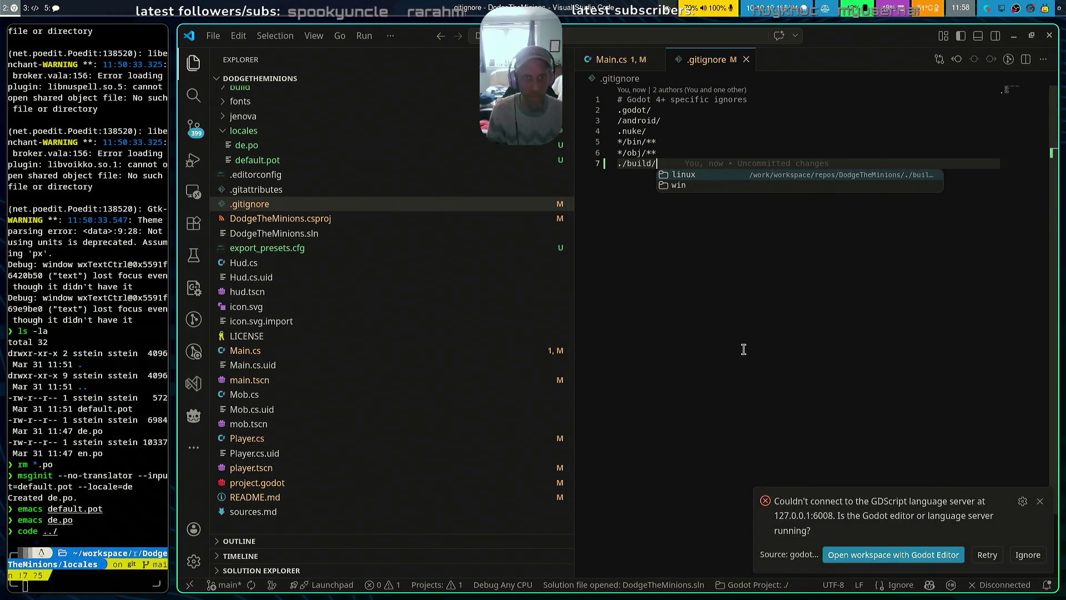
{"action": "left_click", "coordinate": [747, 59]}
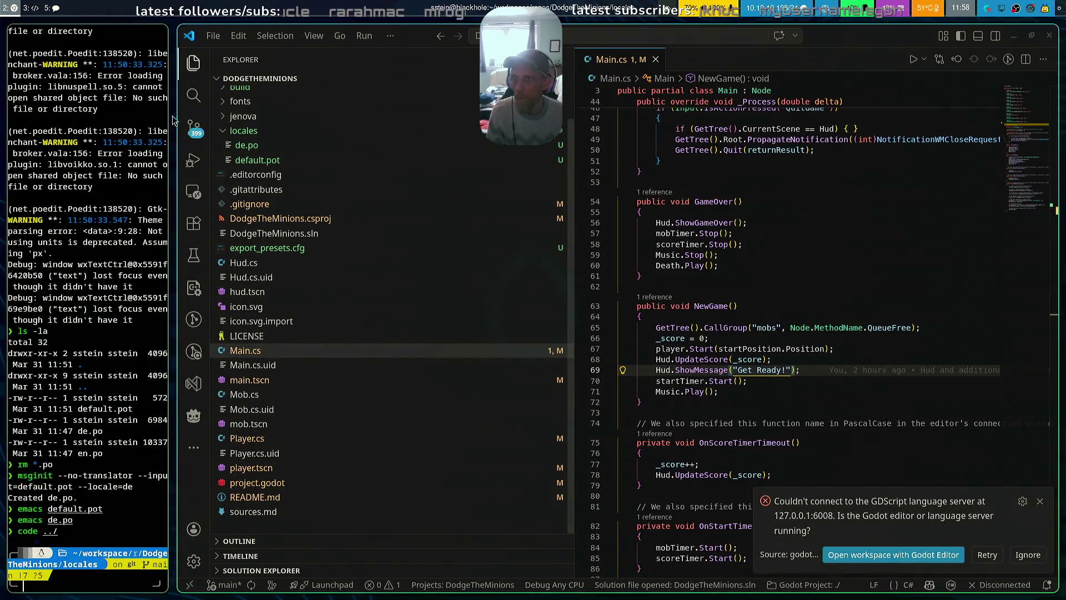
{"action": "left_click", "coordinate": [194, 128]}
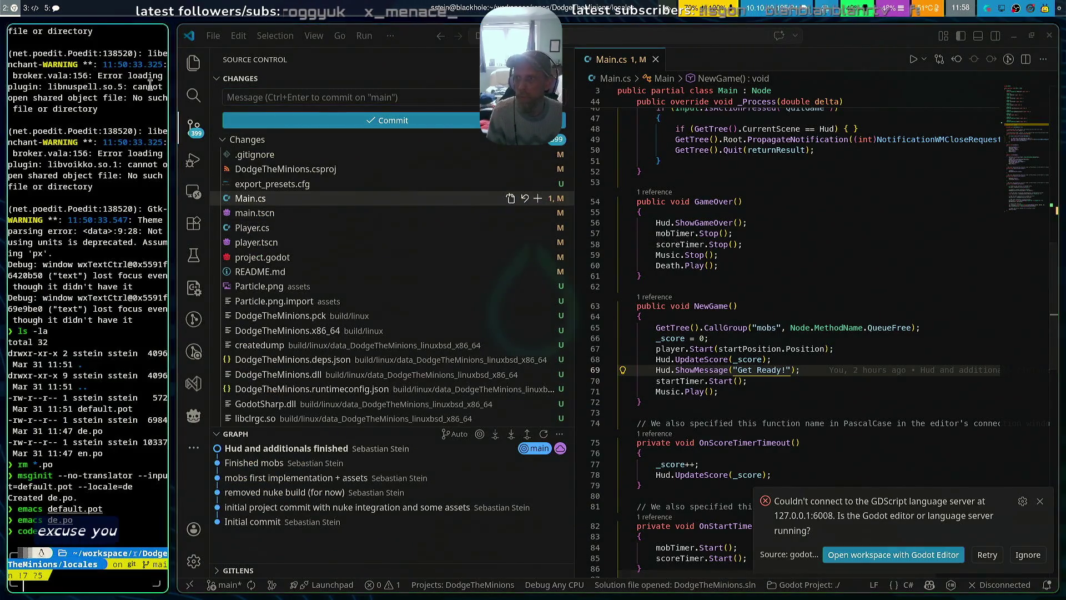
{"action": "key", "text": "ctrl+shift+e"}
{"action": "left_click", "coordinate": [315, 204]}
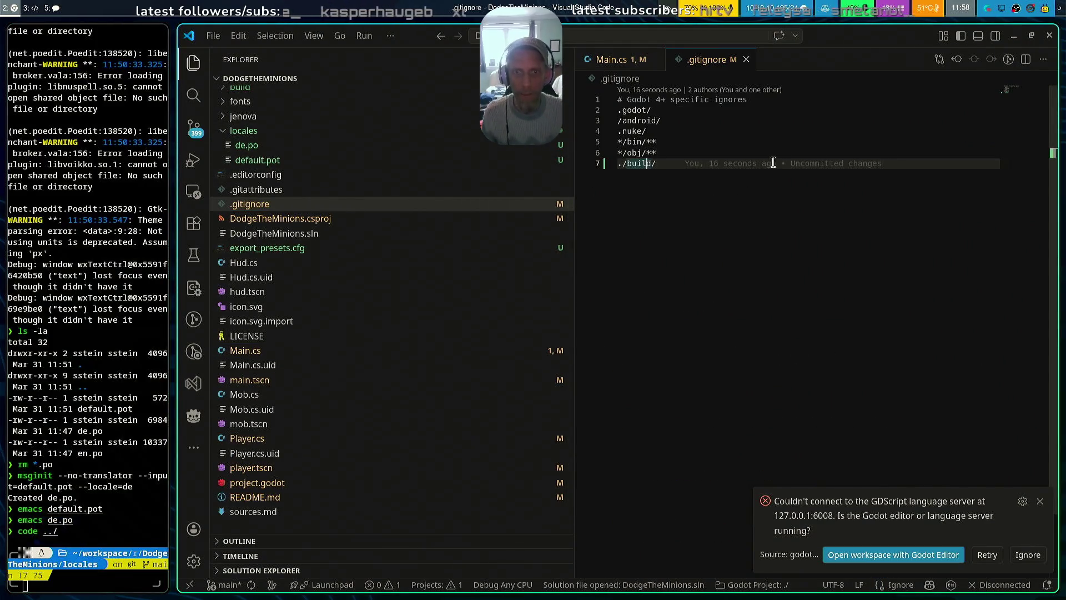
{"action": "key", "text": "BackSpace"}
{"action": "key", "text": "BackSpace"}
{"action": "key", "text": "End"}
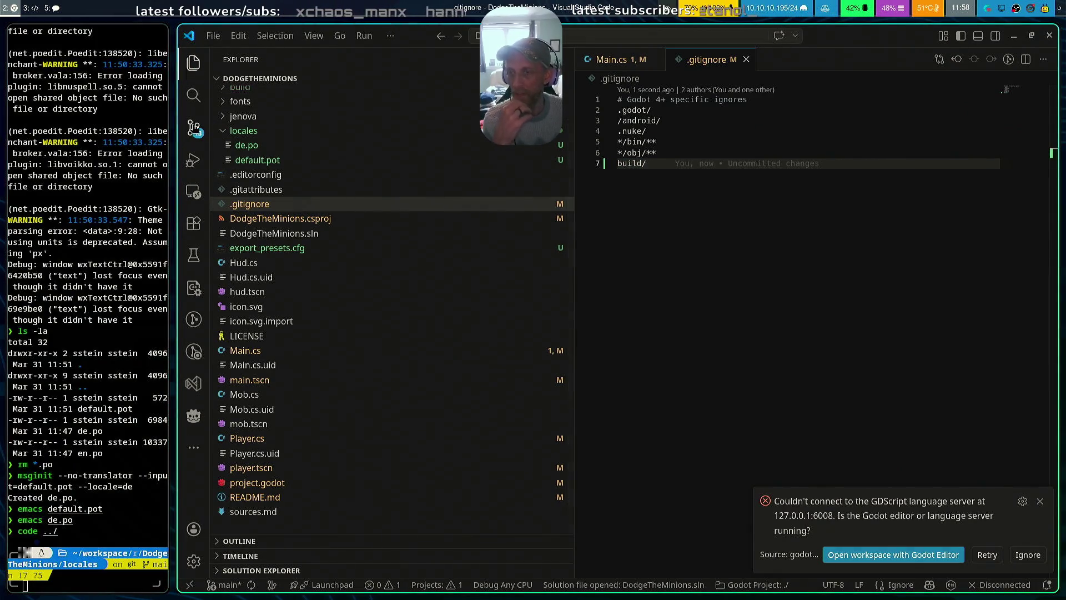
{"action": "key", "text": "ctrl+shift+g"}
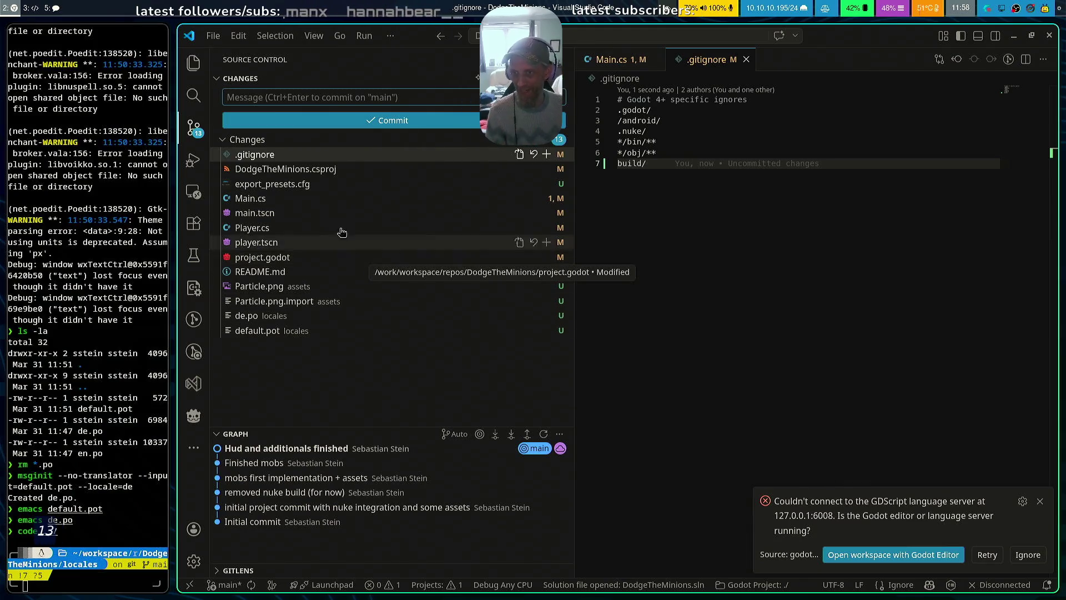
Step: Enter the commit message 'amended .gitignore, to ignore build artifacts'; cancel the first signing attempt
{"action": "type", "text": "amended .gitignore,"}
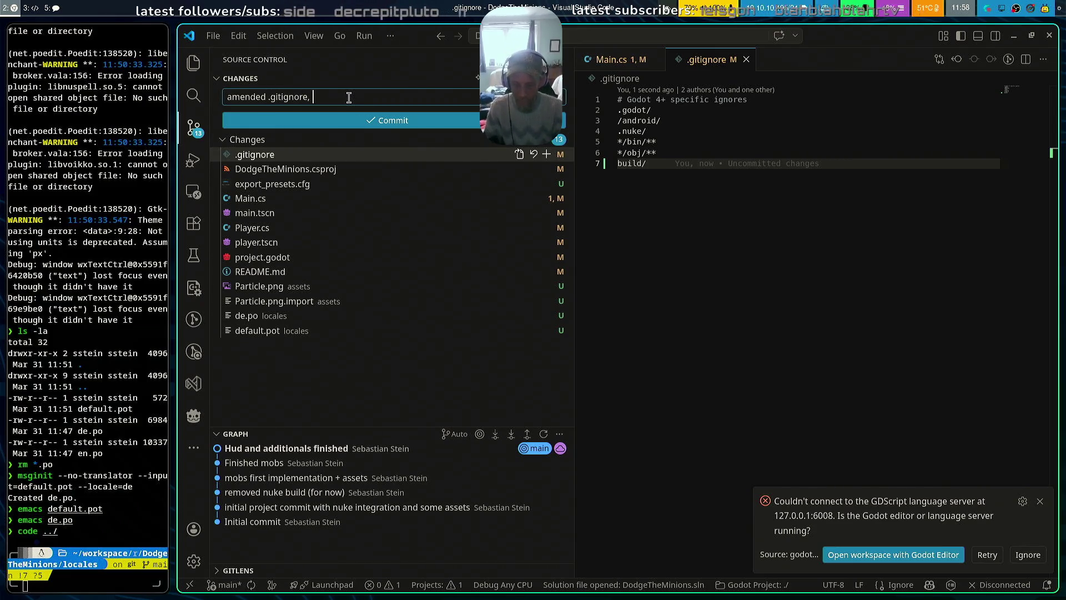
{"action": "key", "text": "BackSpace"}
{"action": "key", "text": "BackSpace"}
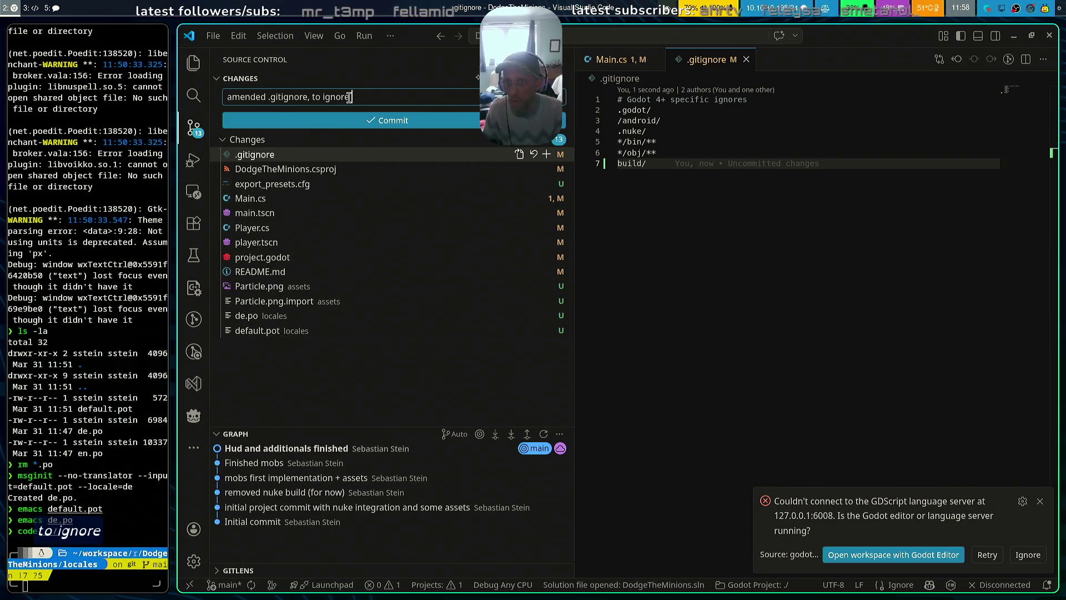
{"action": "type", "text": "build artifacts"}
{"action": "left_click", "coordinate": [365, 122]}
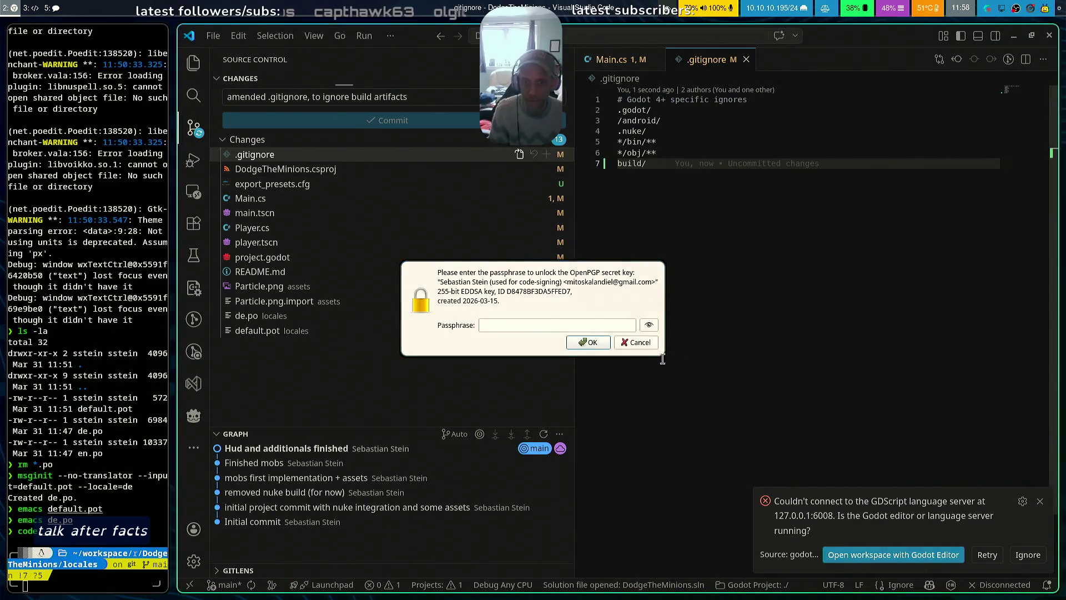
{"action": "left_click", "coordinate": [637, 342]}
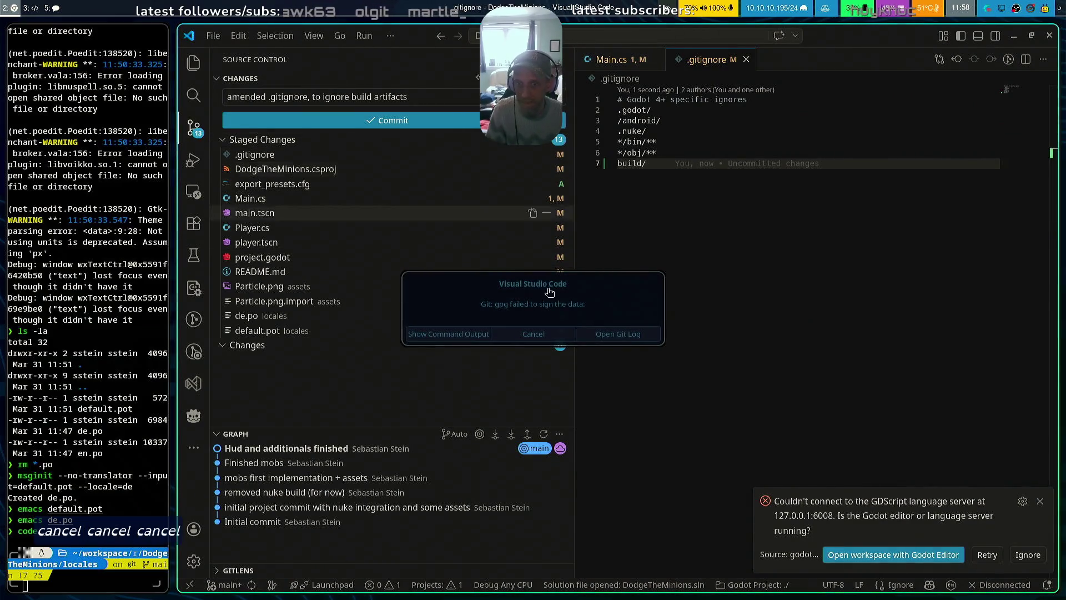
{"action": "left_click", "coordinate": [533, 334]}
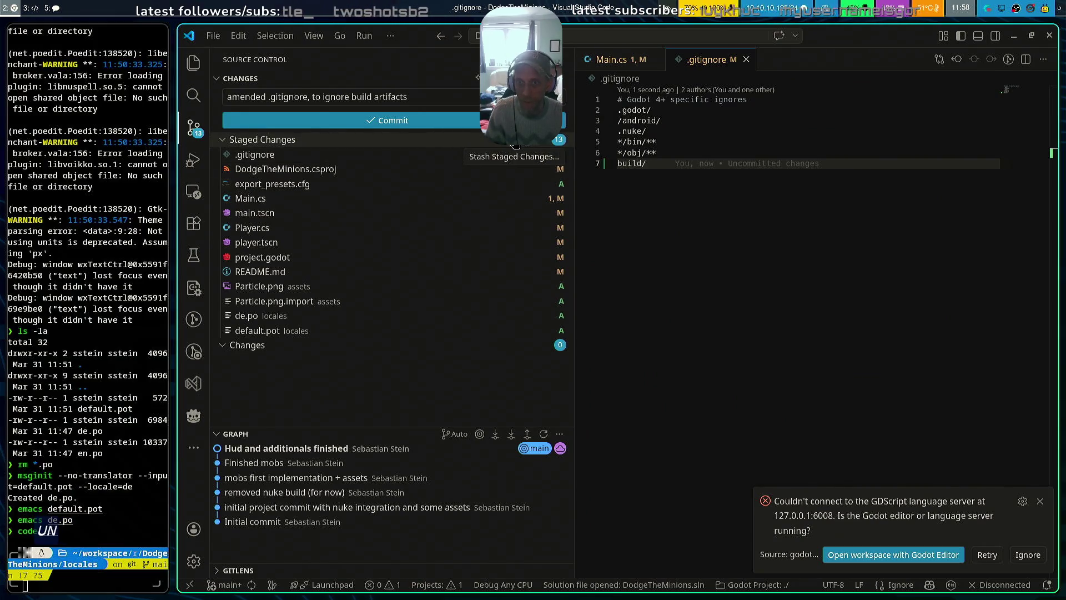
Step: Unstage everything, stage only .gitignore, and commit it, signing with the GPG passphrase
{"action": "left_click", "coordinate": [542, 143]}
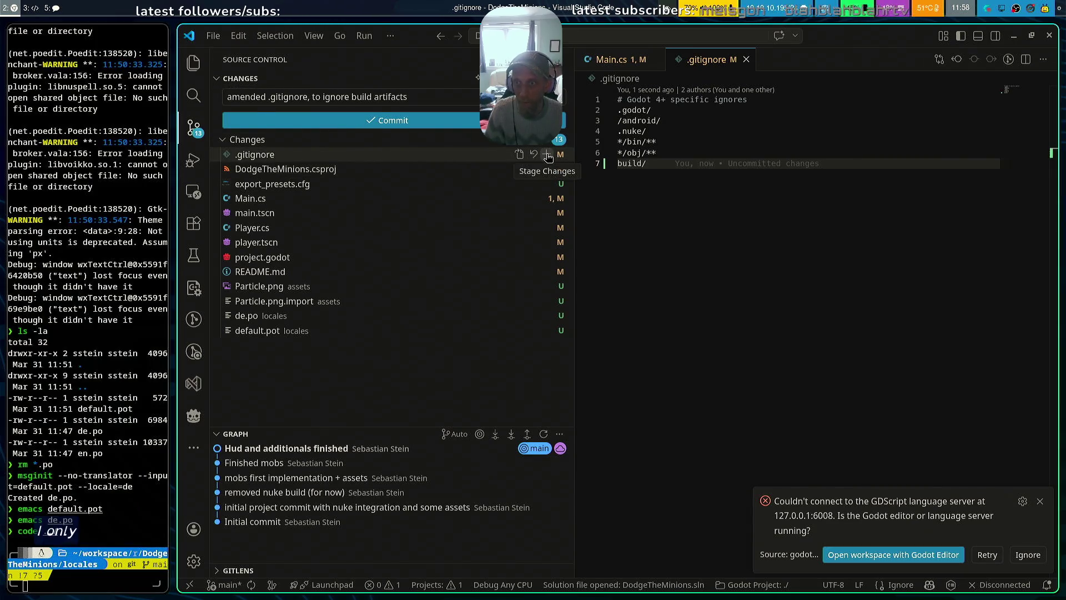
{"action": "left_click", "coordinate": [547, 154]}
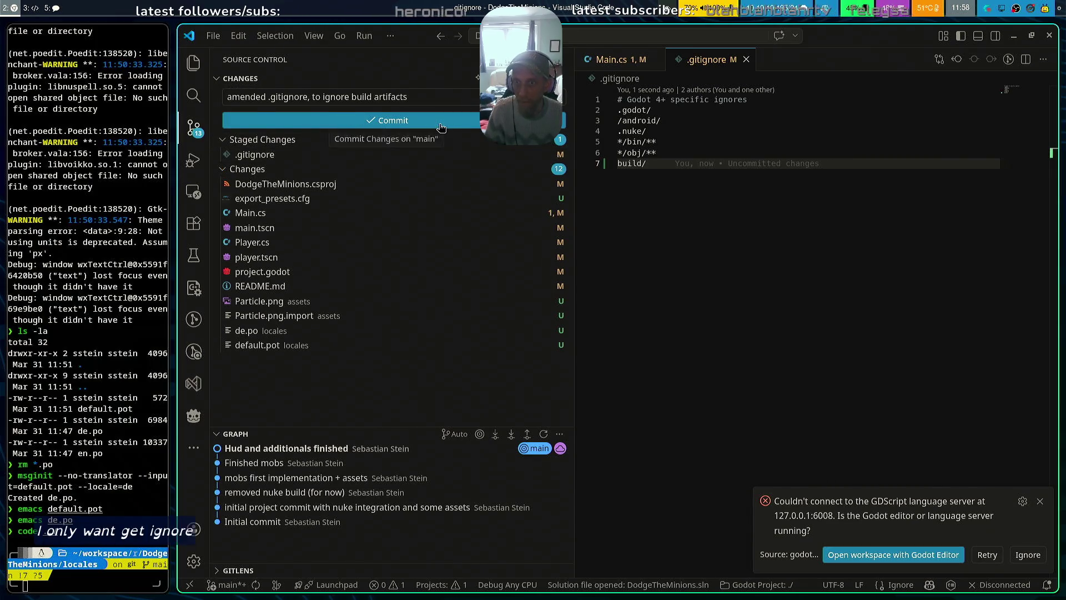
{"action": "left_click", "coordinate": [442, 128]}
{"action": "type", "text": "************"}
{"action": "key", "text": "Return"}
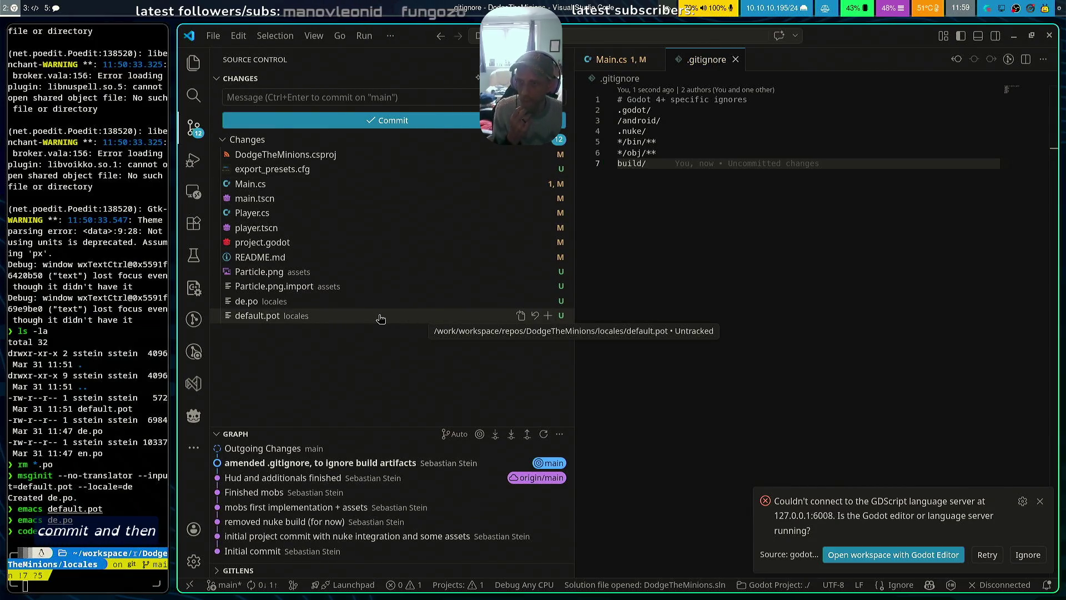
{"action": "left_click", "coordinate": [407, 186]}
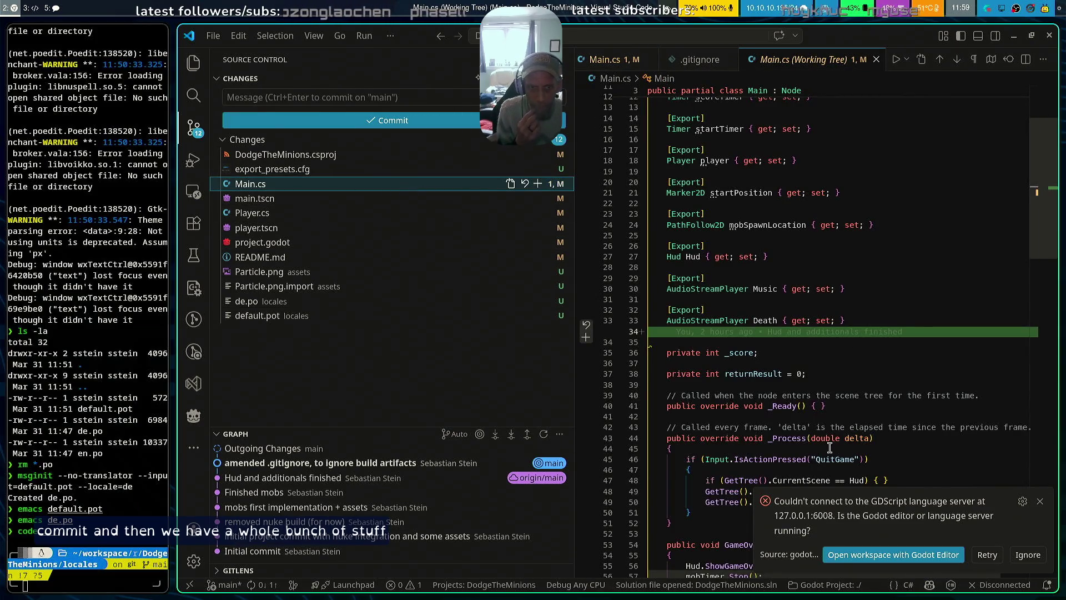
Step: Scroll the Main.cs diff, then open the main.tscn and Player.cs working-tree diffs
{"action": "scroll", "coordinate": [823, 422], "scroll_direction": "down", "scroll_amount": 18}
{"action": "scroll", "coordinate": [823, 422], "scroll_direction": "down", "scroll_amount": 5}
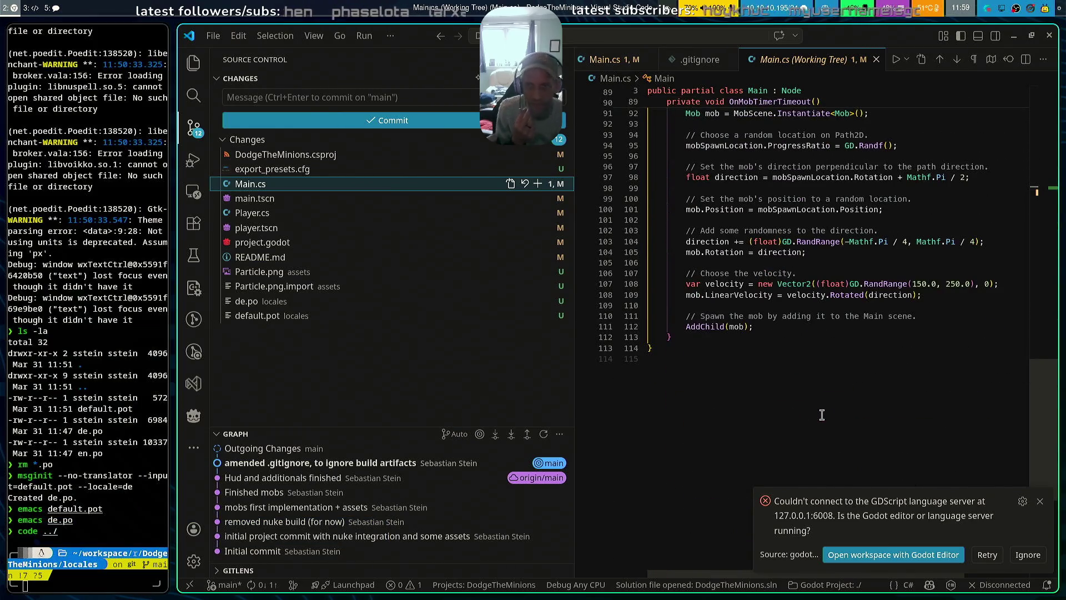
{"action": "left_click", "coordinate": [315, 205]}
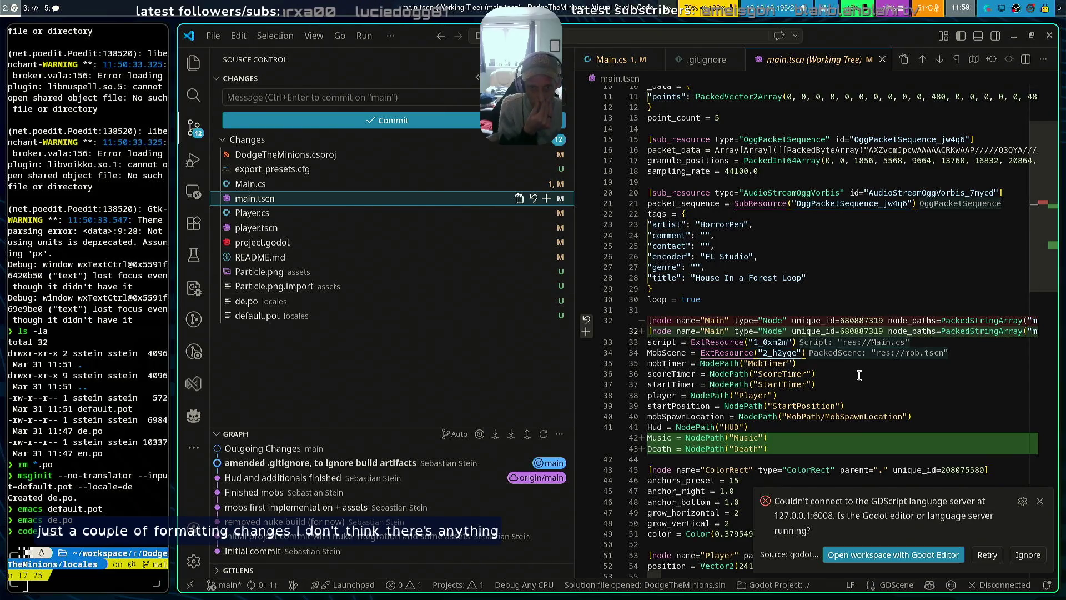
{"action": "scroll", "coordinate": [856, 378], "scroll_direction": "down", "scroll_amount": 10}
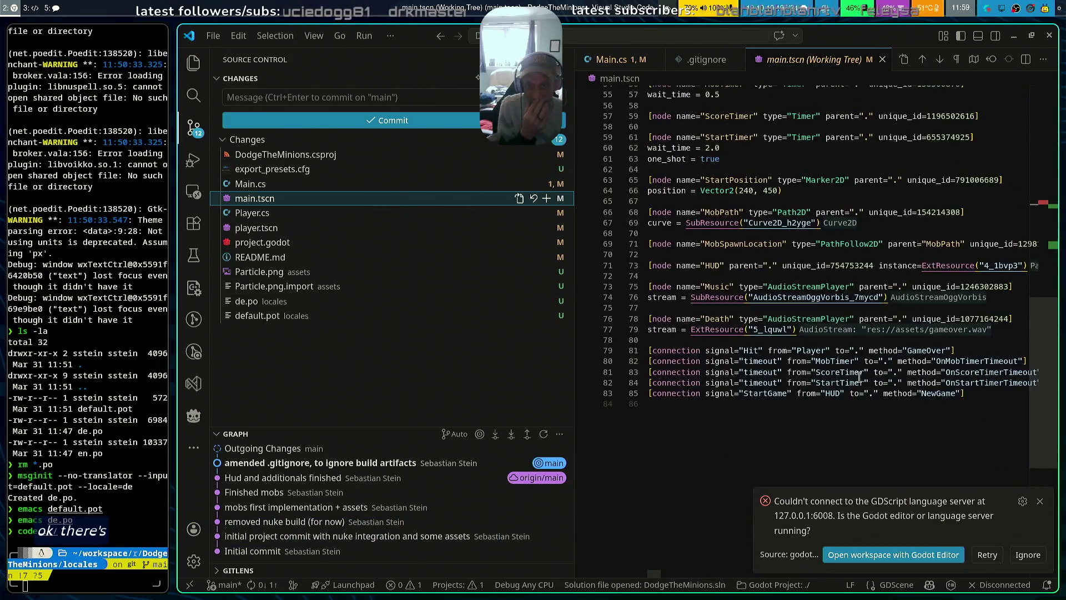
{"action": "left_click", "coordinate": [444, 214]}
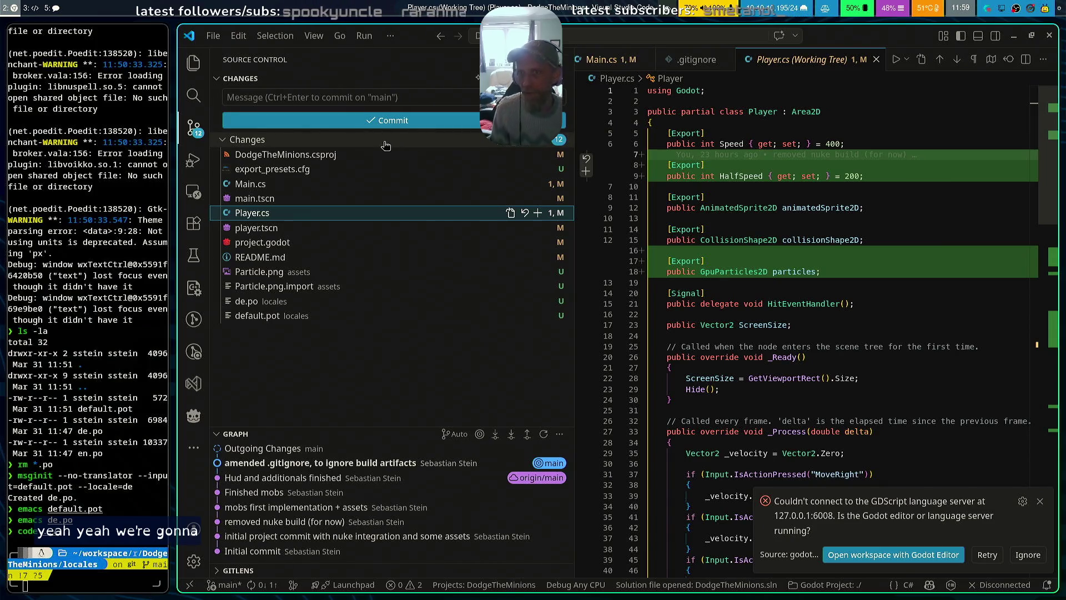
Step: Commit all remaining changes as 'added particle effect for sh*ts and giggles' with an l18n note, then sync
{"action": "left_click", "coordinate": [373, 96]}
{"action": "type", "text": "added parti"}
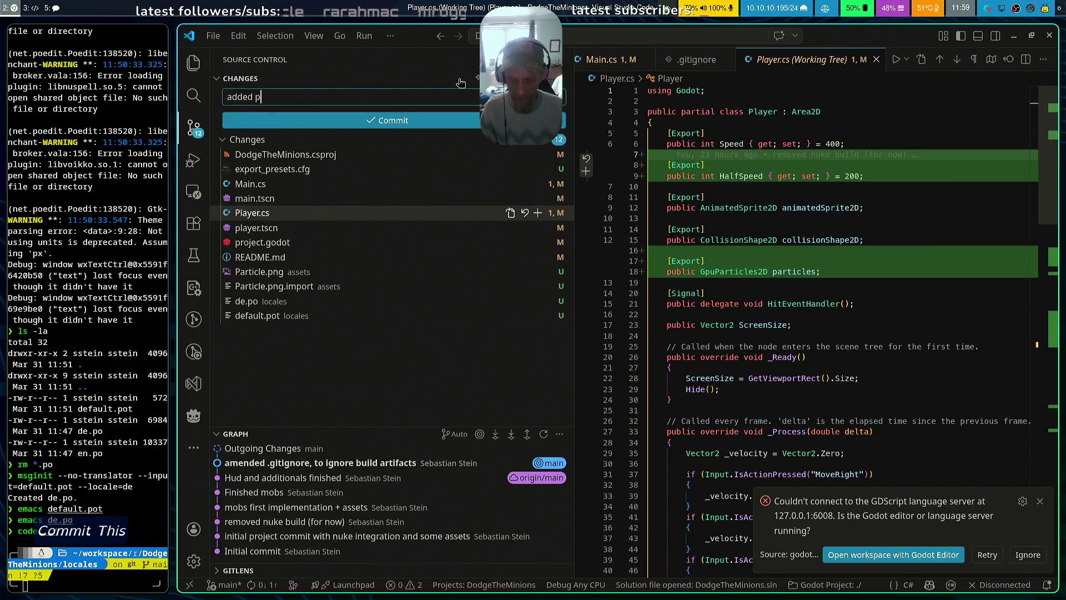
{"action": "type", "text": "cle effect fo"}
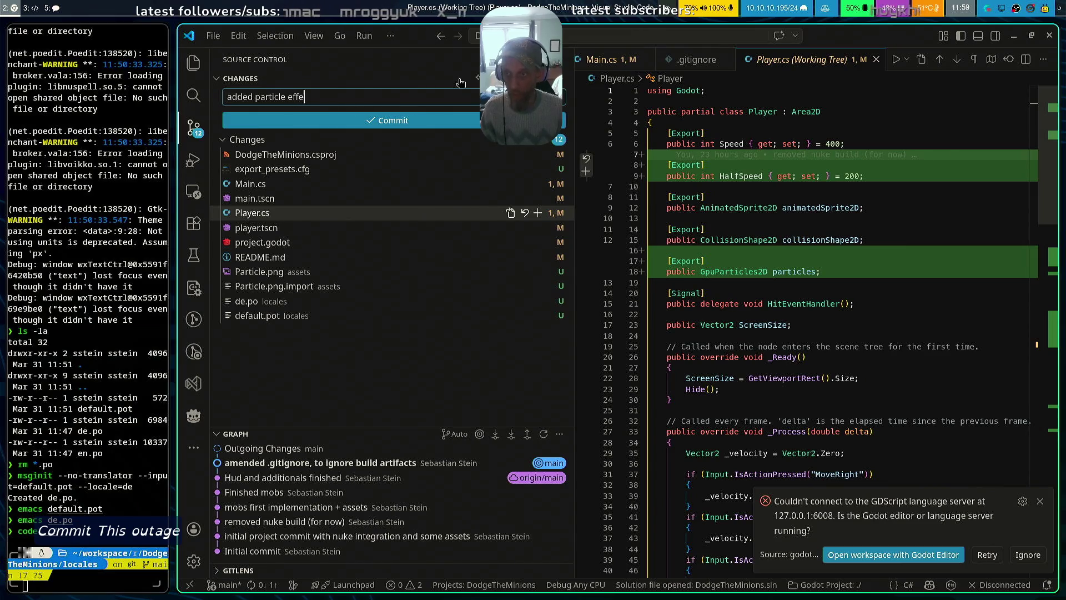
{"action": "type", "text": "r sh*ts and giggles"}
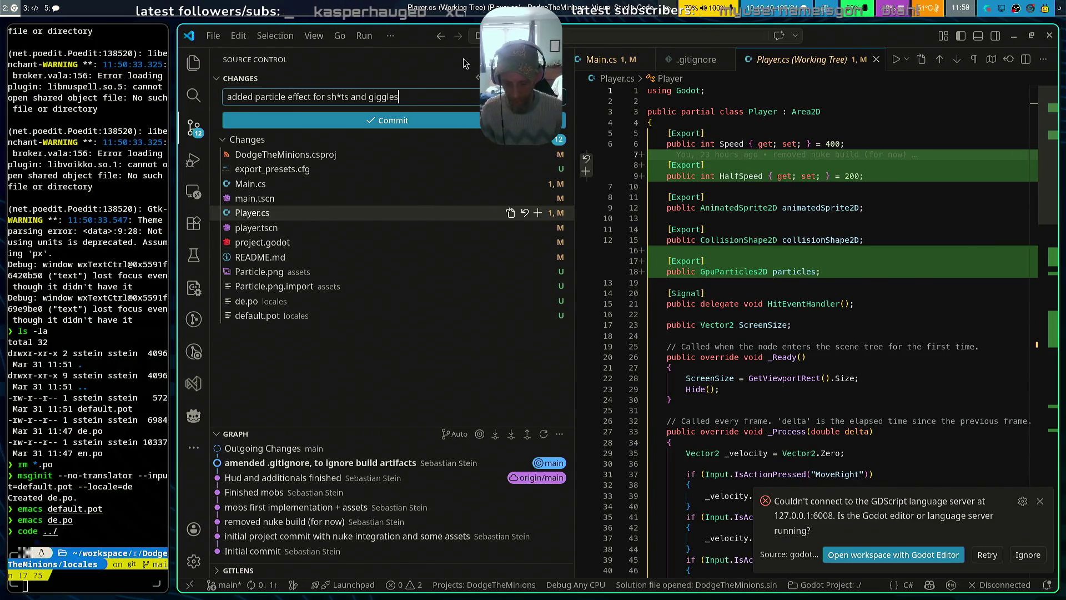
{"action": "key", "text": "Return"}
{"action": "type", "text": "giggl"}
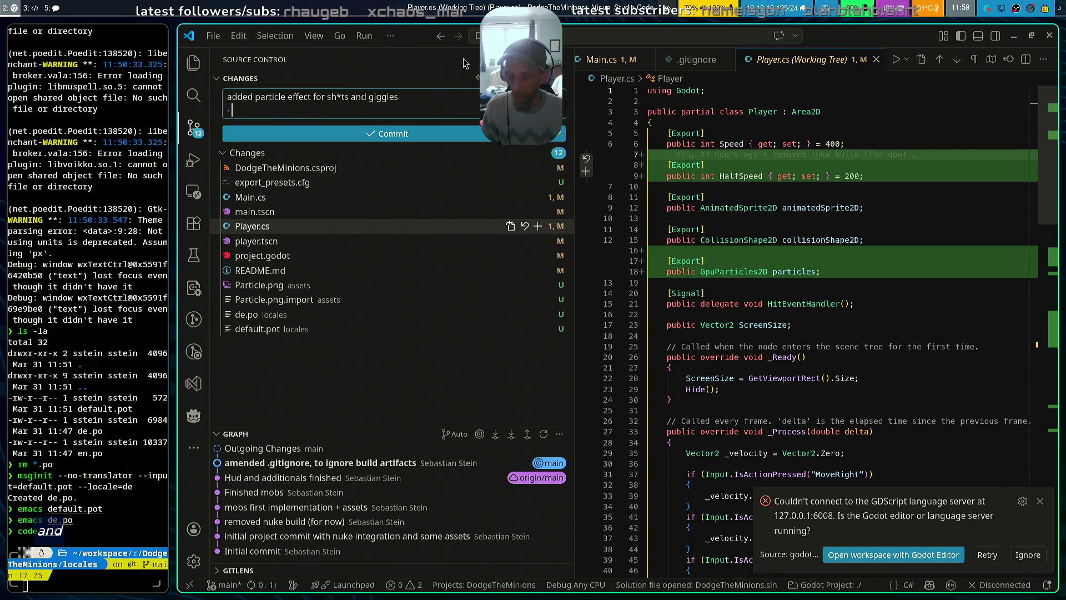
{"action": "type", "text": "es - add"}
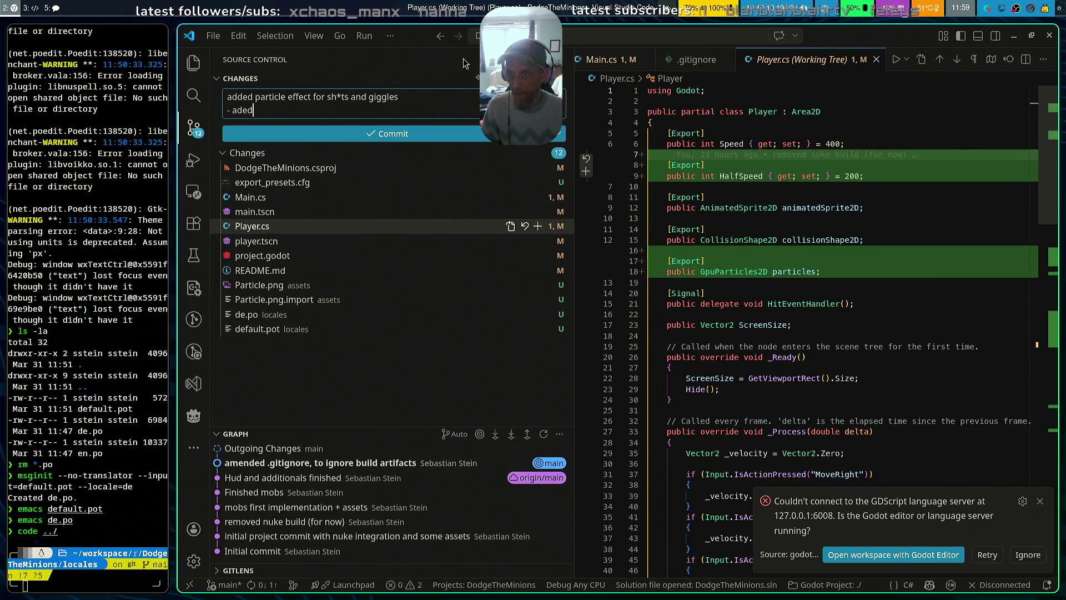
{"action": "type", "text": "ed tranlsatiop"}
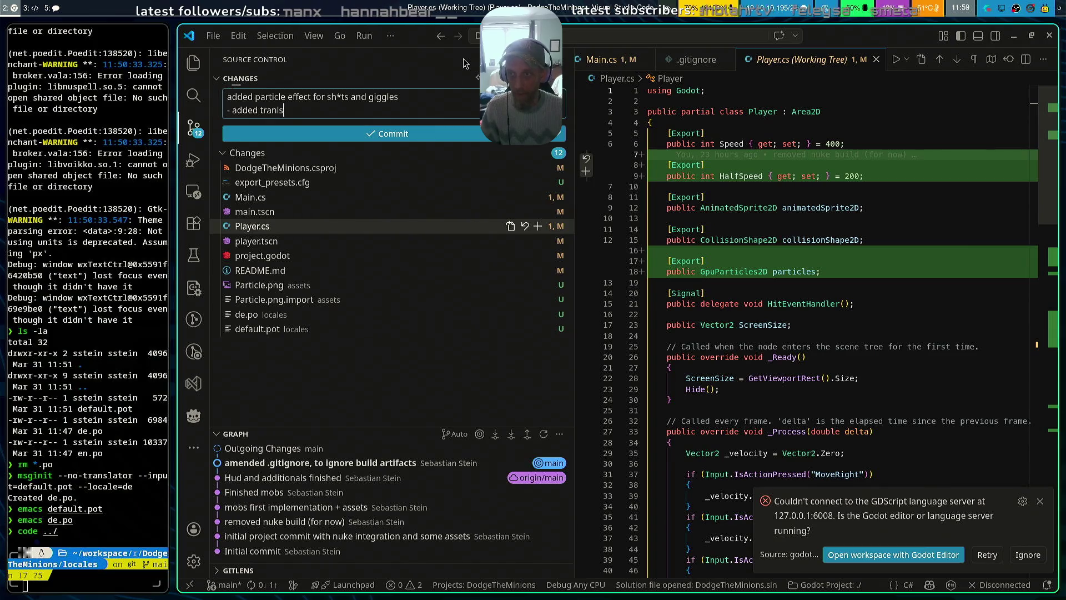
{"action": "key", "text": "BackSpace"}
{"action": "key", "text": "BackSpace"}
{"action": "key", "text": "BackSpace"}
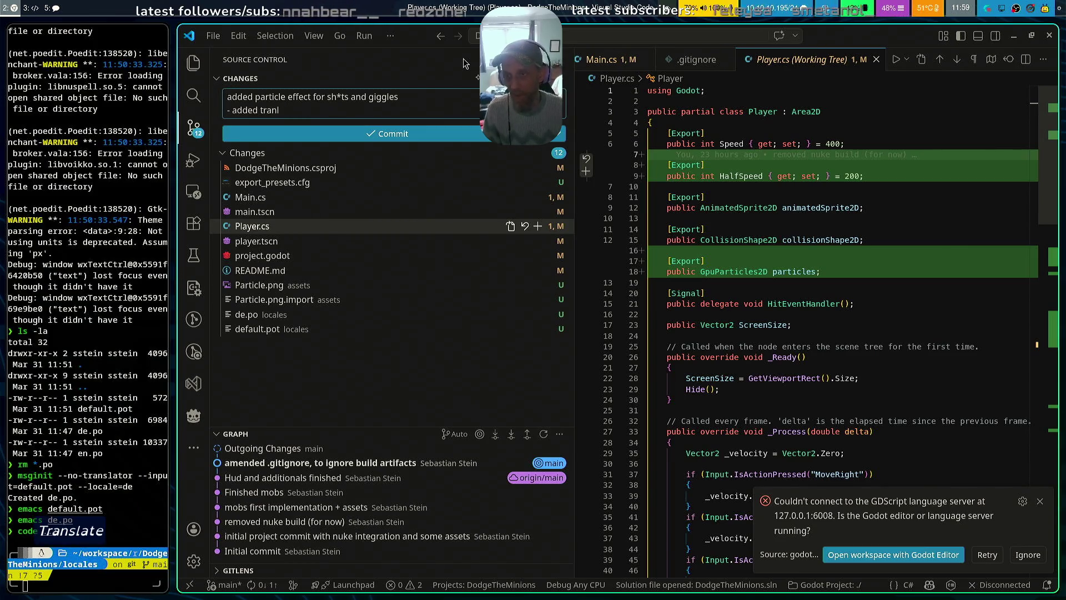
{"action": "key", "text": "BackSpace"}
{"action": "key", "text": "BackSpace"}
{"action": "key", "text": "BackSpace"}
{"action": "type", "text": "l18n fo"}
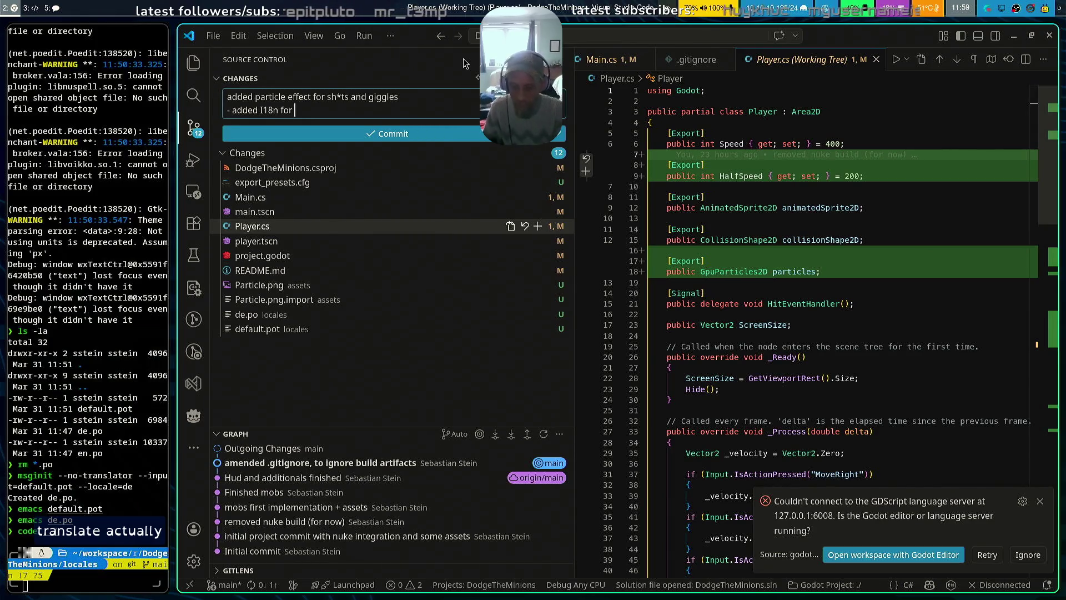
{"action": "type", "text": "future proofing"}
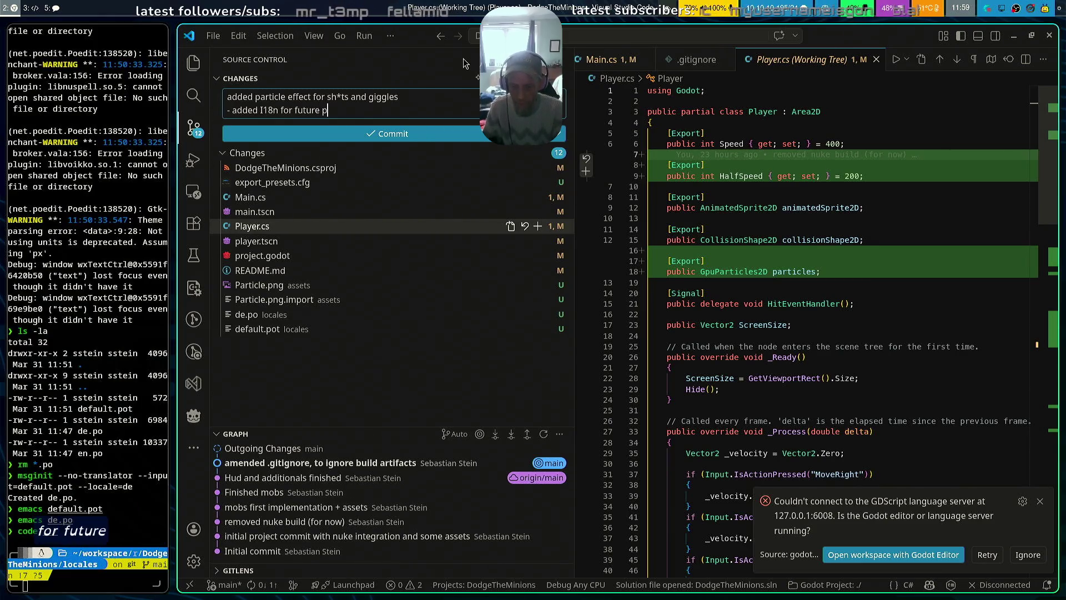
{"action": "key", "text": "ctrl+Return"}
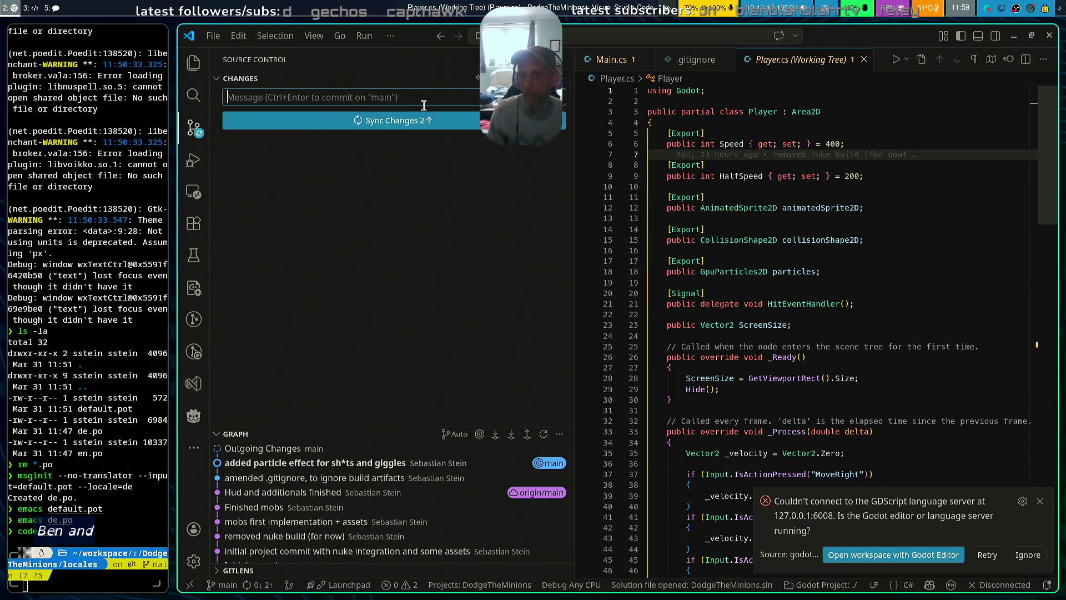
{"action": "left_click", "coordinate": [426, 126]}
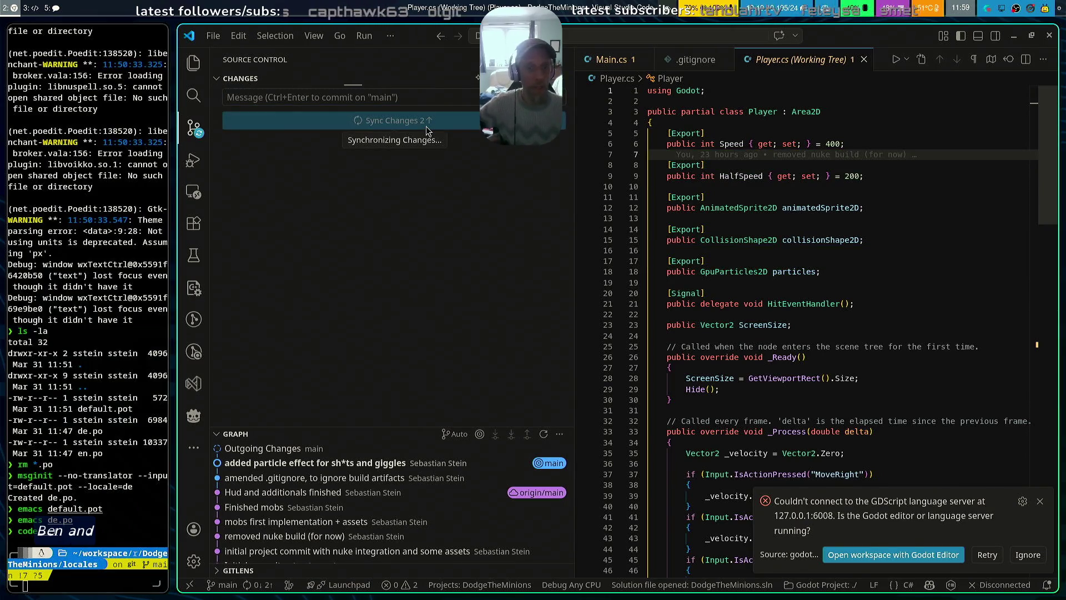